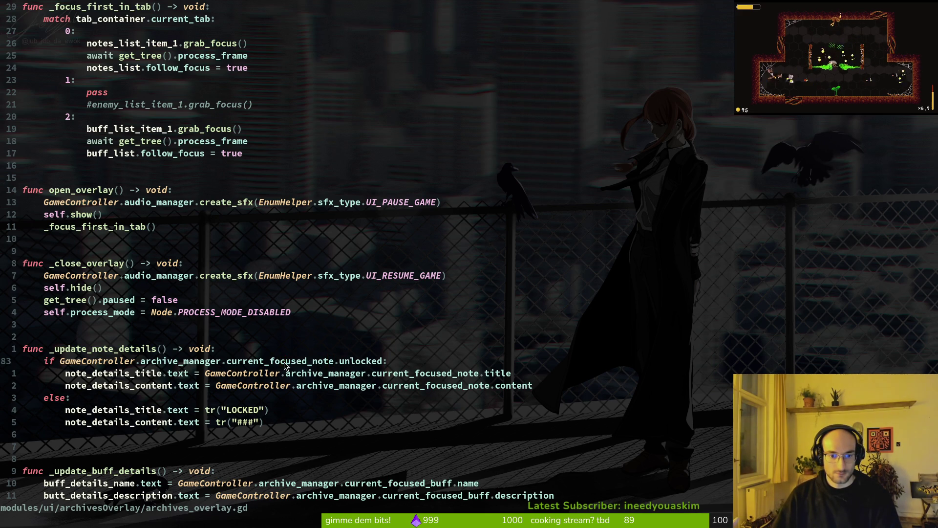
From archives_overlay.gd, bring up Telescope's Find Files picker with the space-f keybinding
key("ctrl+6")
key("ctrl+6")
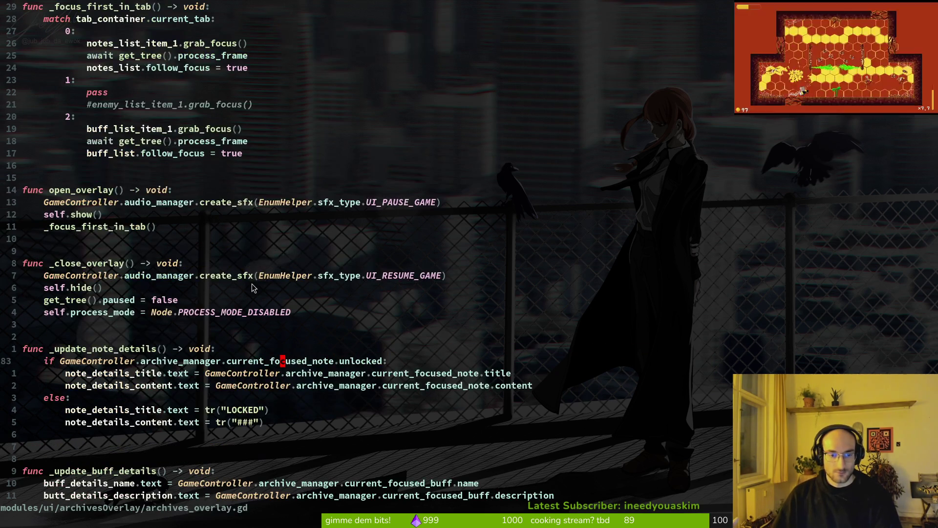
key("space")
key("f")
key("f")
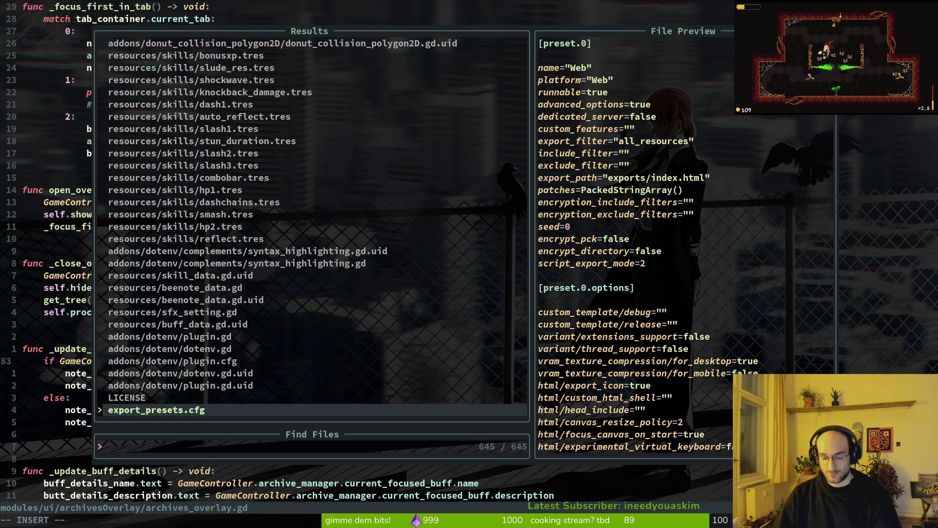
Open archive.manager.gd, delete the extra blank line above _ready, and save it
type("archive")
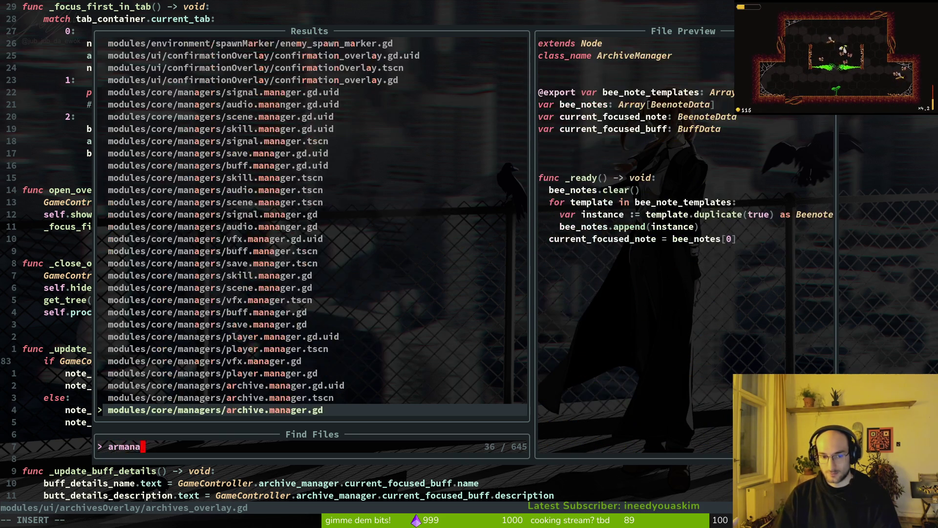
key("Return")
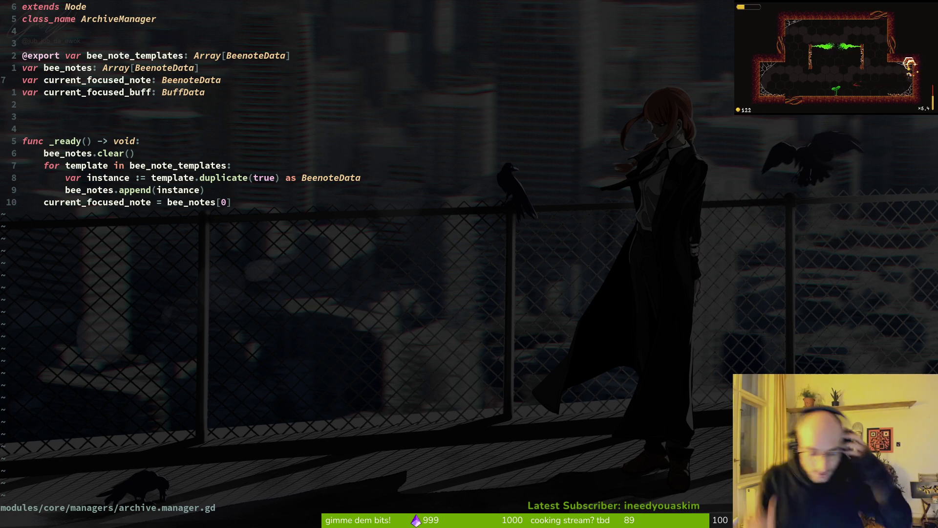
key("j")
key("j")
key("j")
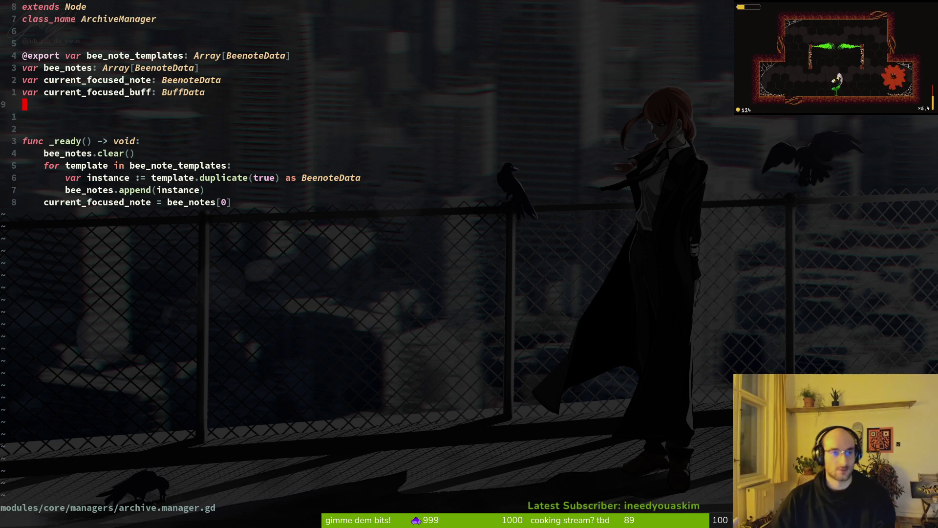
key("k")
key("d")
key("d")
type(":w")
key("Return")
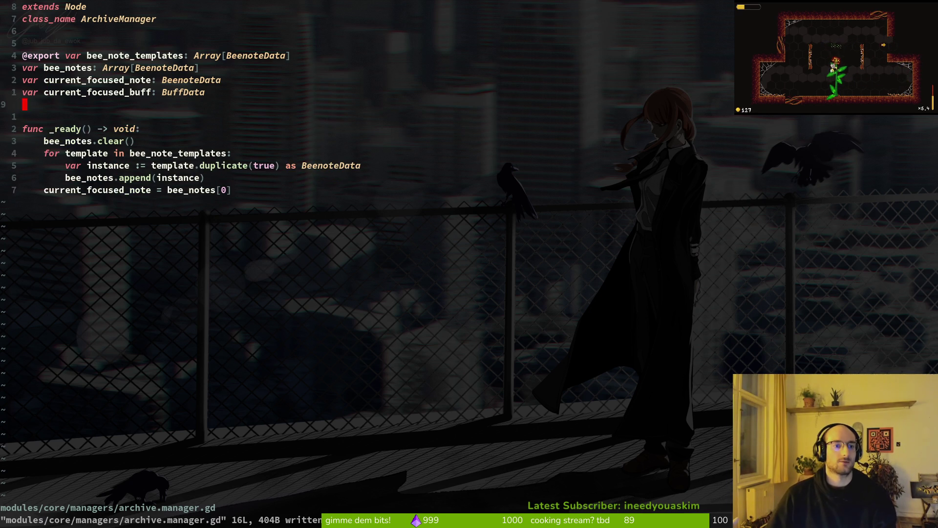
Briefly select the current_focused_note = bee_notes[0] line, then start a new file search
key("j")
key("j")
key("j")
key("V")
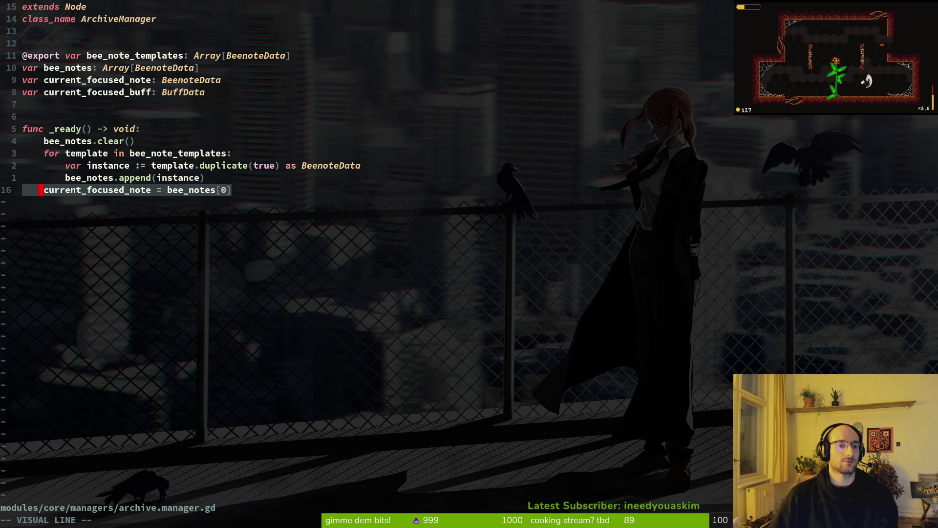
key("Escape")
key("space")
Open skill.manager.gd in a vertical split, read through it, and save it
key("f")
key("f")
type("skillman")
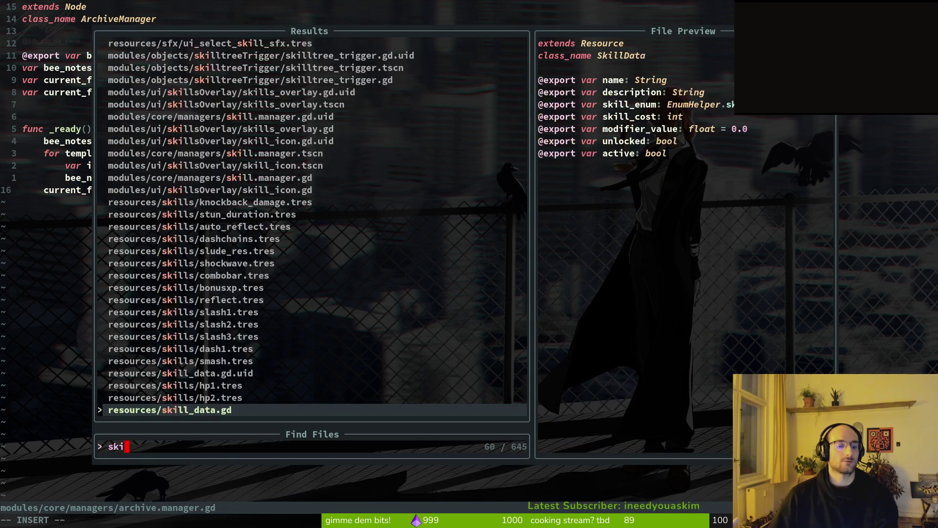
key("ctrl+v")
key("j")
key("j")
key("j")
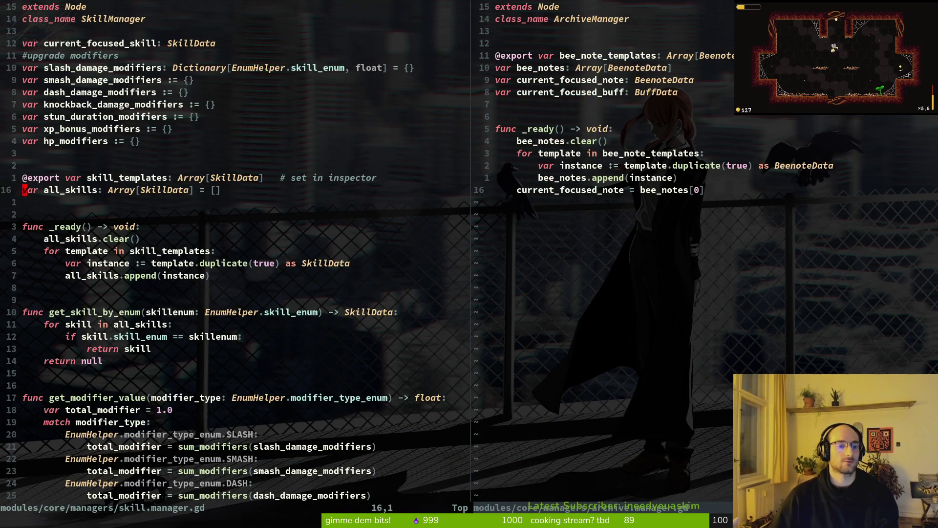
key("ctrl+u")
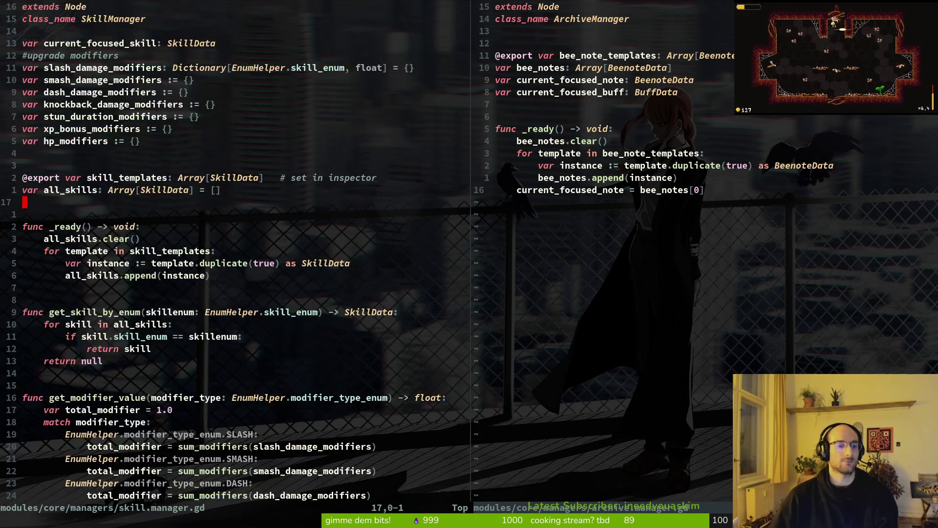
key("ctrl+s")
key("j")
key("j")
key("j")
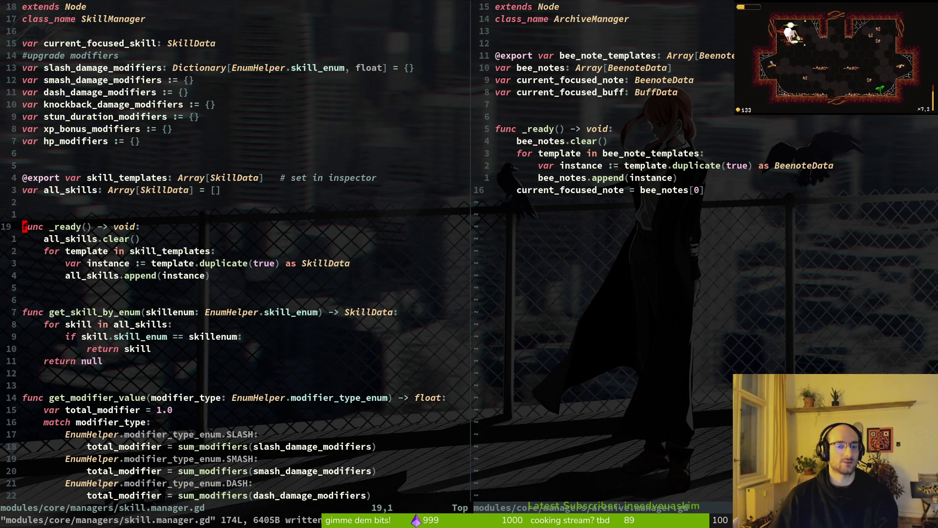
key("j")
In archive.manager.gd, delete and restore the current_focused_note line, then save
key("ctrl+l")
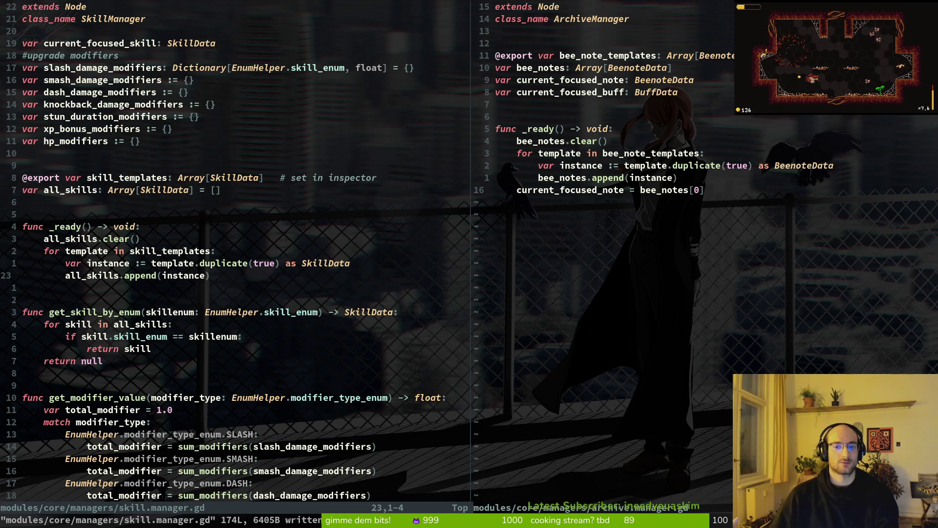
key("d")
key("d")
key("u")
key("ctrl+s")
key("k")
key("j")
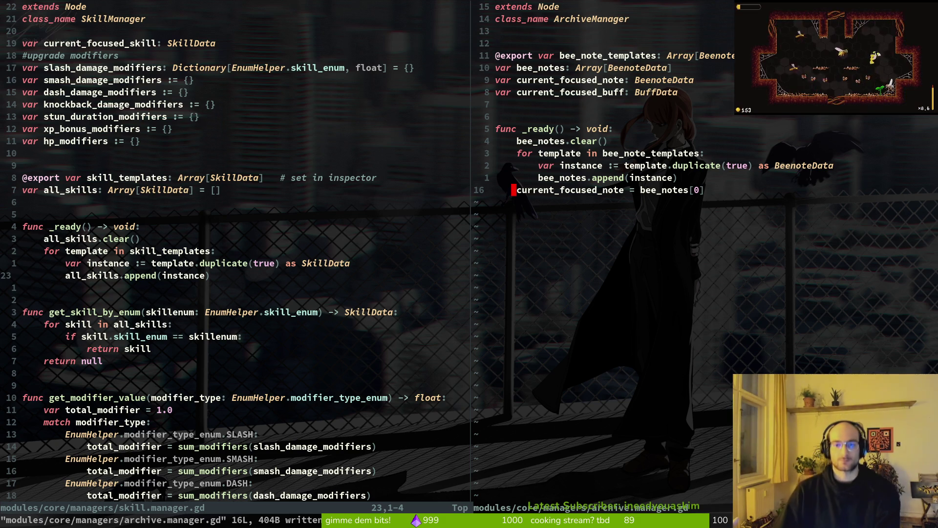
Return to the skill manager split, dismiss the file finder, and switch to the Godot editor
key("ctrl+w")
key("h")
key("ctrl+p")
key("Escape")
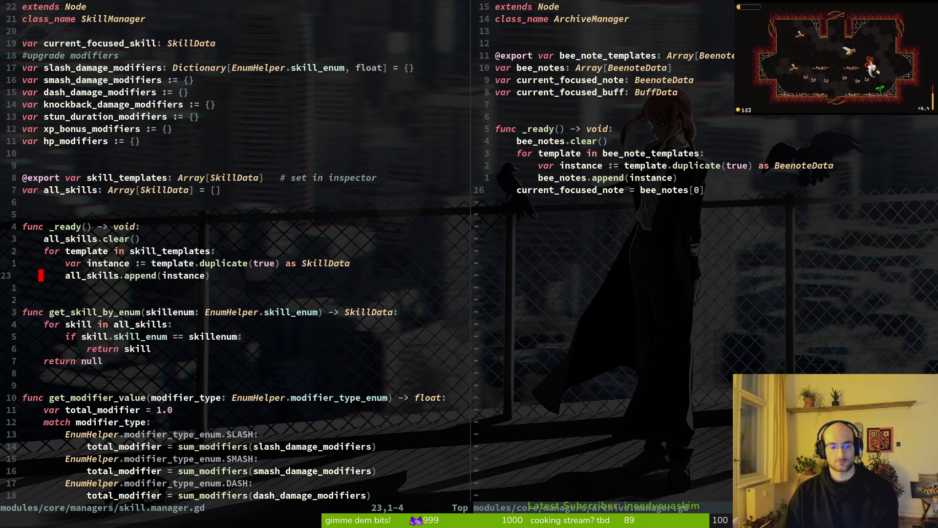
key("alt+Tab")
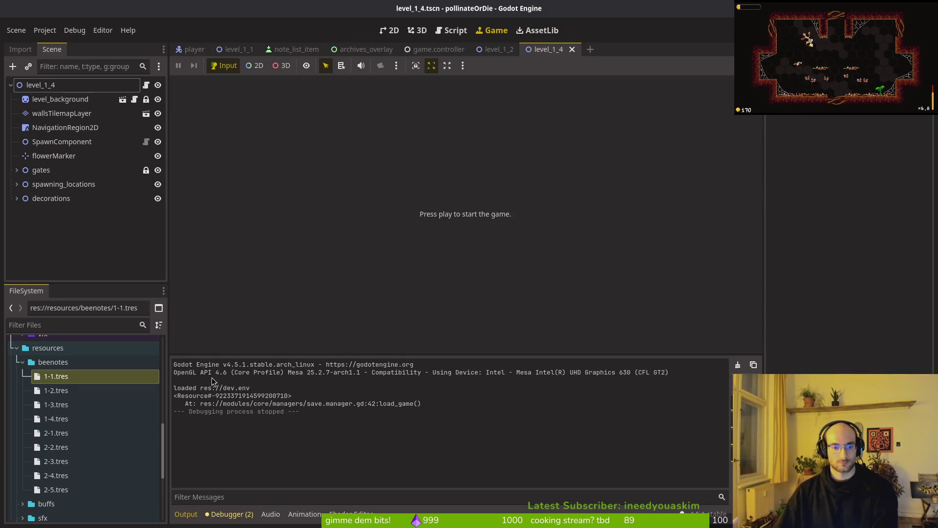
Back in Neovim, open save.manager.gd from the file finder
key("alt+Tab")
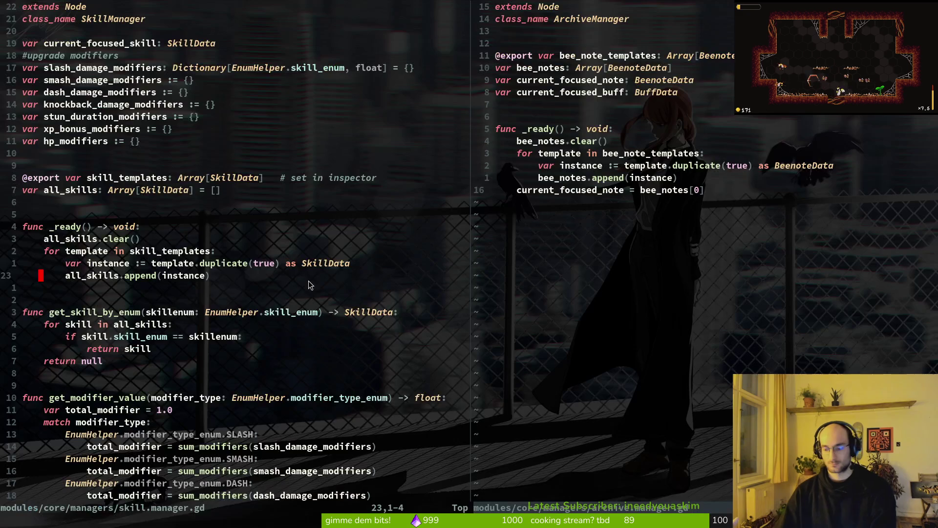
key("ctrl+p")
type("save")
key("Return")
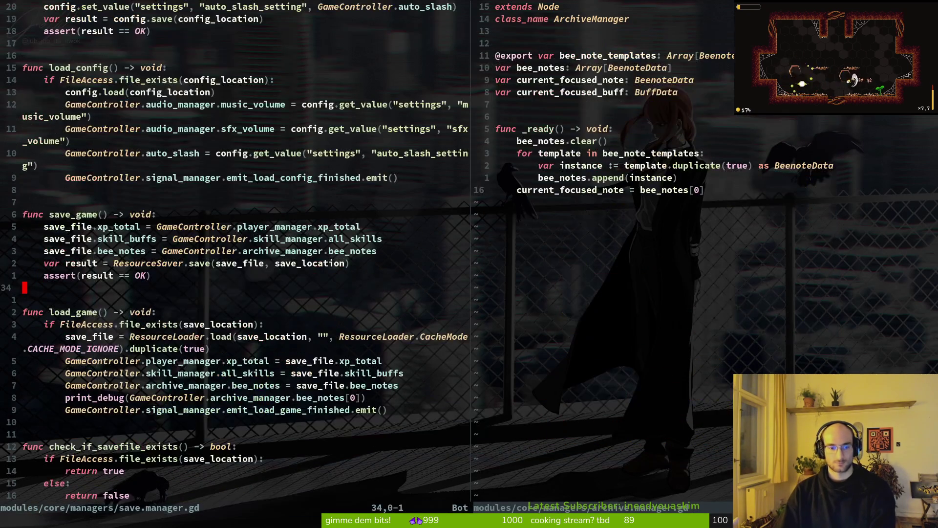
Append .unlocked to load_game's print_debug call, save, and run the game from Godot
key("j")
key("j")
key("j")
type("k$")
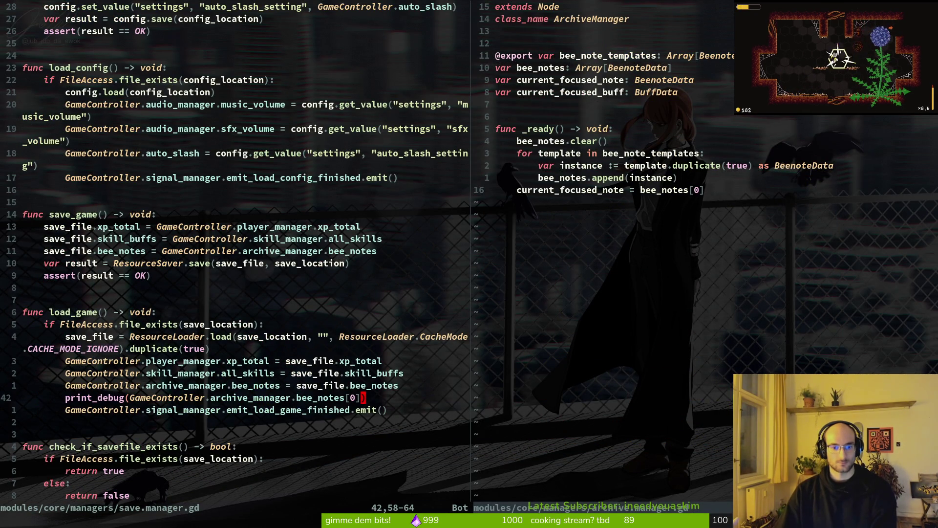
type("i.un")
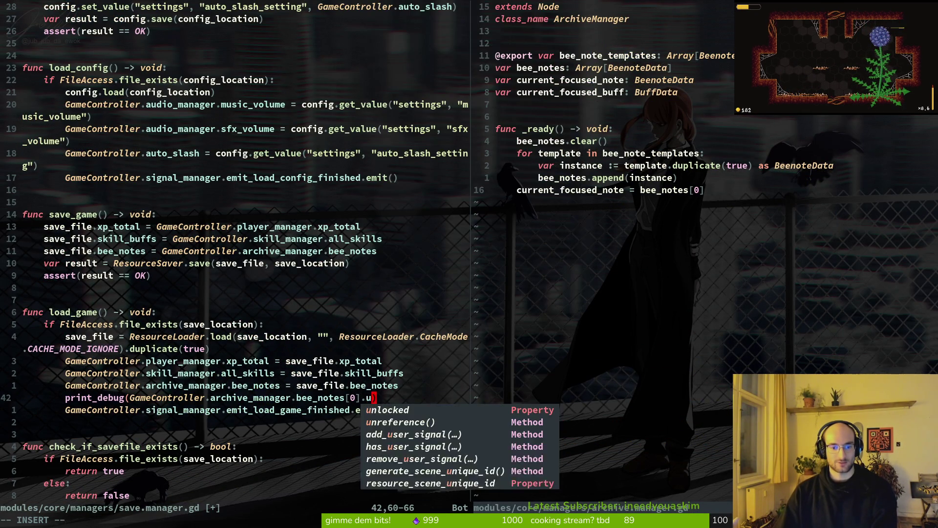
key("Return")
key("Escape")
type(":w")
key("Return")
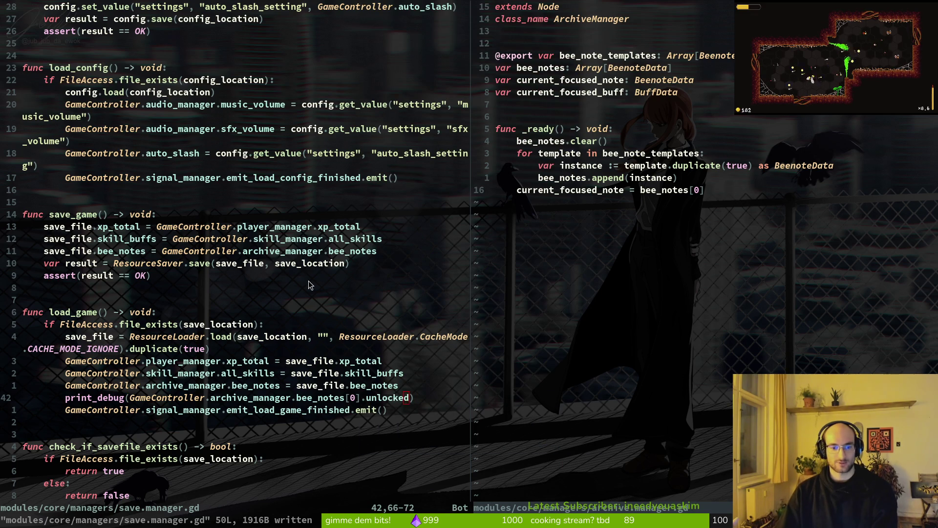
key("alt+Tab")
key("F5")
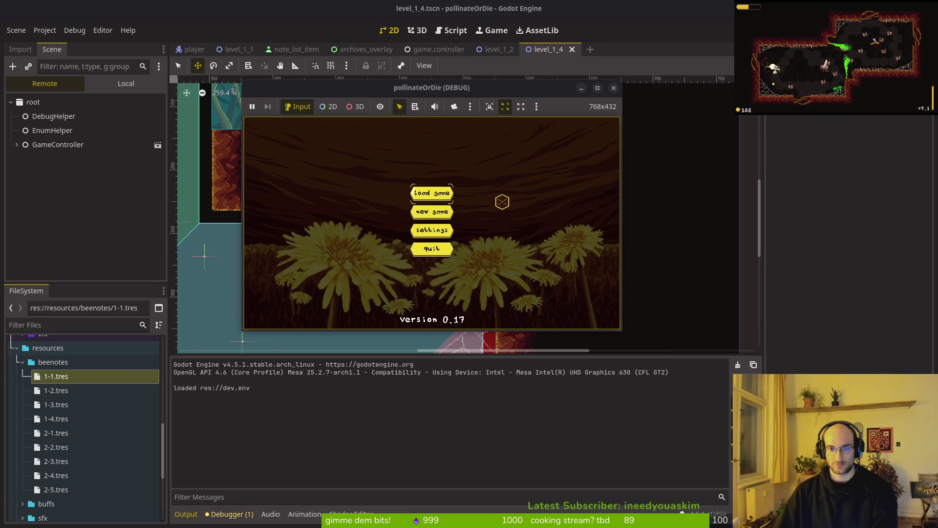
Load the saved game and scroll through the tattered notes in the archives overlay
left_click(430, 192)
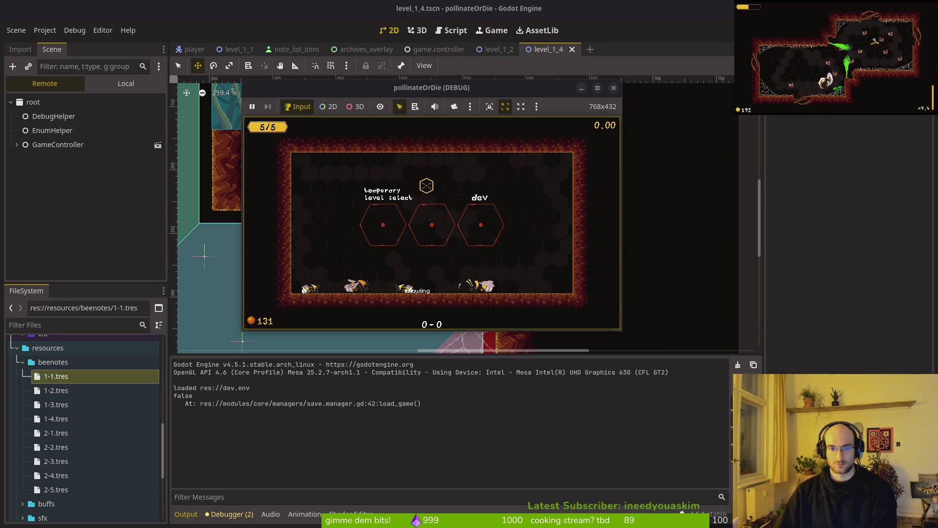
key("Tab")
key("Down")
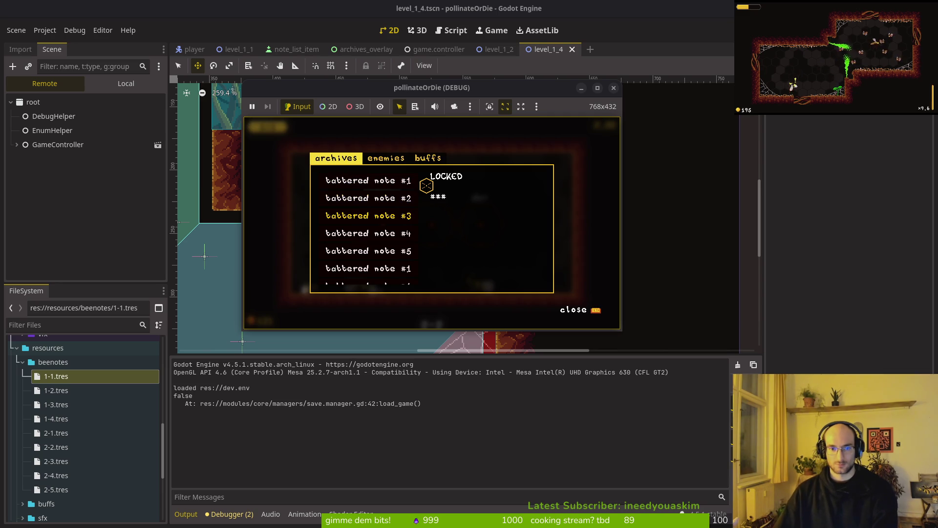
key("Down")
key("Down")
key("Down")
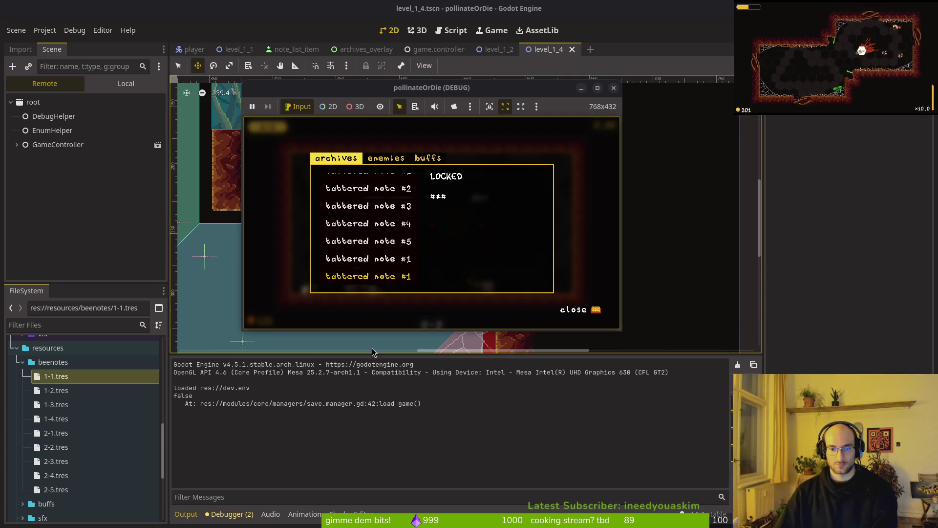
key("Escape")
Restart the game, load the save again, and reopen then close the archives overlay
key("F5")
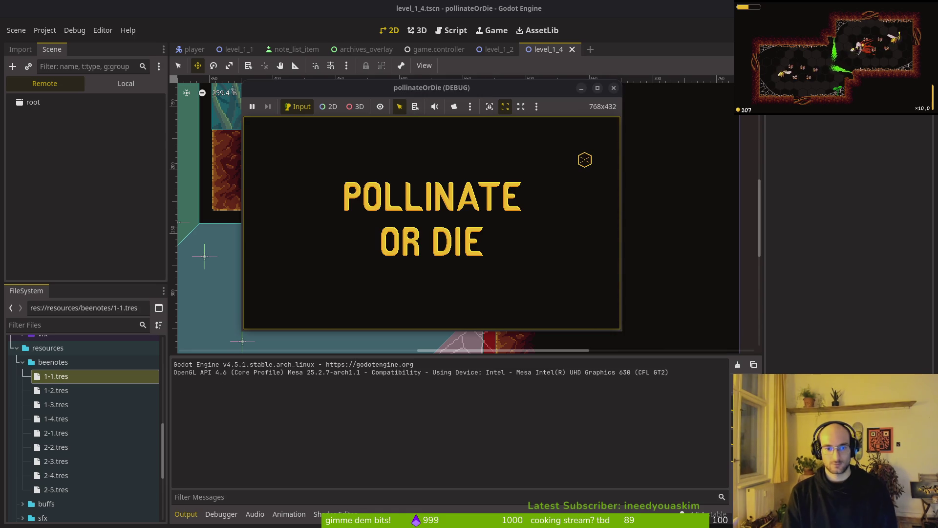
key("Return")
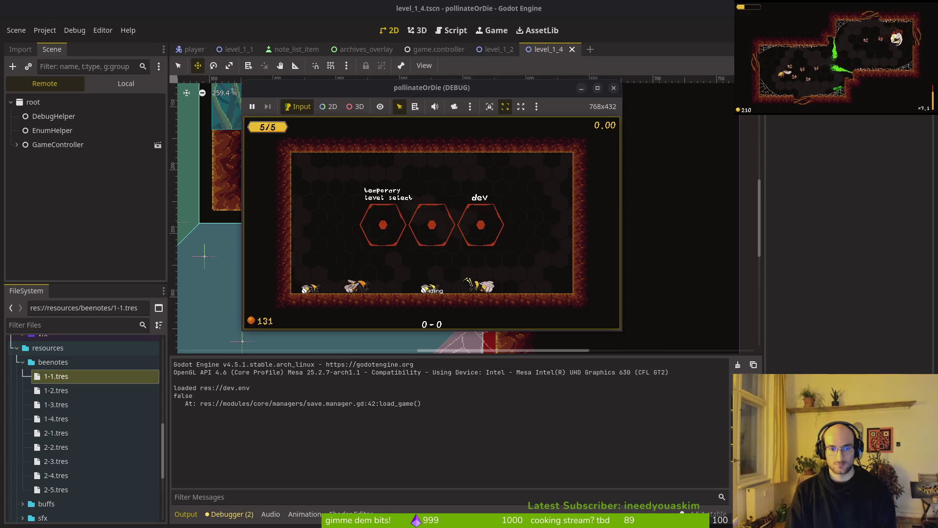
key("e")
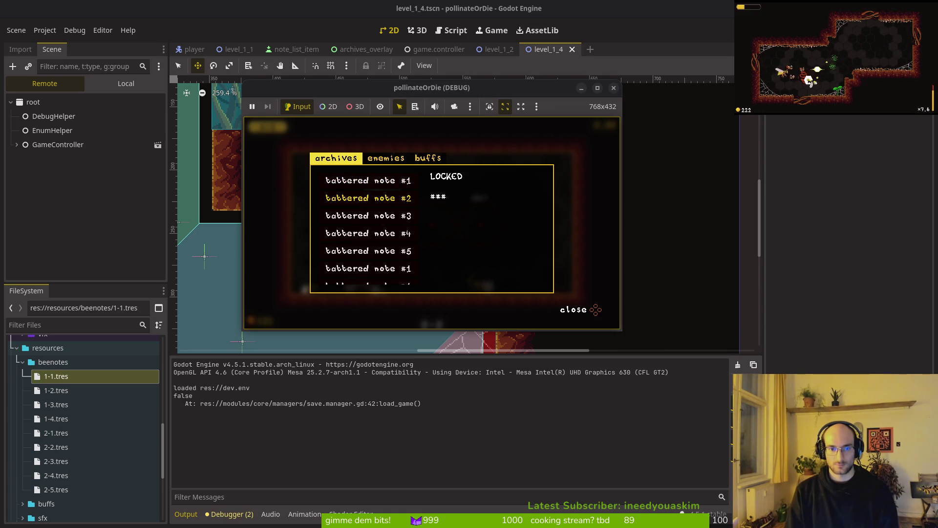
key("Escape")
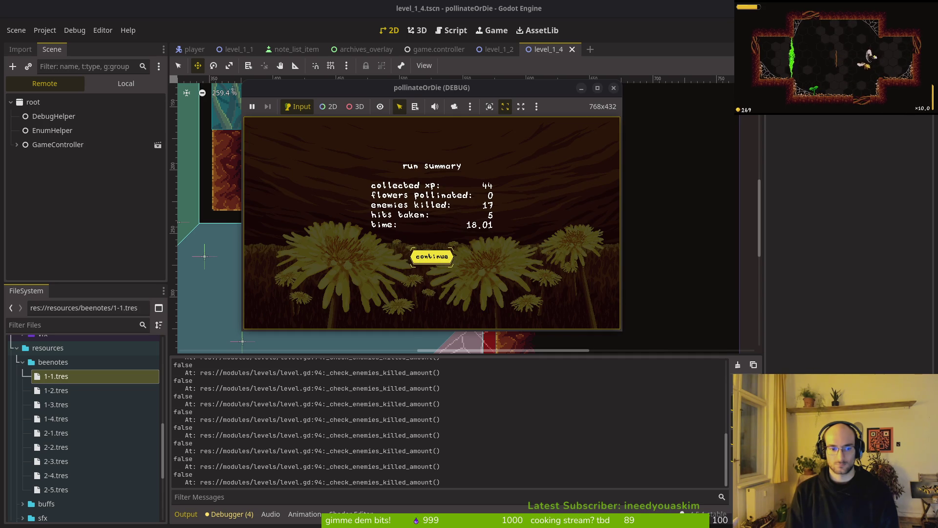
Continue from the run summary to the hub, glance at the archives, then dash the bee into the arena
key("space")
key("e")
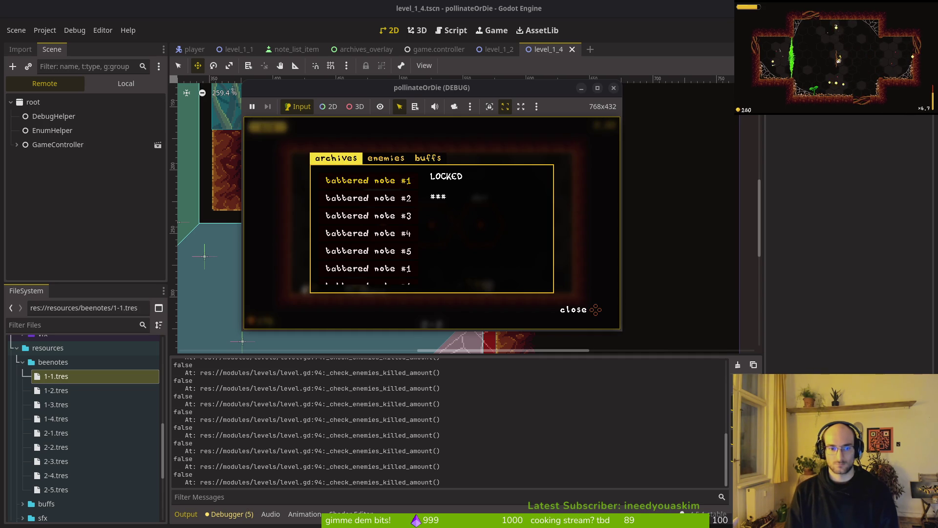
key("Escape")
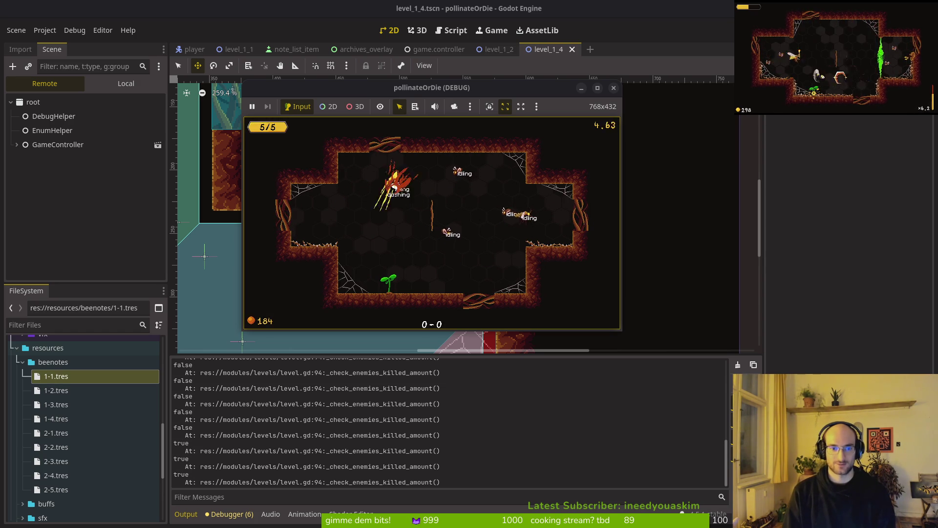
key("w")
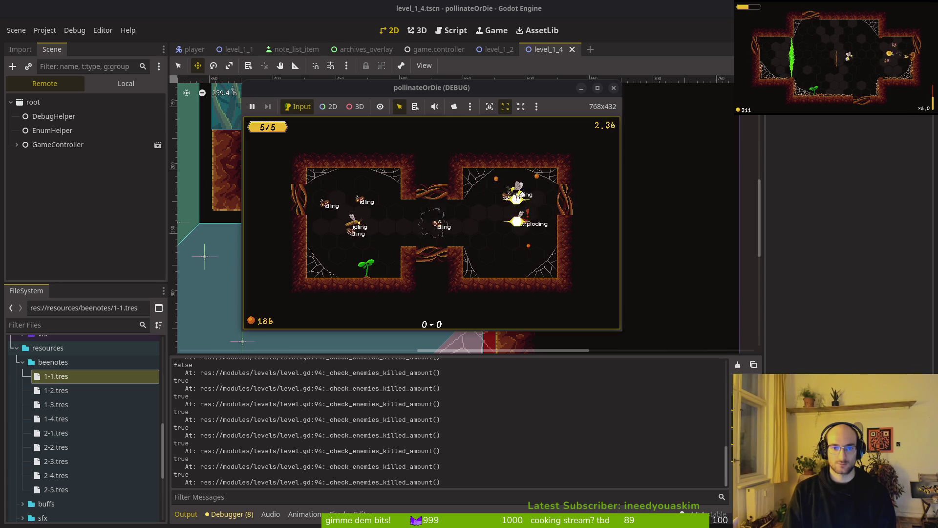
key("w")
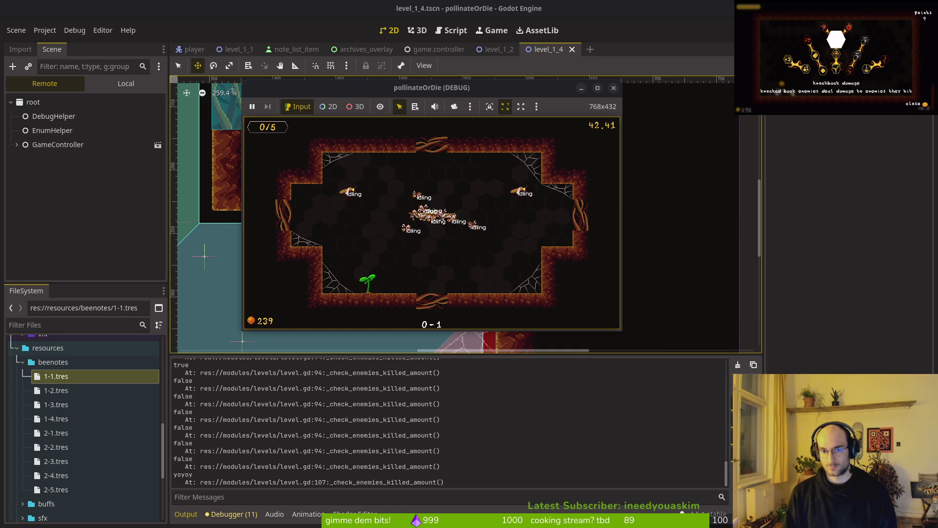
Go from the run summary to the hub and inspect tattered note #1 in the archives
key("Return")
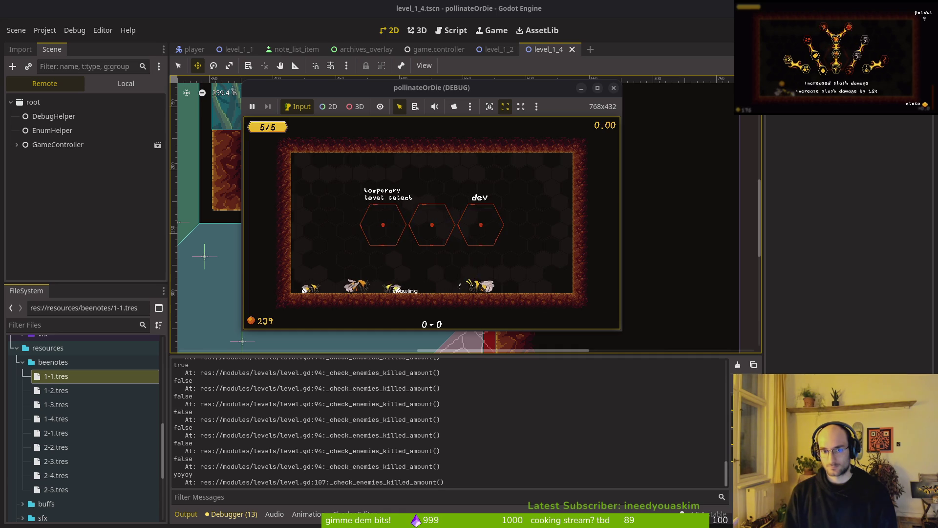
key("Tab")
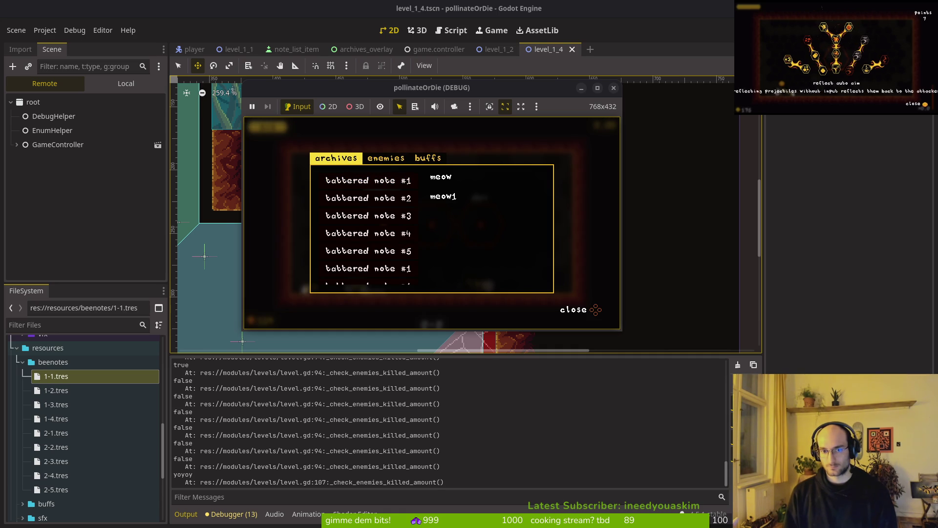
key("Down")
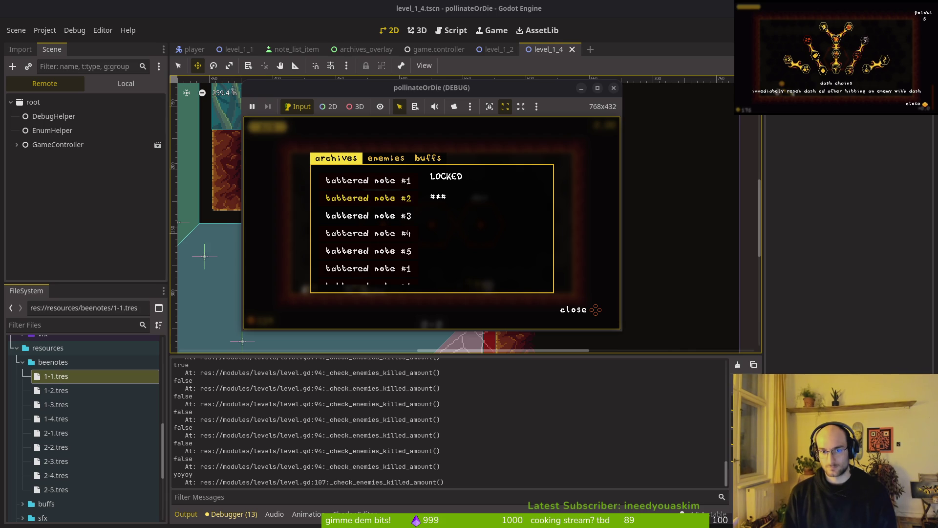
key("Escape")
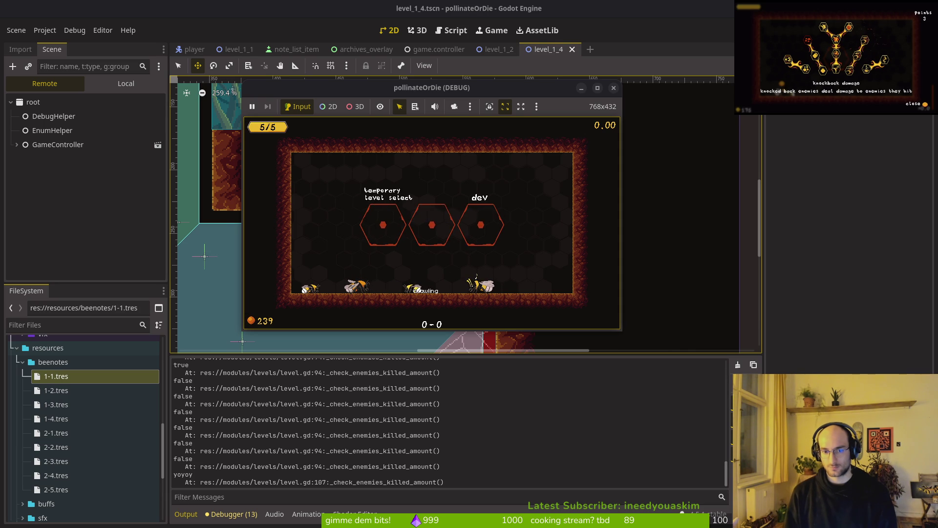
Quit to the main menu, reload, and recheck tattered note #1's unlocked text
key("a")
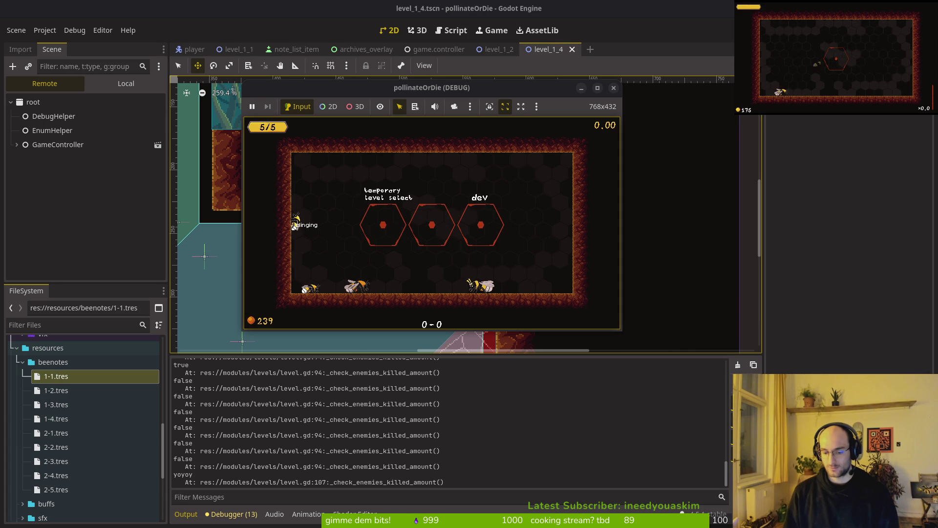
key("Escape")
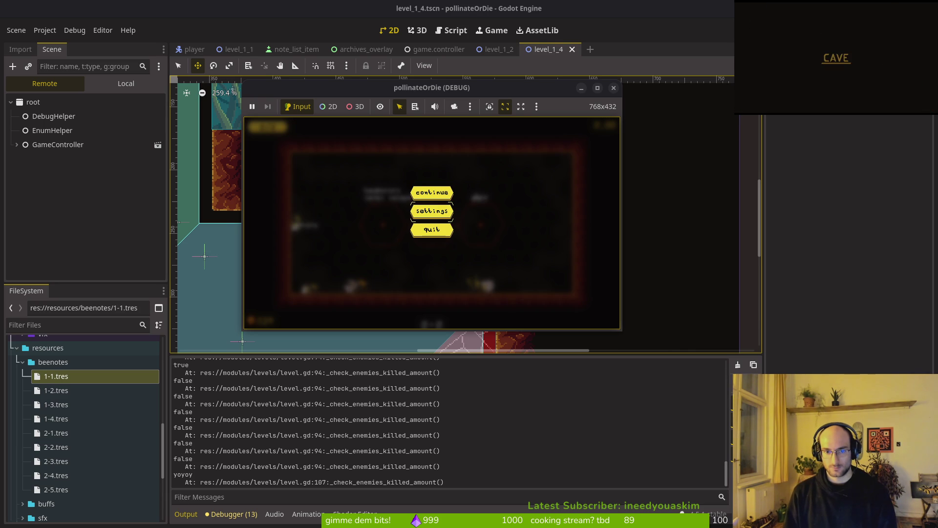
key("Return")
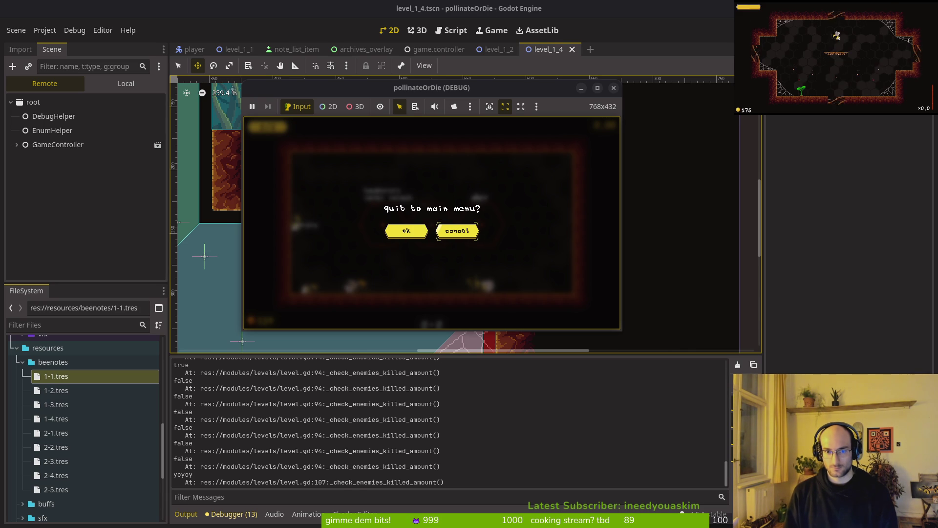
key("Return")
key("Return")
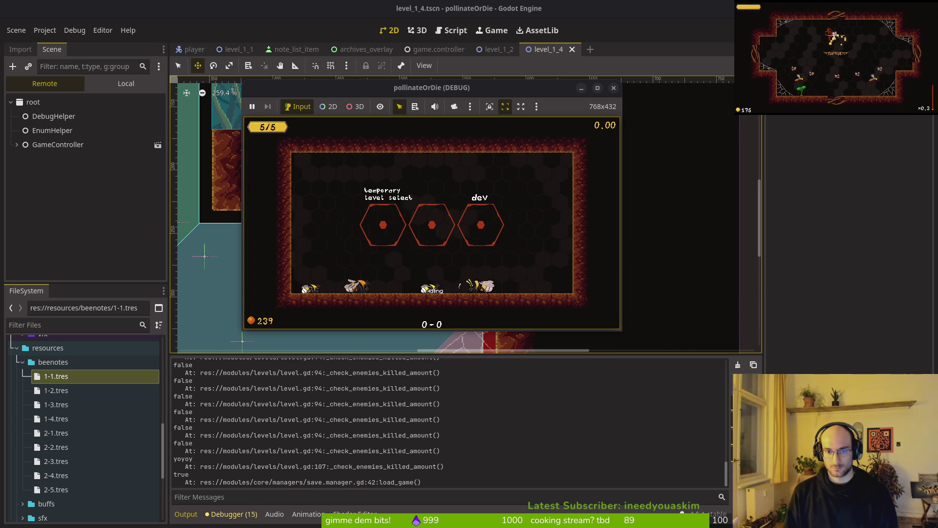
key("Tab")
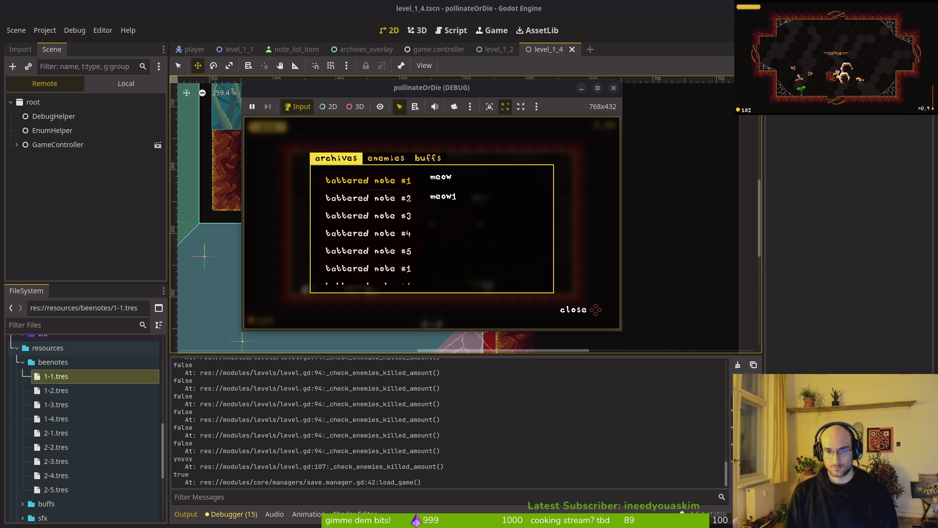
key("Up")
key("Tab")
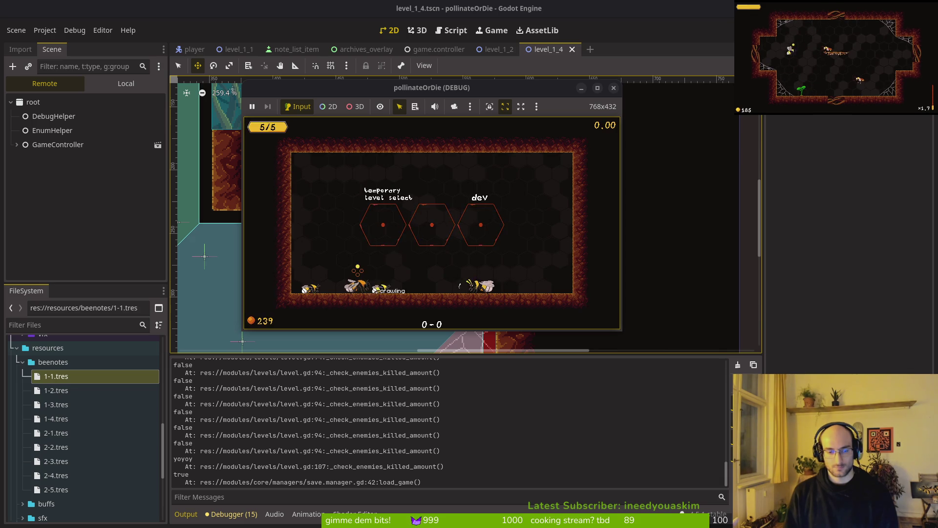
Quit to the main menu again, load the saved game, then quit and stop the running game
key("Escape")
key("Return")
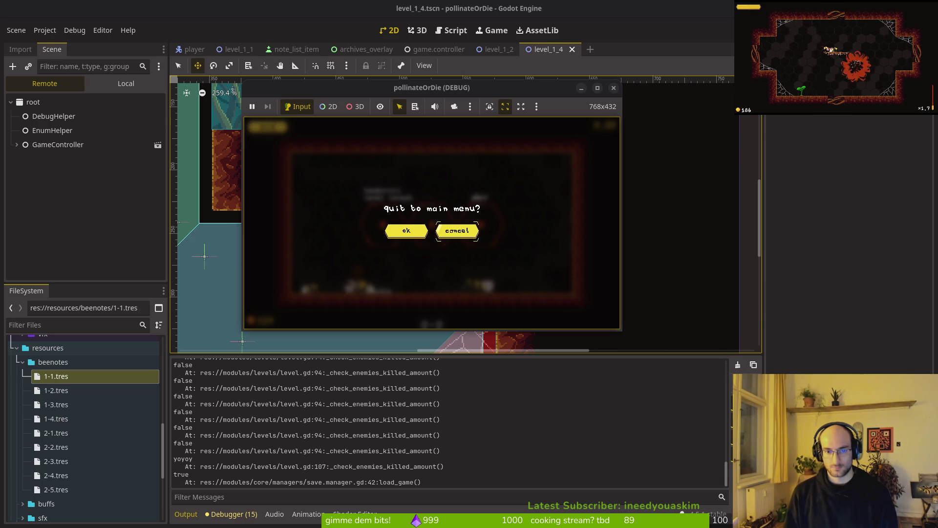
key("Return")
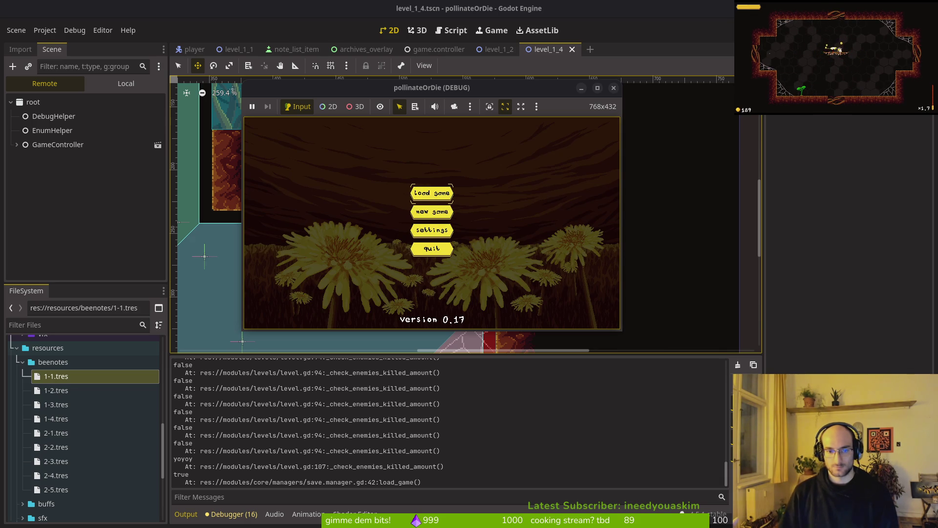
key("Up")
key("Return")
key("Left")
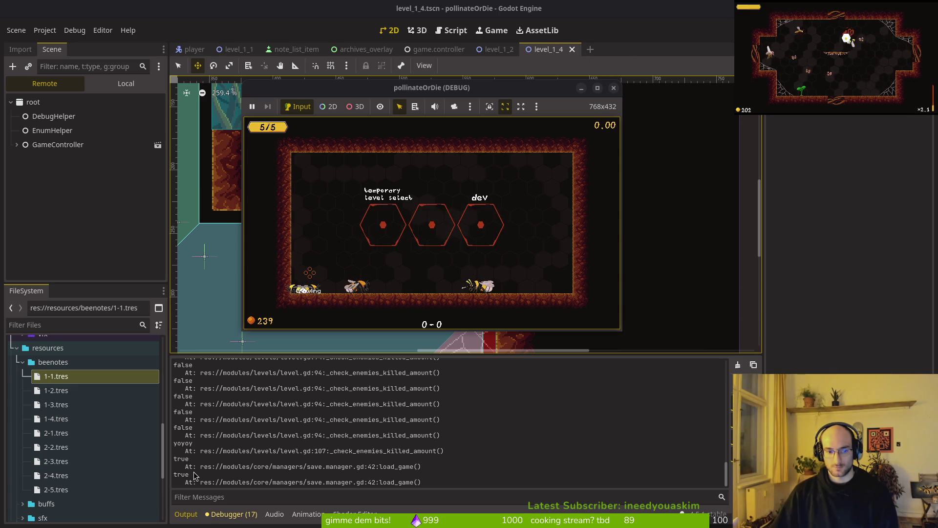
key("Escape")
key("Return")
key("Return")
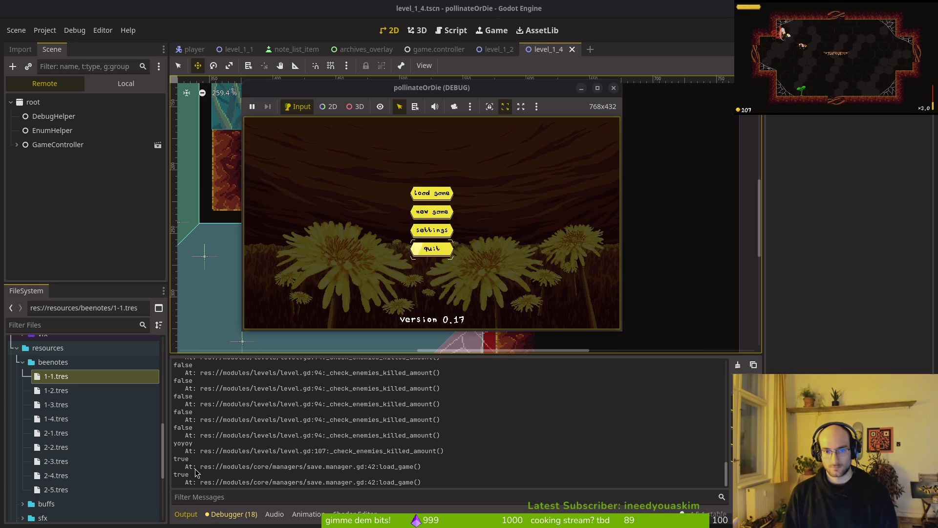
key("Return")
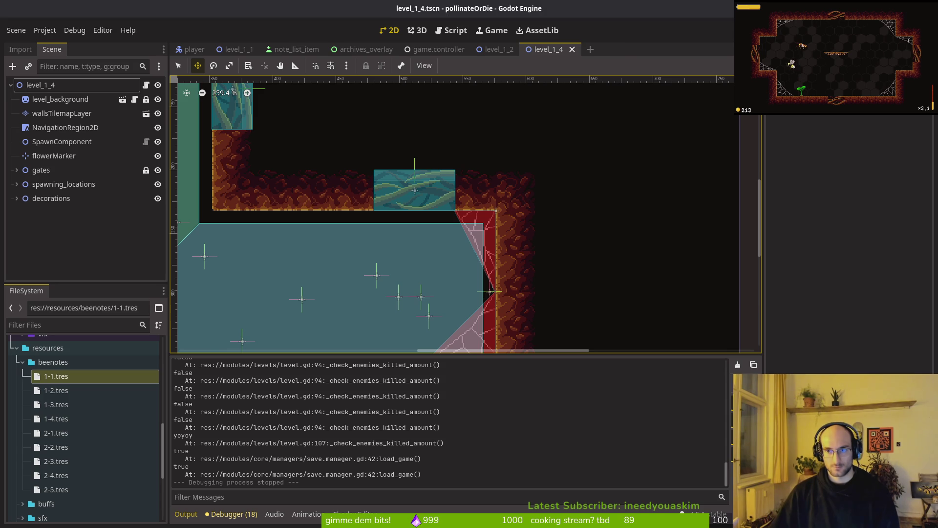
Relaunch with F5, load the save, check the archives notes, and close the game window
key("F5")
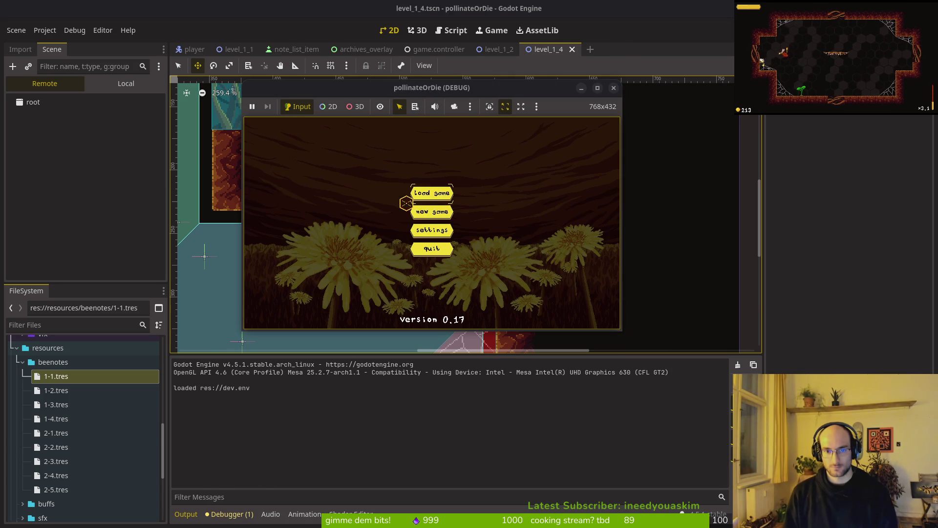
key("Return")
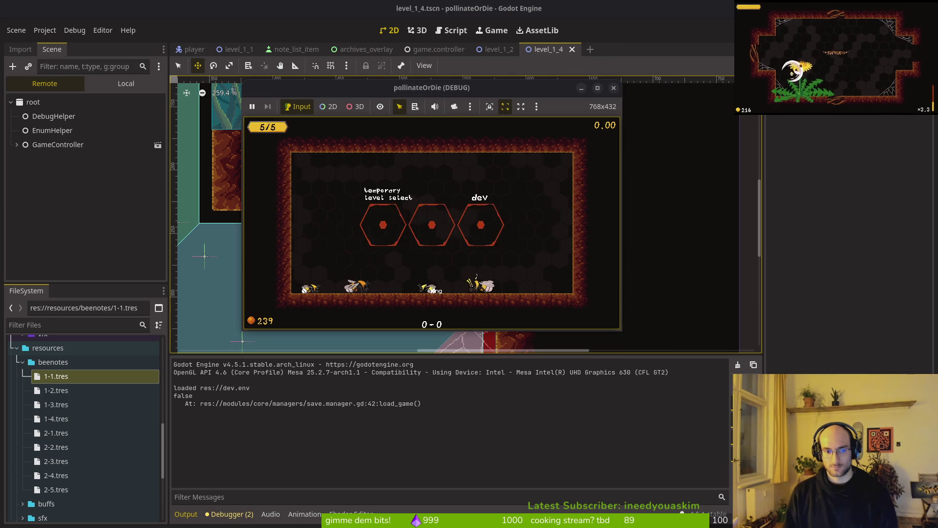
key("Tab")
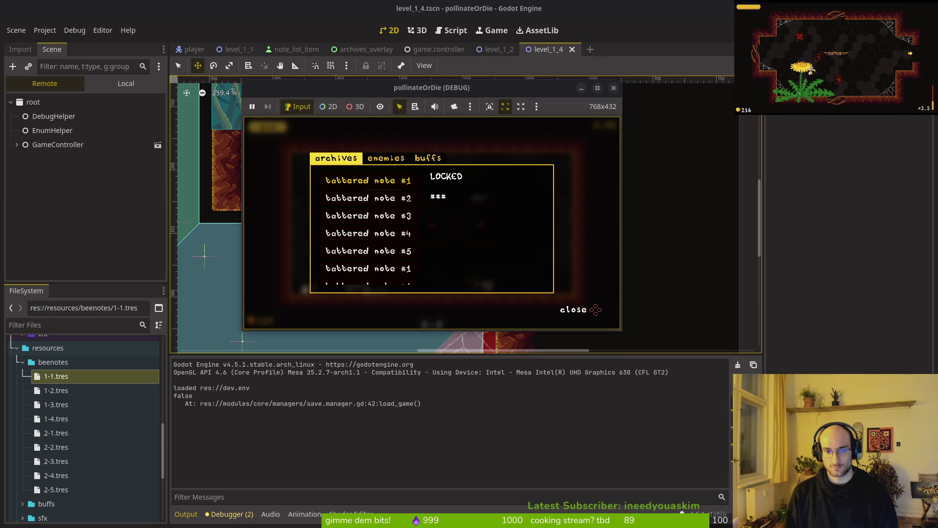
left_click(614, 85)
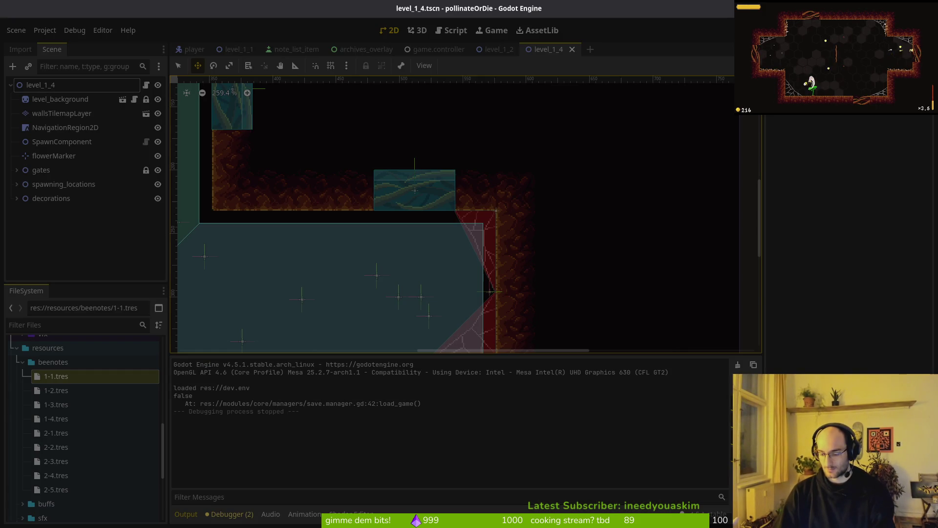
Back in Neovim, close the save manager and archive manager splits with :q twice
key("alt+Tab")
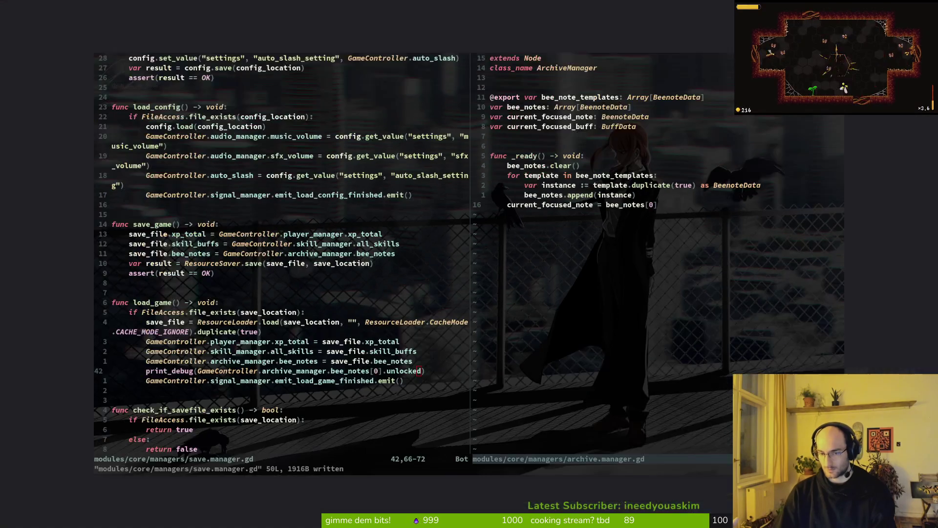
key("F5")
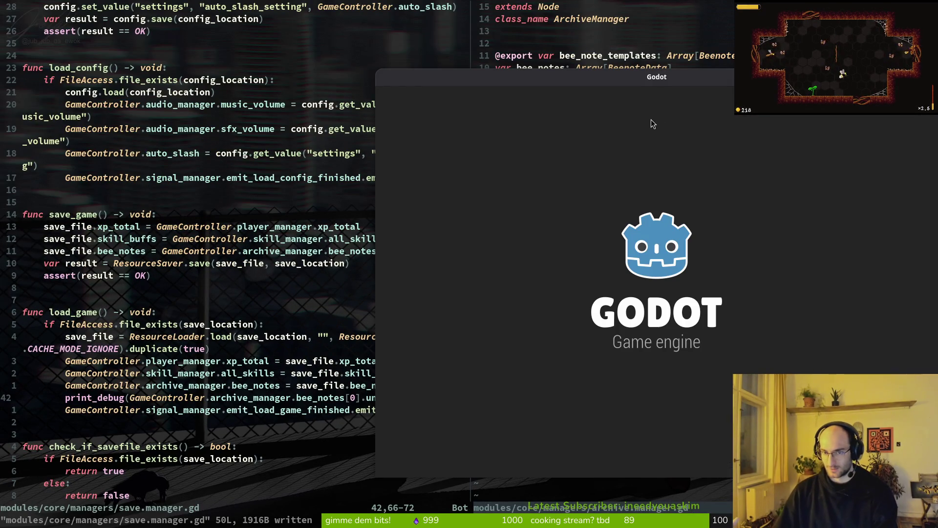
type(":q")
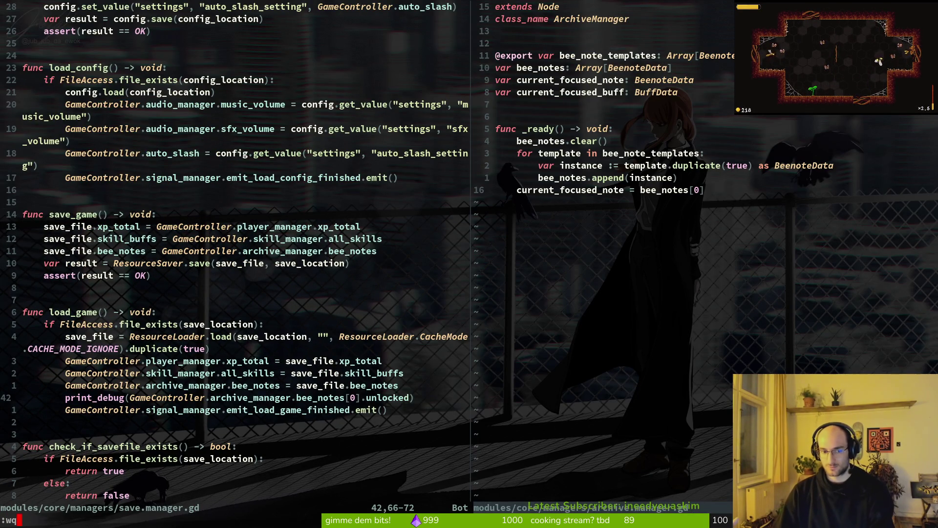
key("Return")
type(":q")
key("Return")
left_click(651, 119)
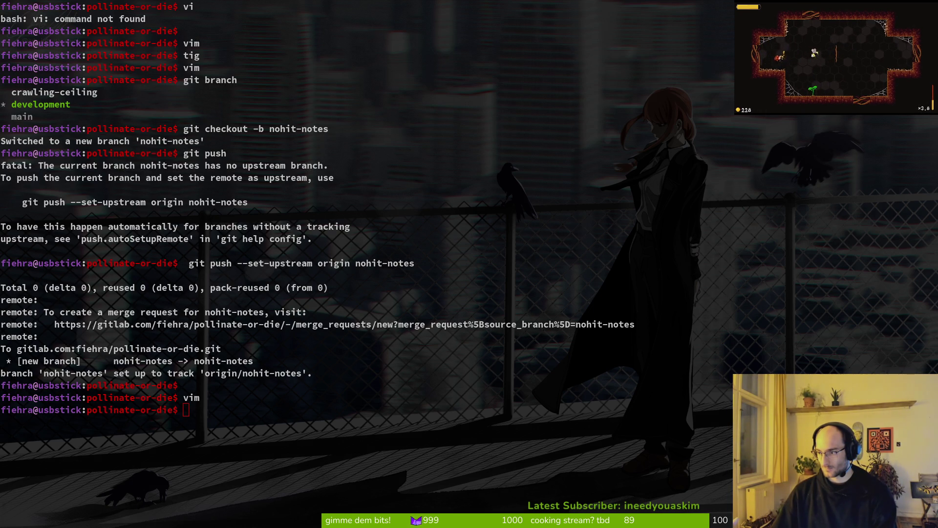
Alt-tab away from the bash terminal until the restarted Godot editor with config.tres errors is in front
key("alt+Tab")
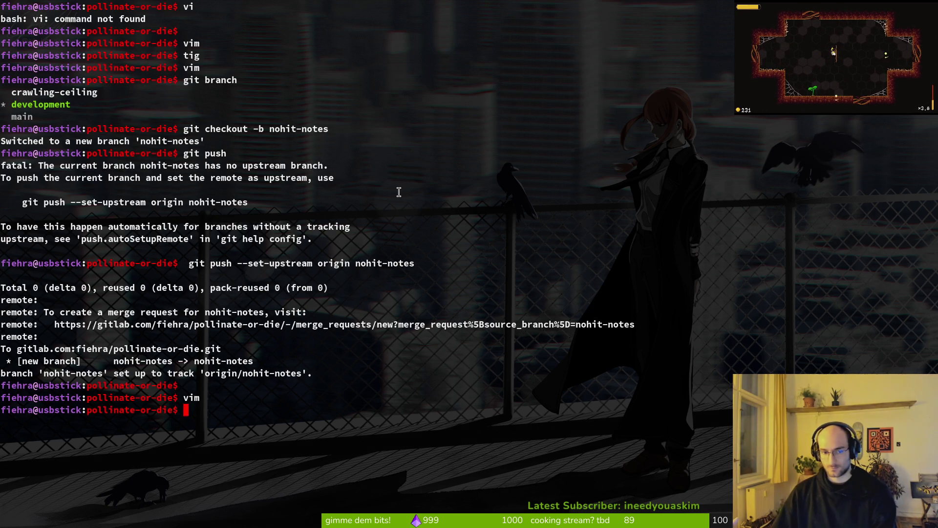
key("alt+Tab")
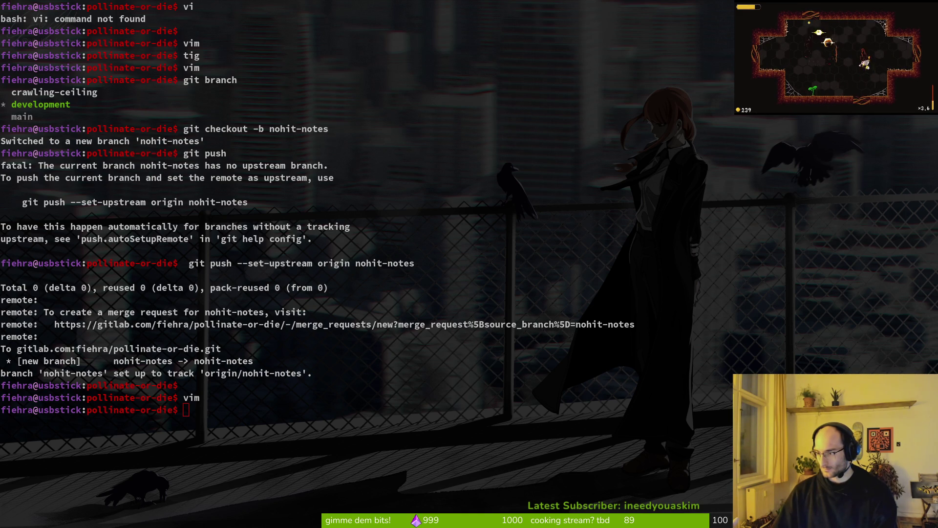
key("alt+Tab")
key("alt+Tab")
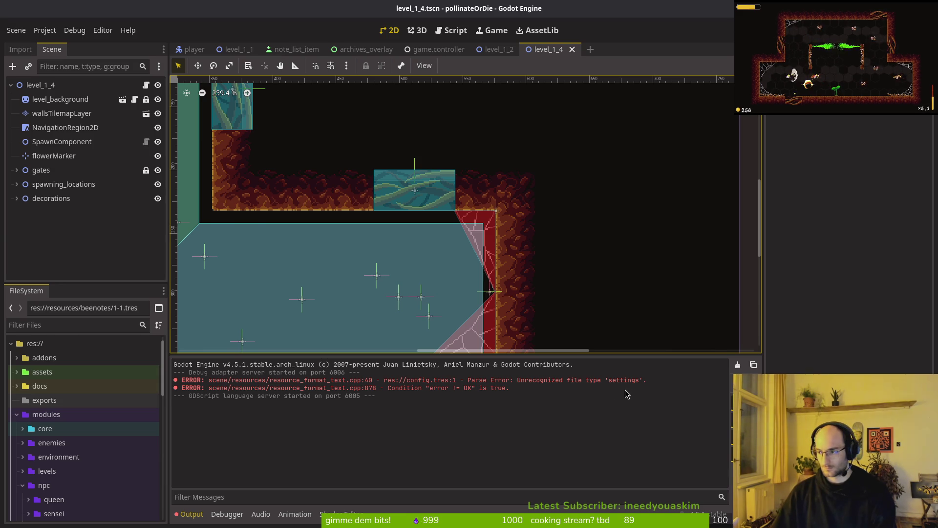
Select config.tres and savefile.tres in the FileSystem dock, remove both, and rerun the project with F5
scroll(127, 445, "down", 10)
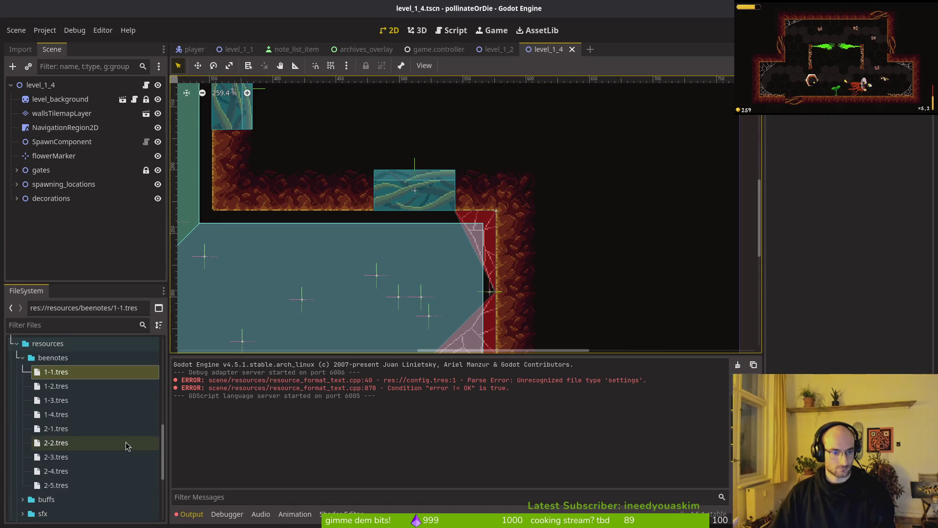
double_click(56, 469)
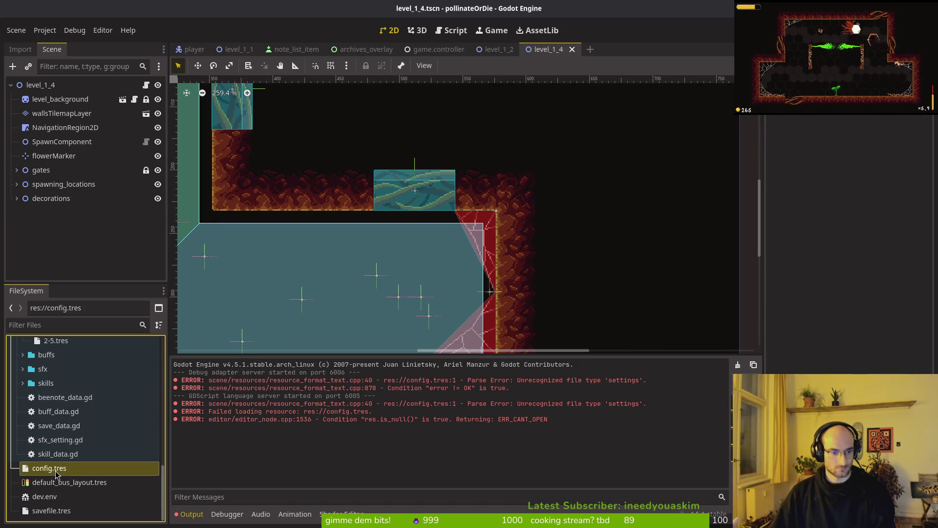
double_click(57, 472)
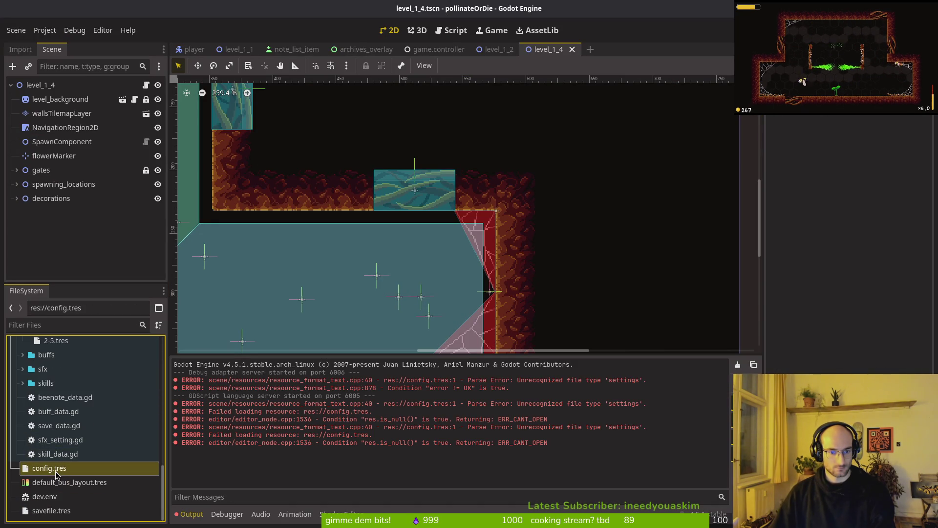
left_click(51, 510, "ctrl")
key("Delete")
key("Return")
key("Left")
key("Left")
key("F5")
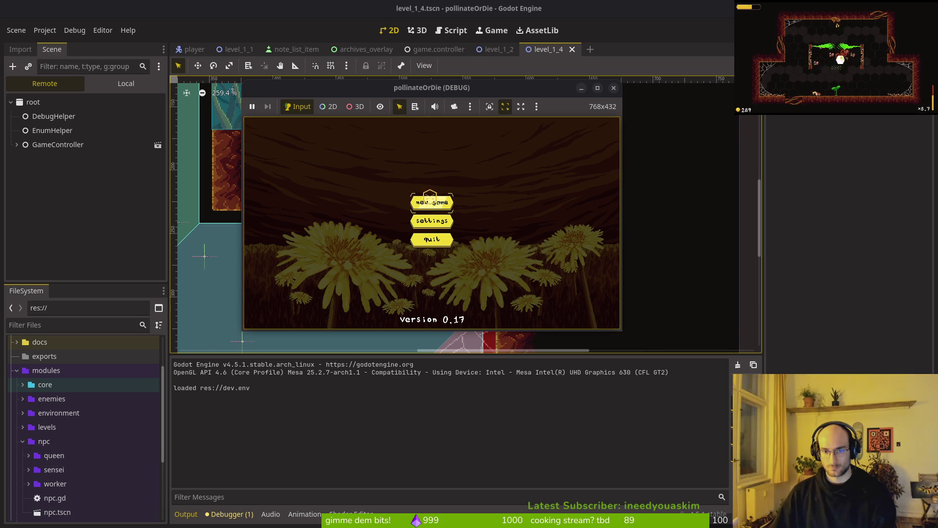
Start a new game, fly the bee into the level through the middle hex, and fight the enemies
left_click(428, 200)
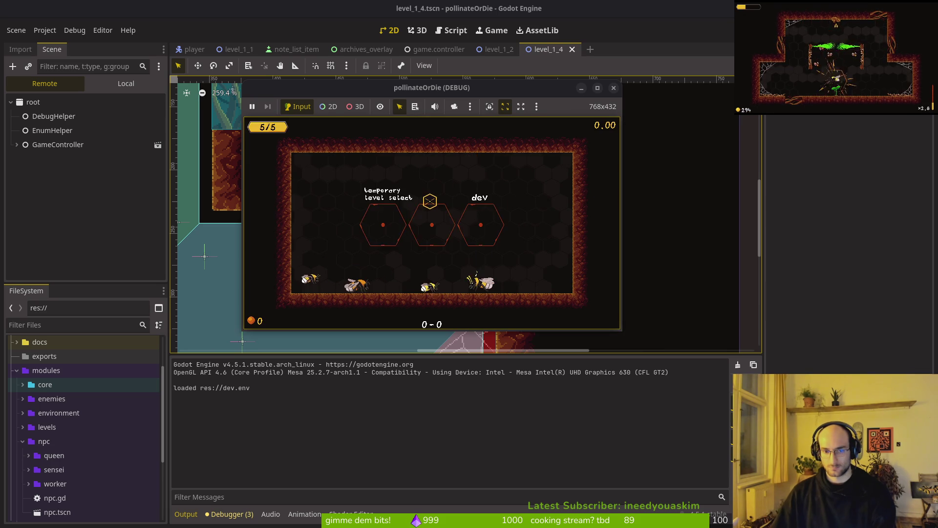
left_click(432, 219)
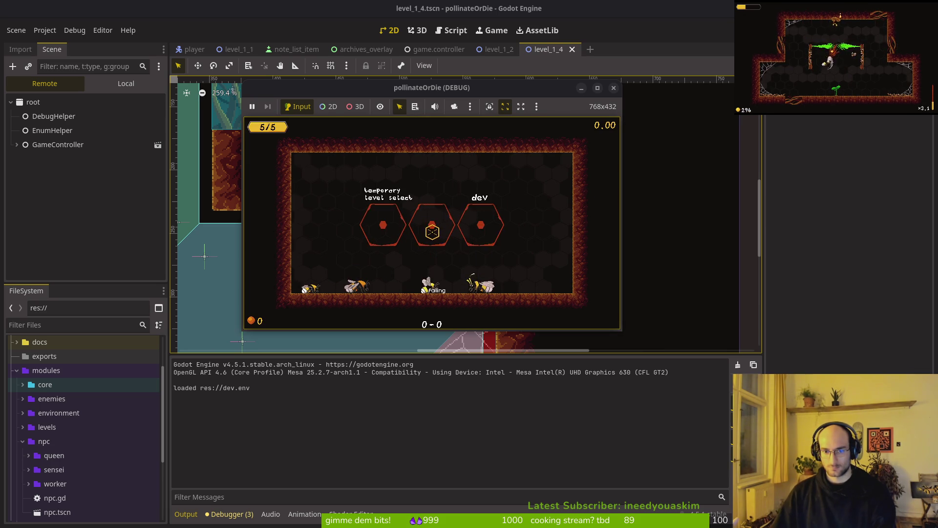
left_click(428, 239)
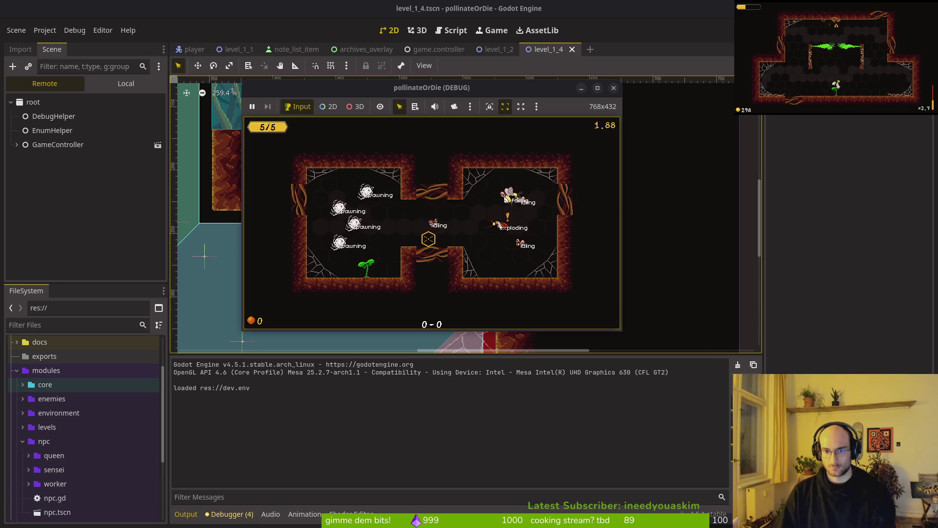
left_click(428, 239)
key("a")
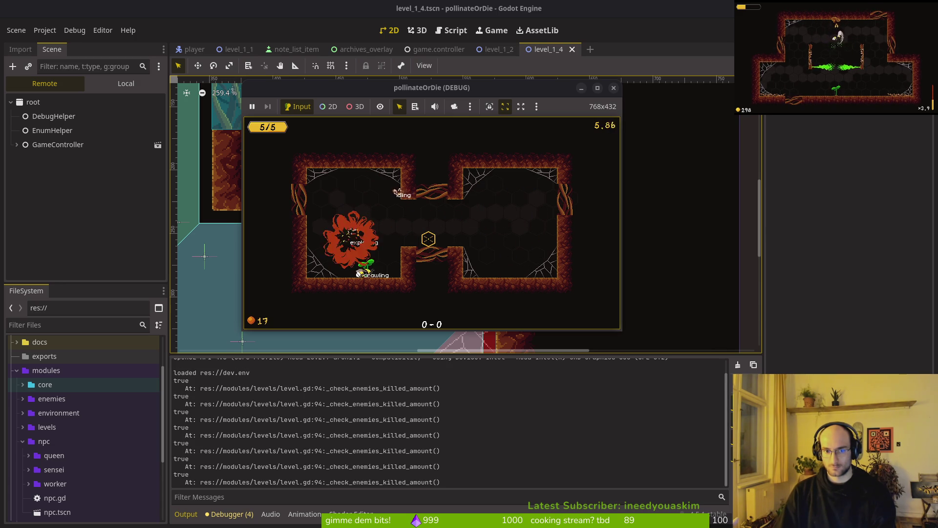
left_click(428, 239)
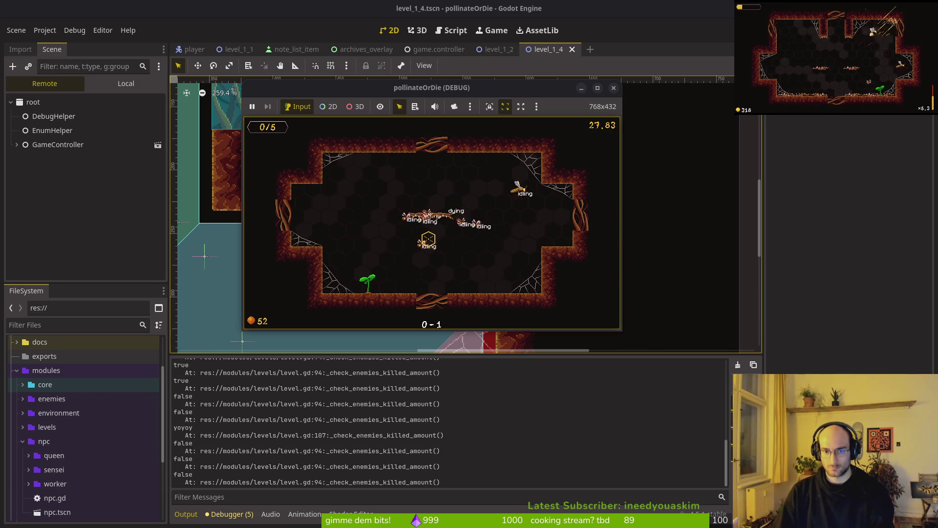
Check the archives overlay, then save and quit to the main menu and stop the game
key("Tab")
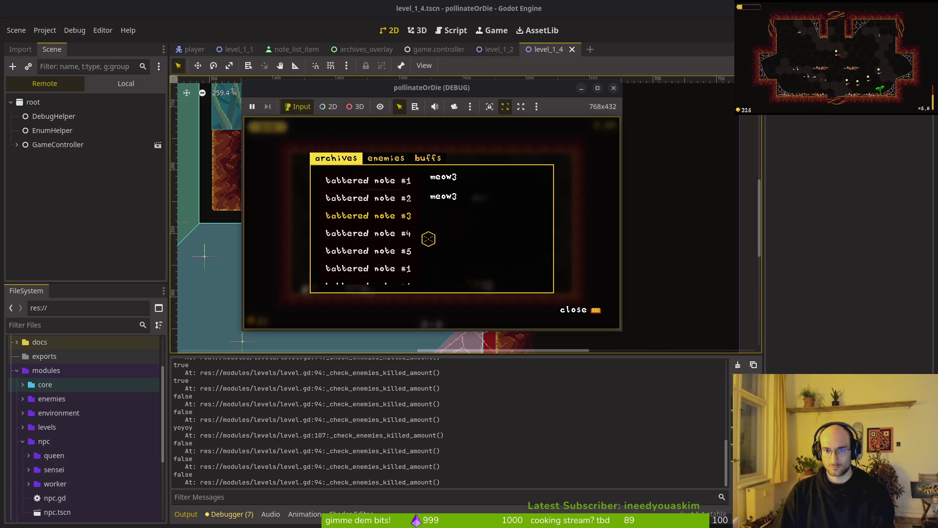
key("Tab")
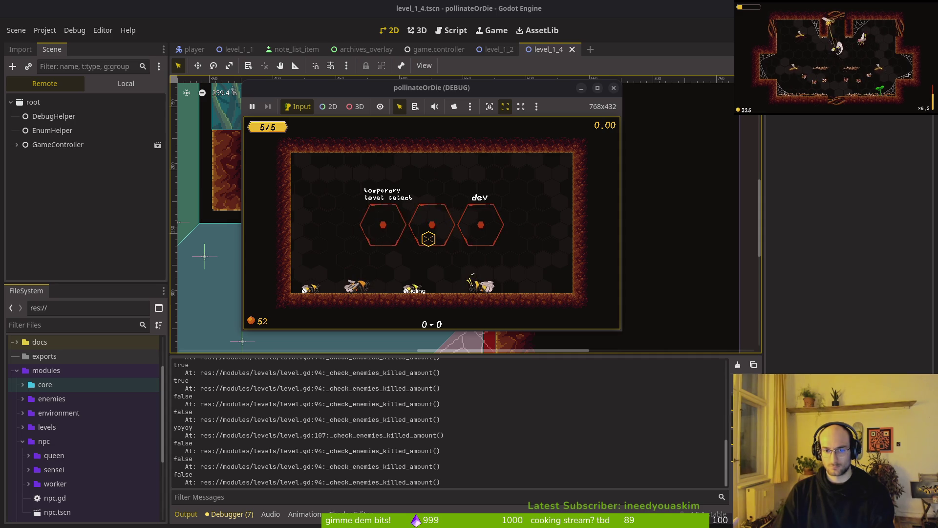
key("Escape")
key("Return")
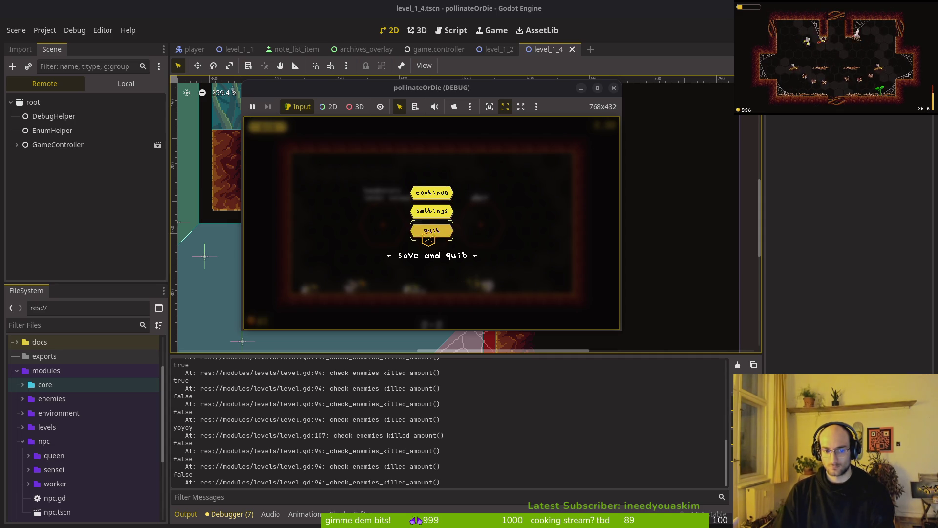
key("Left")
key("Return")
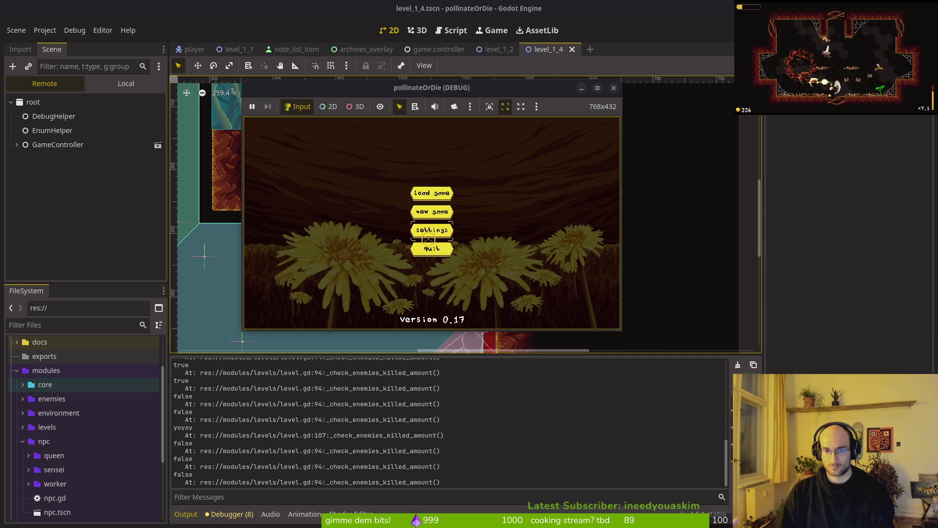
left_click(430, 244)
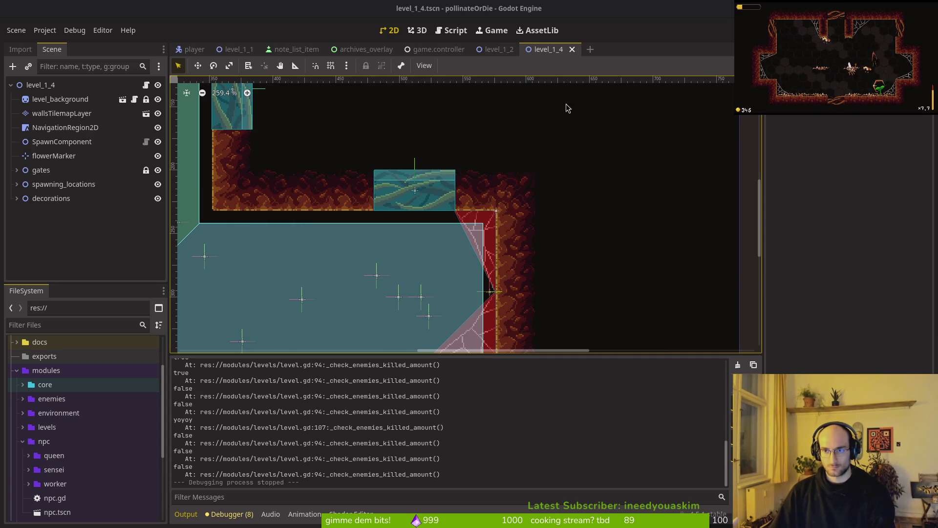
Relaunch the project with F5, load the saved game to check the archives, then stop it
scroll(98, 435, "down", 5)
scroll(69, 467, "up", 10)
left_click(17, 428)
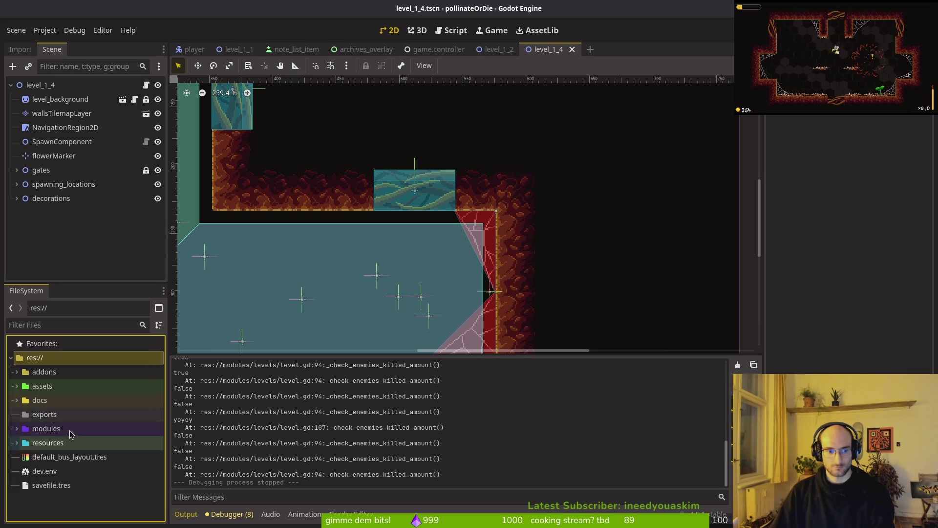
key("F5")
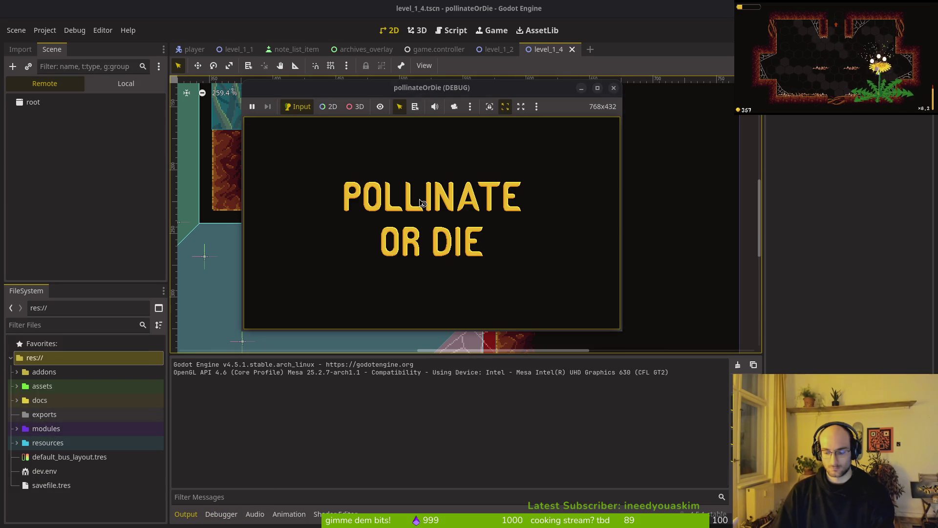
left_click(419, 195)
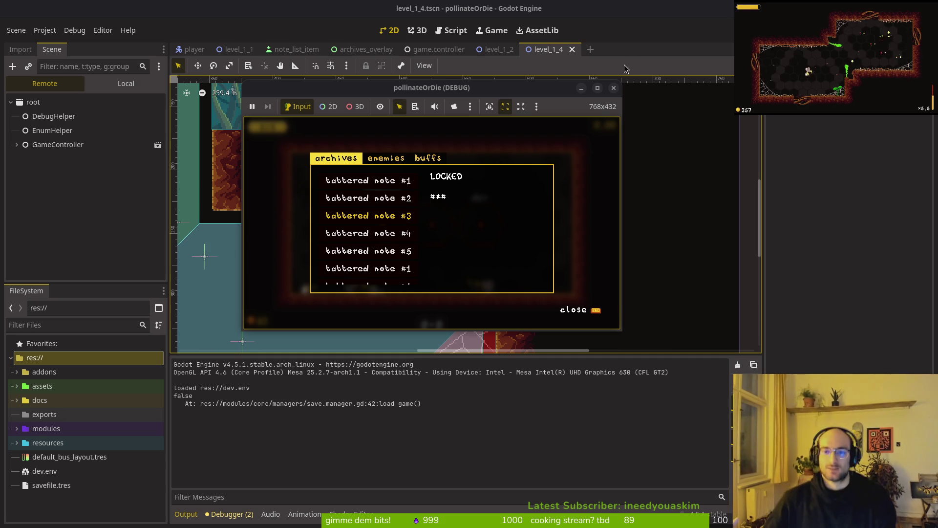
left_click(613, 88)
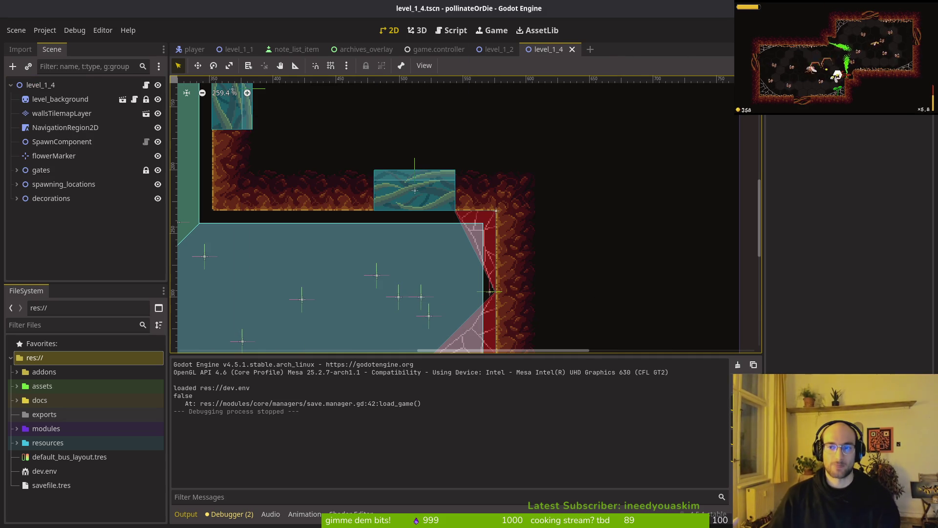
Close the archives_overlay scene and the other unneeded level scenes
left_click(437, 49)
left_click(364, 49)
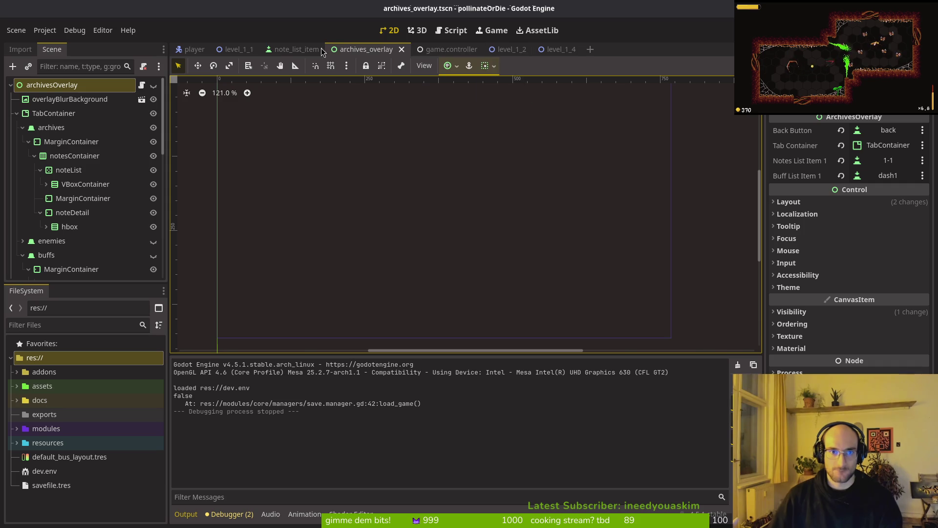
middle_click(349, 49)
middle_click(349, 49)
middle_click(349, 50)
middle_click(349, 49)
middle_click(228, 49)
Open archive.manager.tscn via quick search and expand its Bee Note Templates list
key("shift+alt+o")
type("arhcmanats")
key("BackSpace")
key("BackSpace")
key("BackSpace")
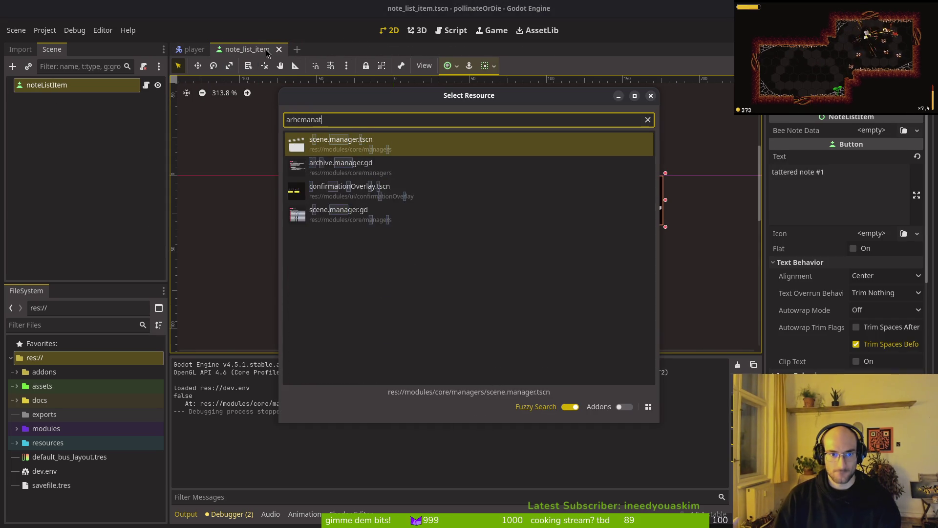
type("chmanats")
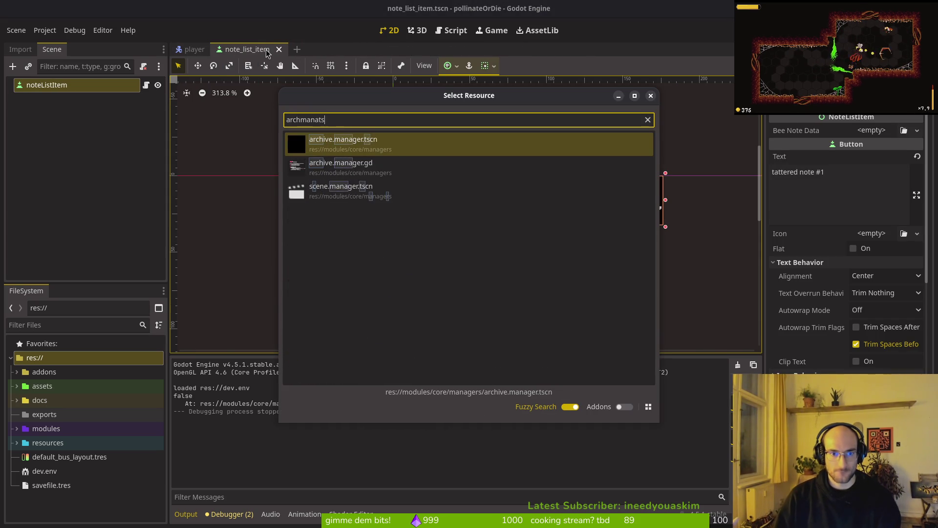
key("Return")
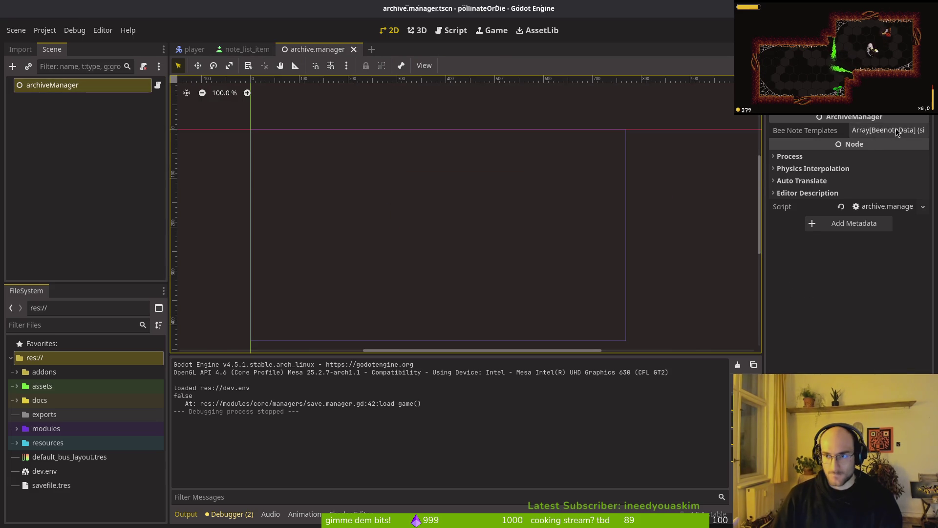
left_click(874, 133)
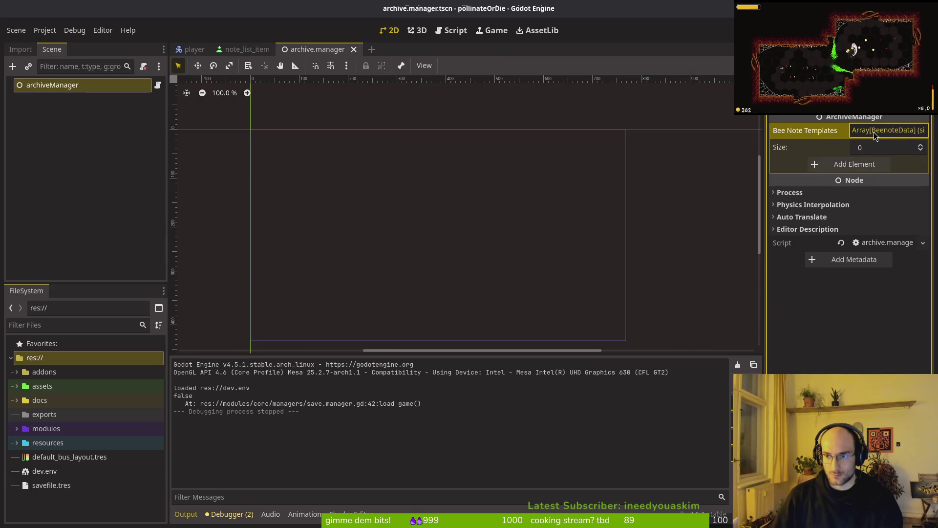
Open skill.manager.tscn for reference, then return to archive.manager
key("shift+alt+o")
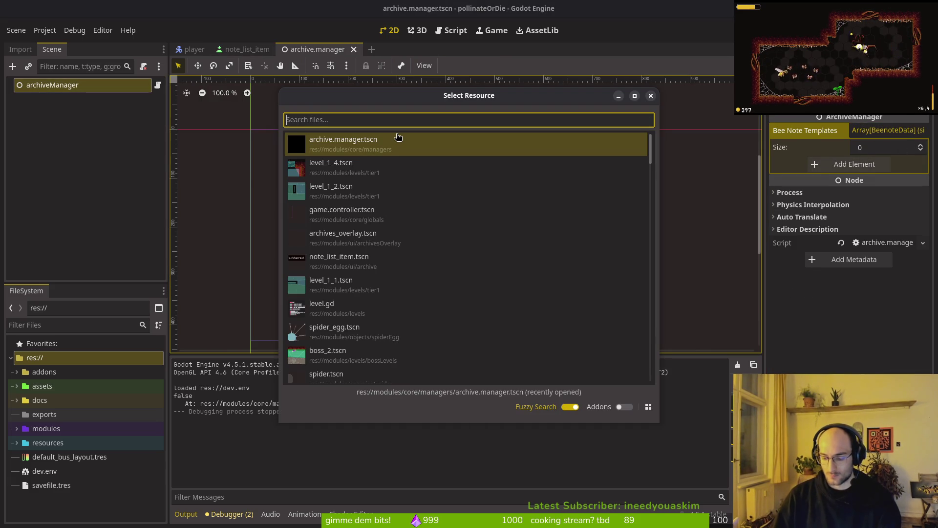
type("skillman")
key("Return")
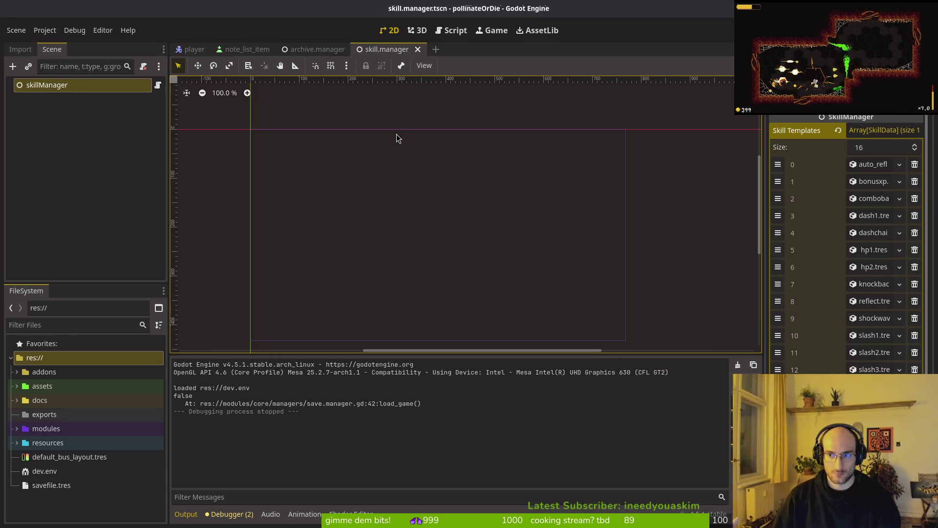
left_click(313, 49)
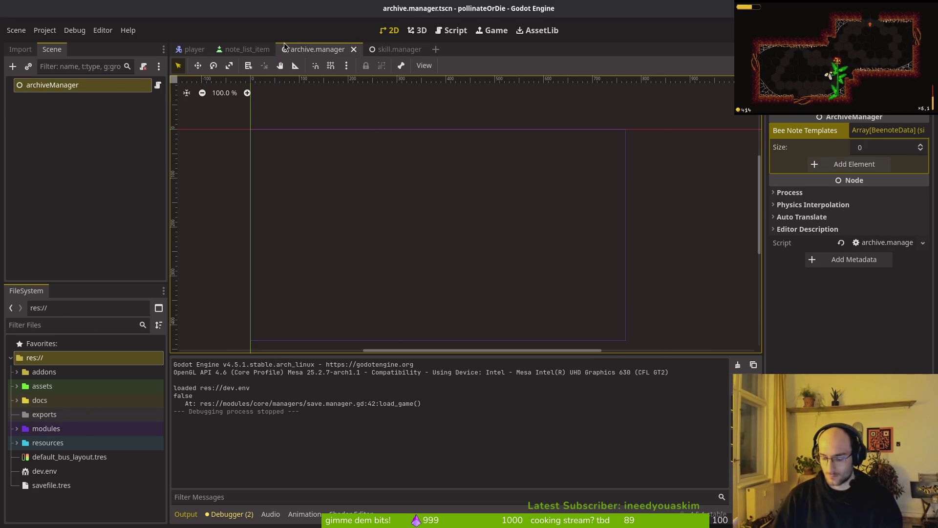
Revert archiveManager's bee note list in game.controller, save, and review skillManager's Skill Templates
key("shift+alt+o")
type("gamcontrolt")
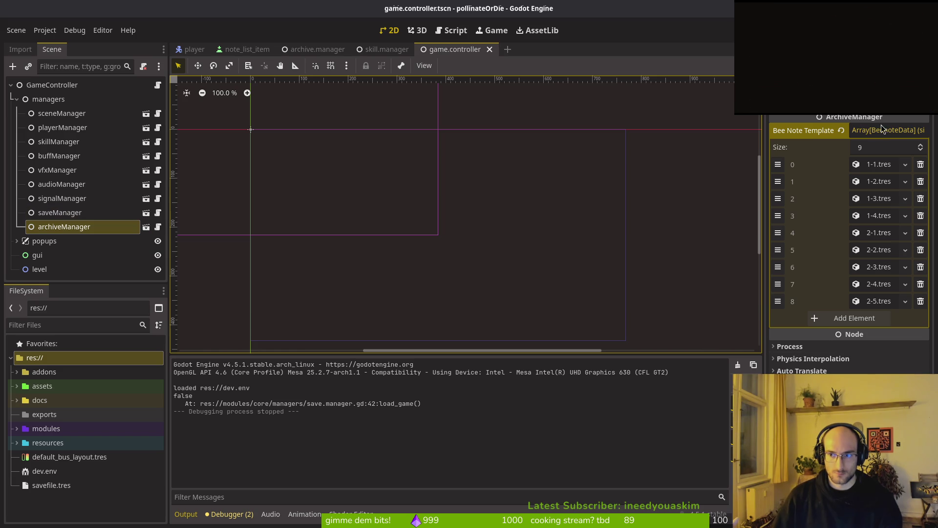
left_click(842, 131)
key("ctrl+s")
left_click(62, 198)
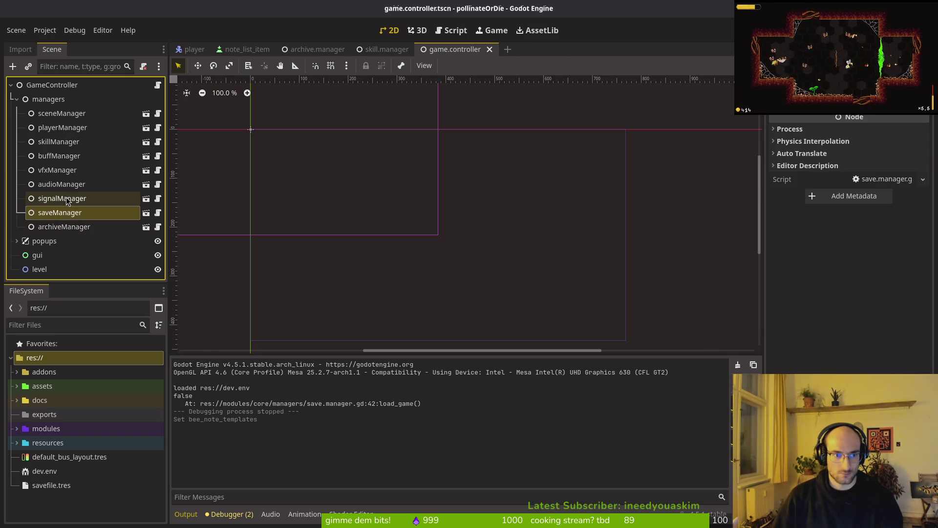
left_click(69, 185)
left_click(59, 141)
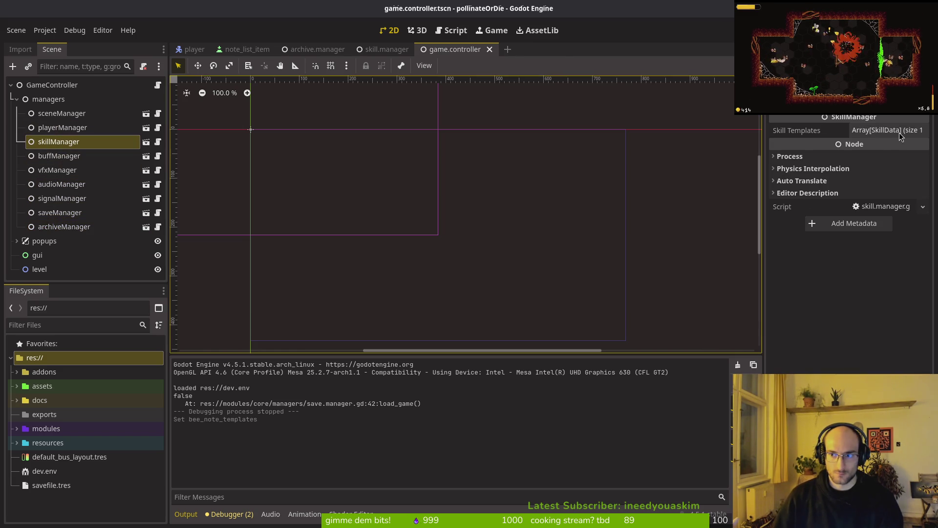
left_click(912, 131)
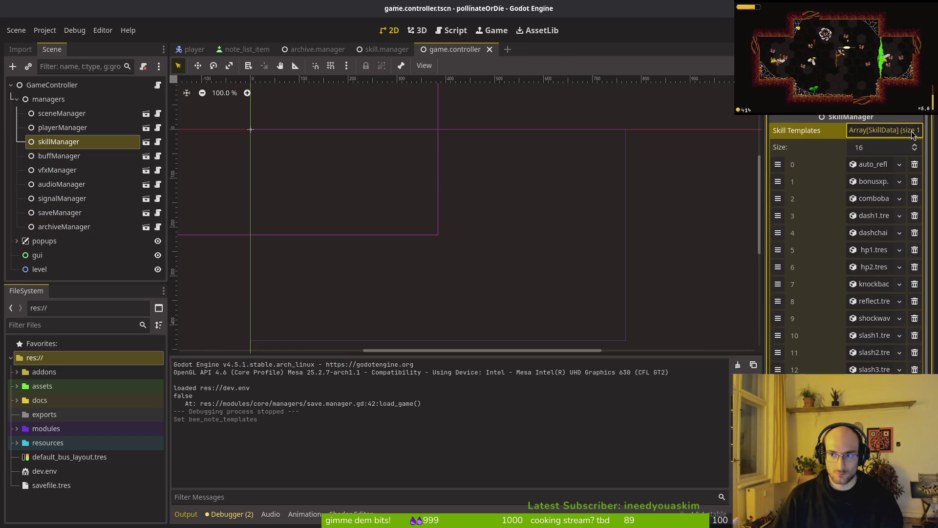
left_click(489, 49)
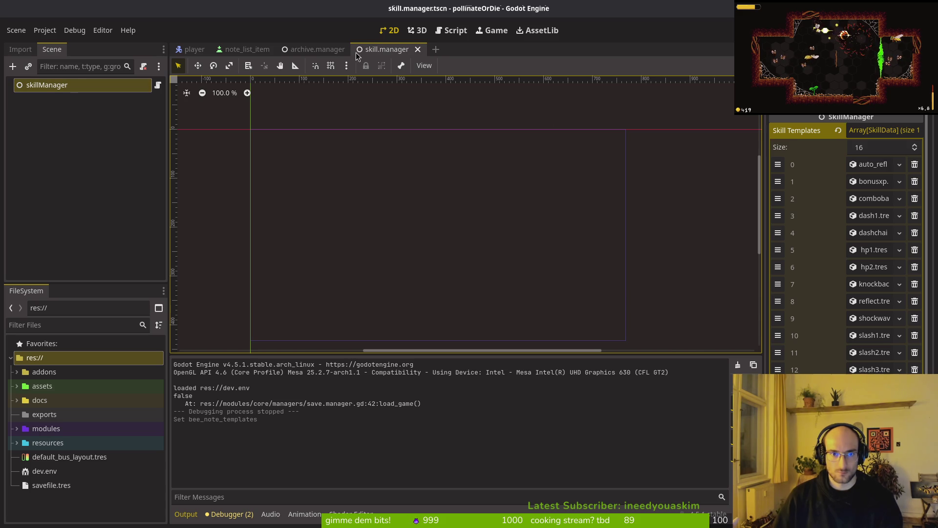
middle_click(379, 47)
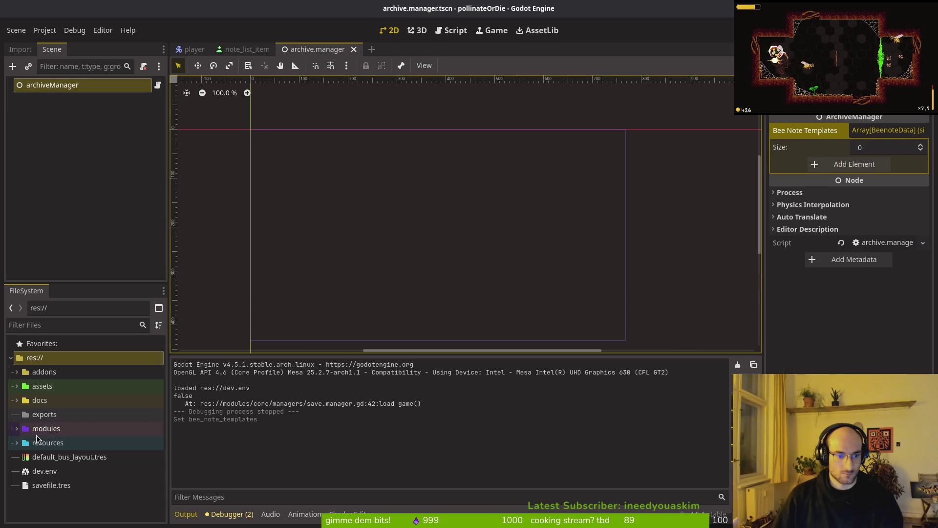
Add the nine bee notes 1-1.tres through 2-5.tres to Bee Note Templates and save
left_click(16, 442)
scroll(9, 342, "down", 3)
left_click(34, 360)
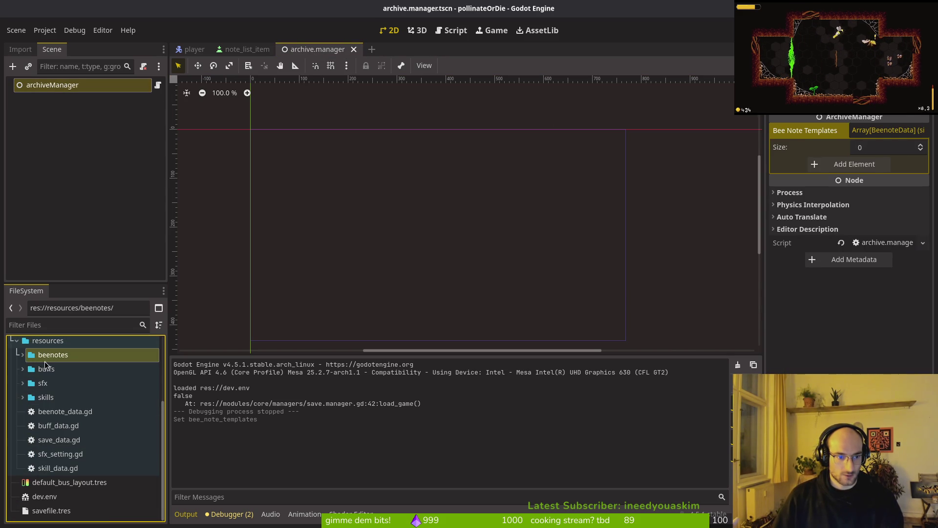
left_click(21, 359)
left_click(54, 369)
left_click(55, 482, "shift")
mouse_move(55, 369)
left_mouse_down()
mouse_move(865, 192)
mouse_move(830, 164)
mouse_move(834, 185)
left_mouse_up()
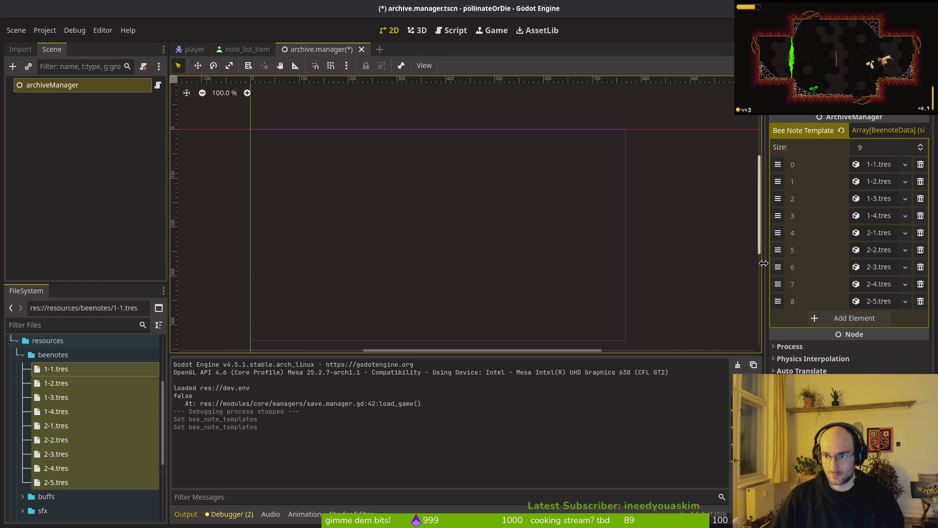
key("ctrl+s")
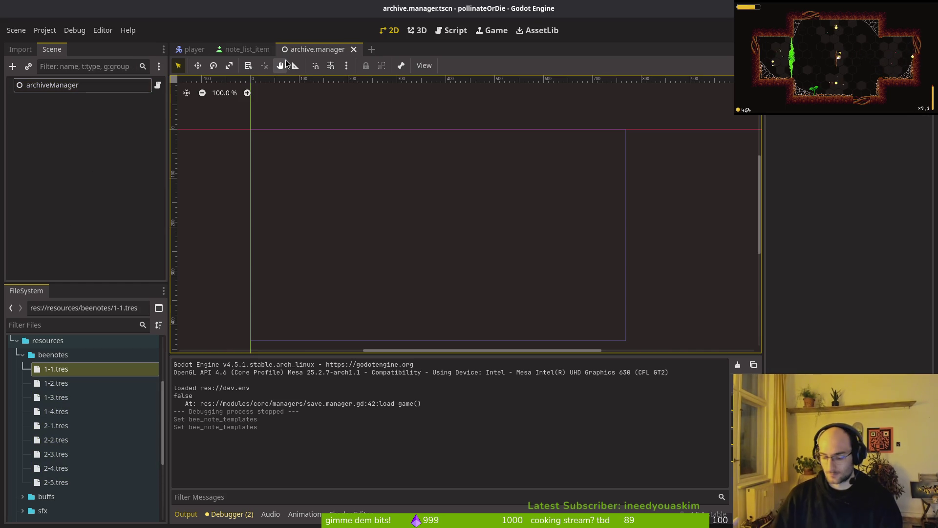
Revert level_1_2.tscn and level_1_4.tscn with tig status, then run the project in Godot
key("super+2")
type("tig status")
key("Return")
key("Down")
key("Down")
key("Down")
key("Down")
key("Down")
key("exclam")
key("y")
key("exclam")
key("y")
key("q")
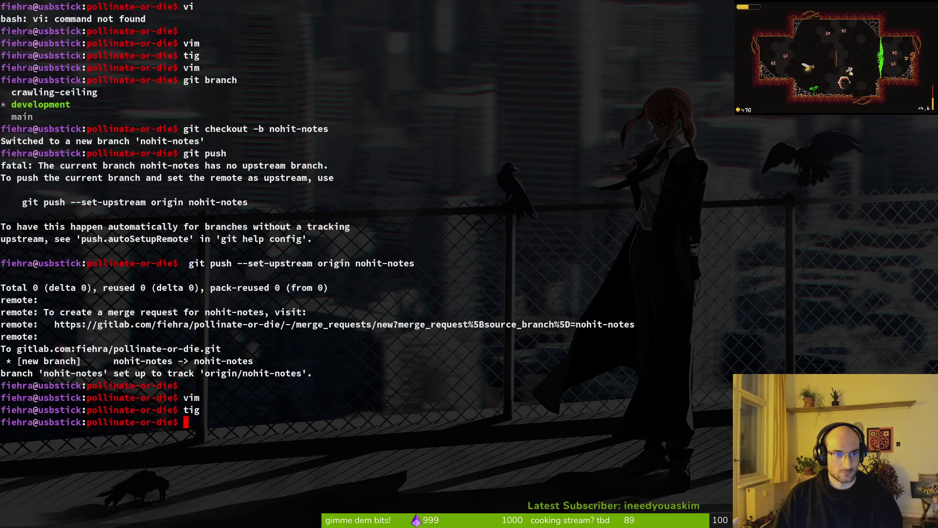
key("super+1")
key("F5")
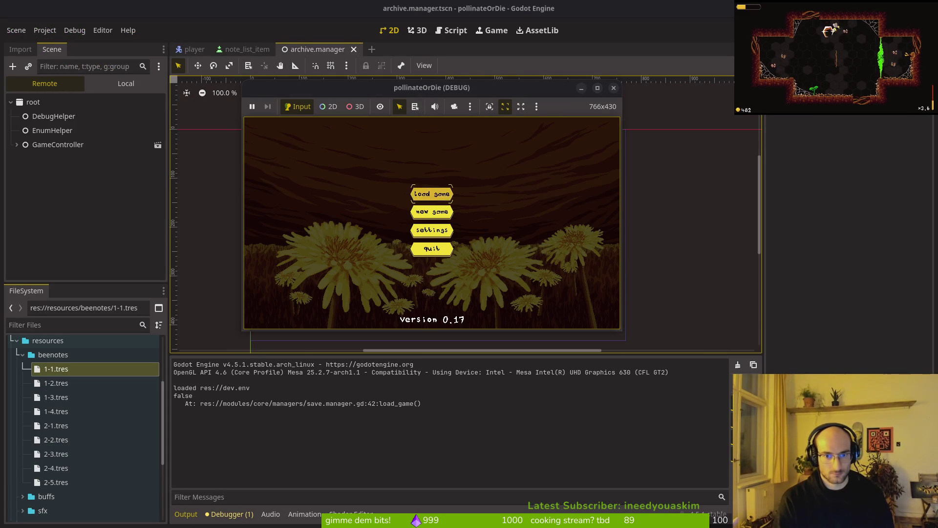
Load the saved game and check the archives panel at the hub
key("Return")
key("Left")
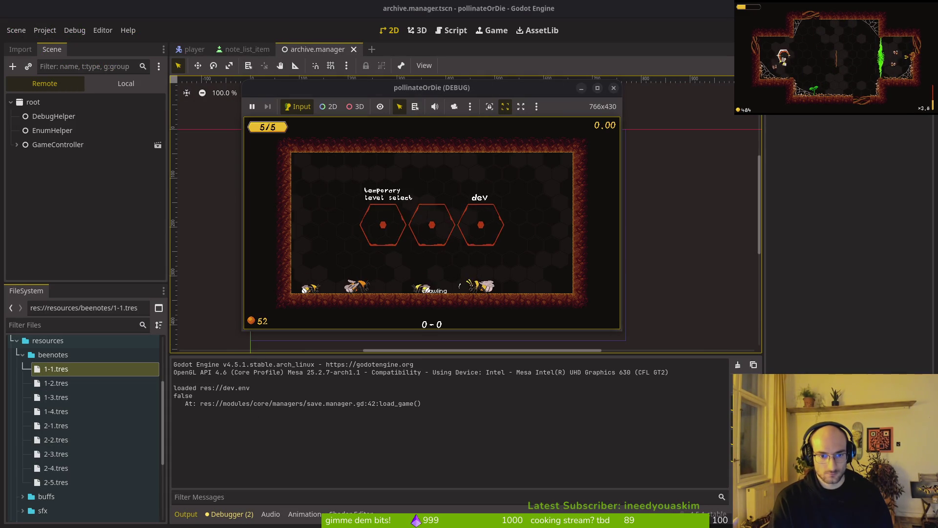
key("Up")
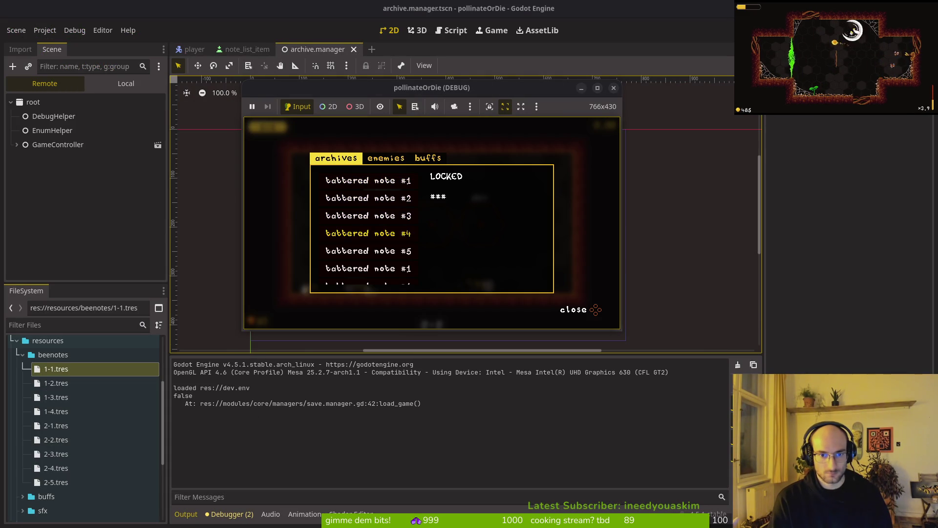
key("Up")
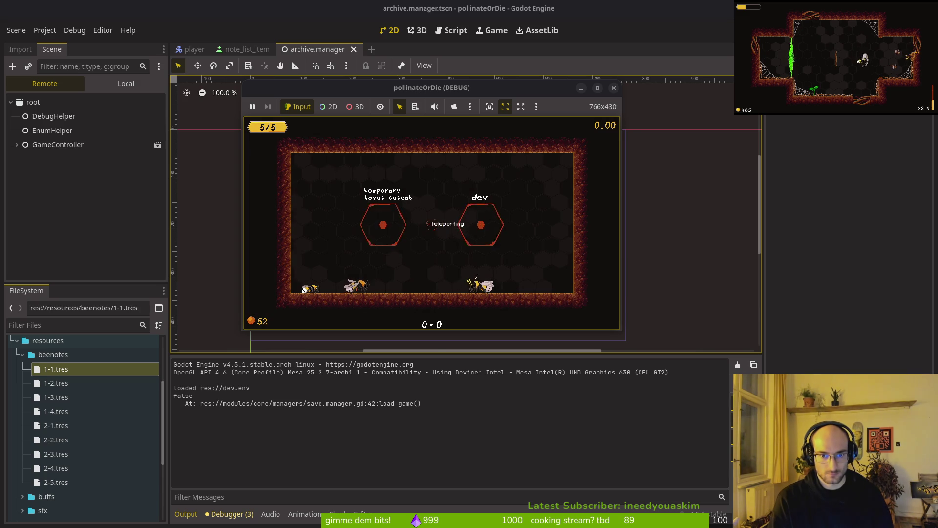
Fight through the arena enemies, pollinate the sprout, and rise toward the next room
key("Up")
key("Left")
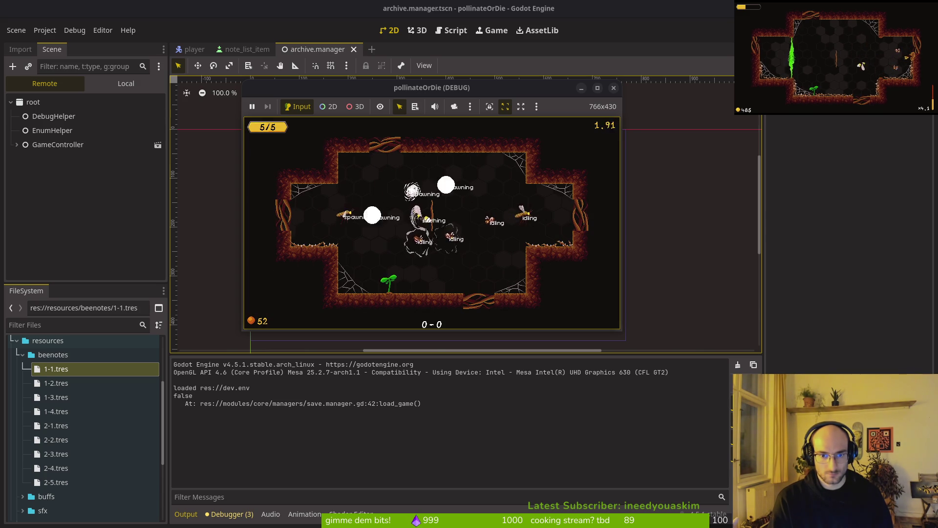
key("Right")
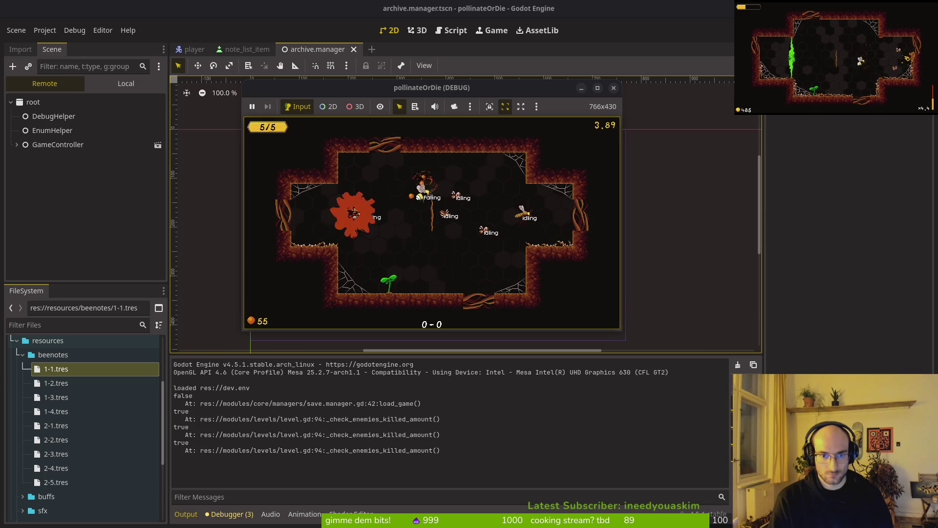
key("Left")
key("Left")
key("Up")
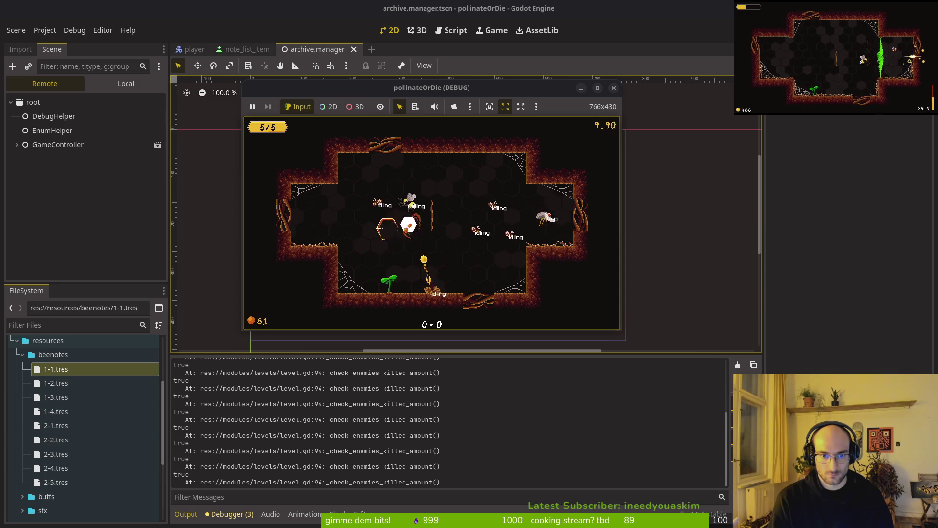
key("Up")
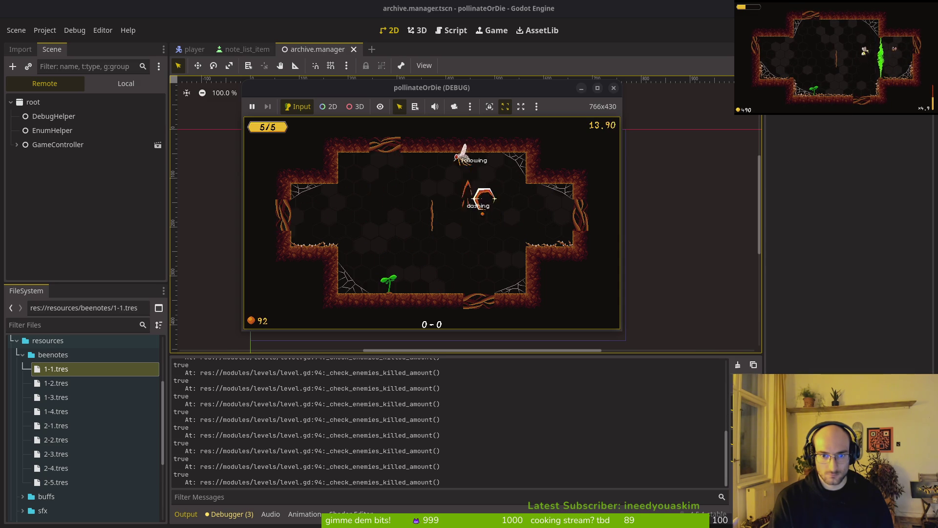
key("Left")
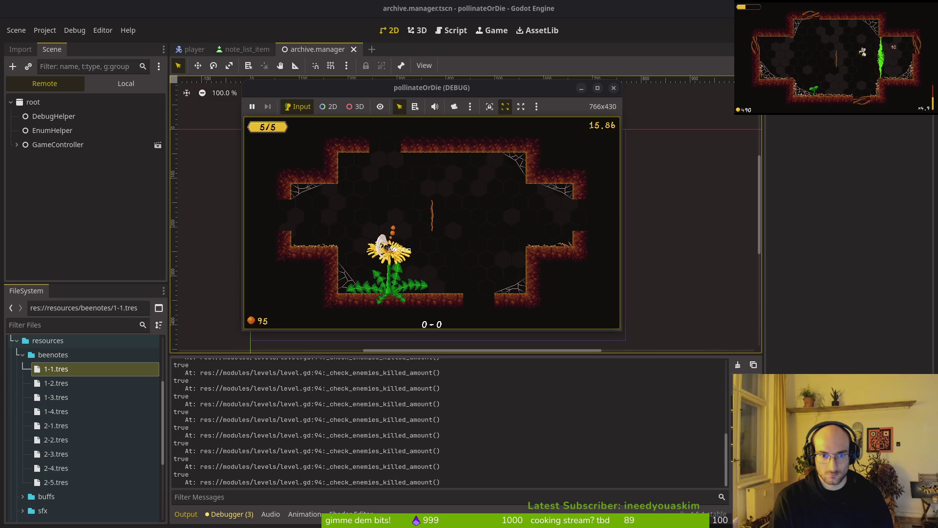
key("Up")
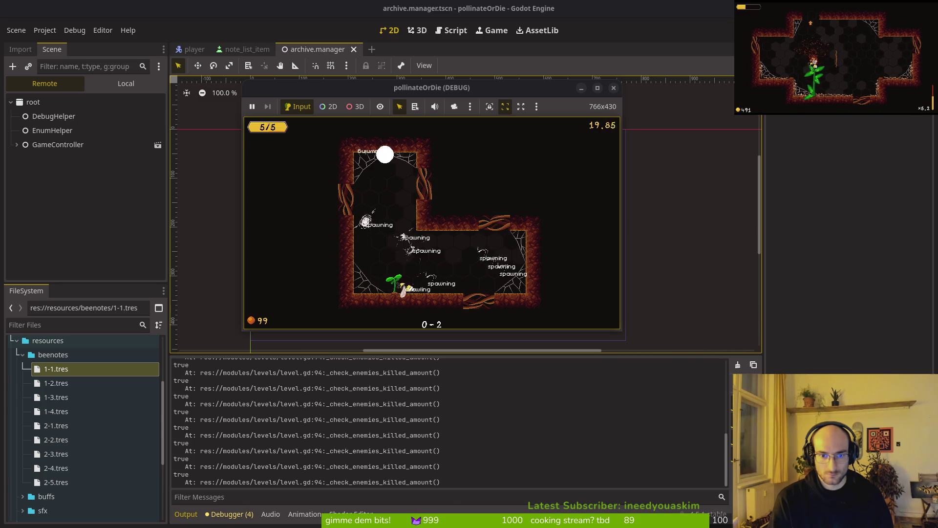
key("Up")
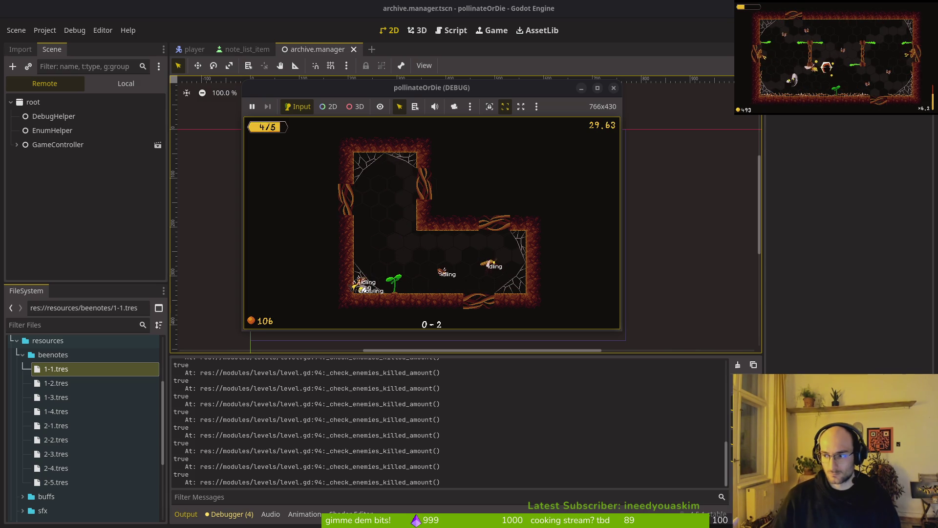
left_click(235, 514)
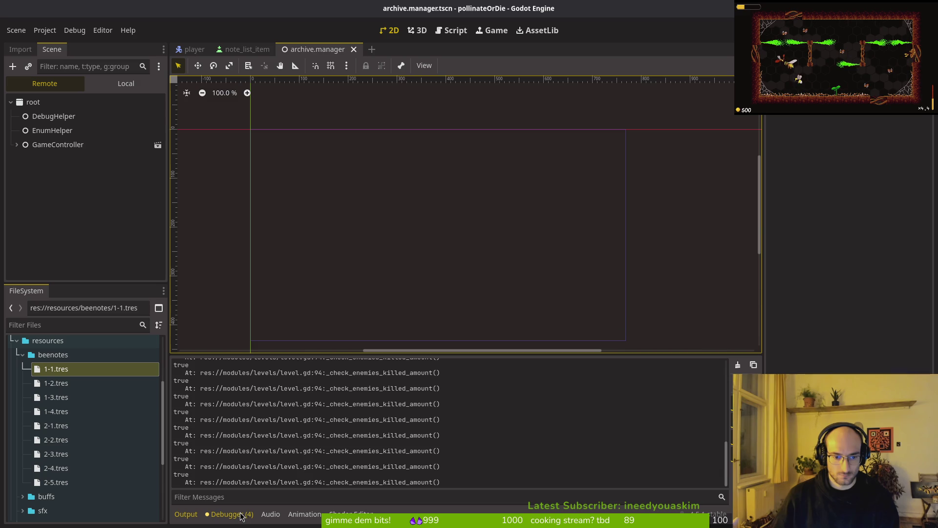
Review the four loading.gd missing-animation errors in the Debugger's Errors list
left_click(237, 517)
left_click(238, 516)
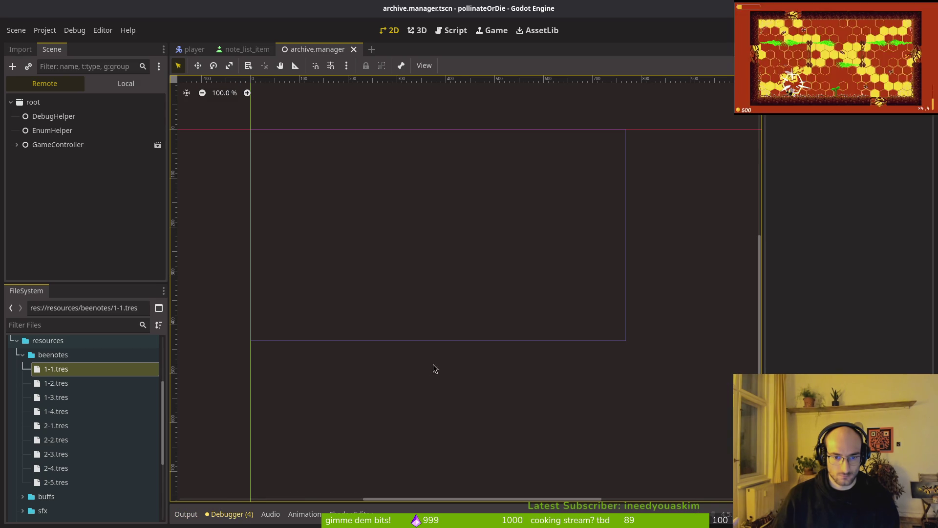
left_click(234, 517)
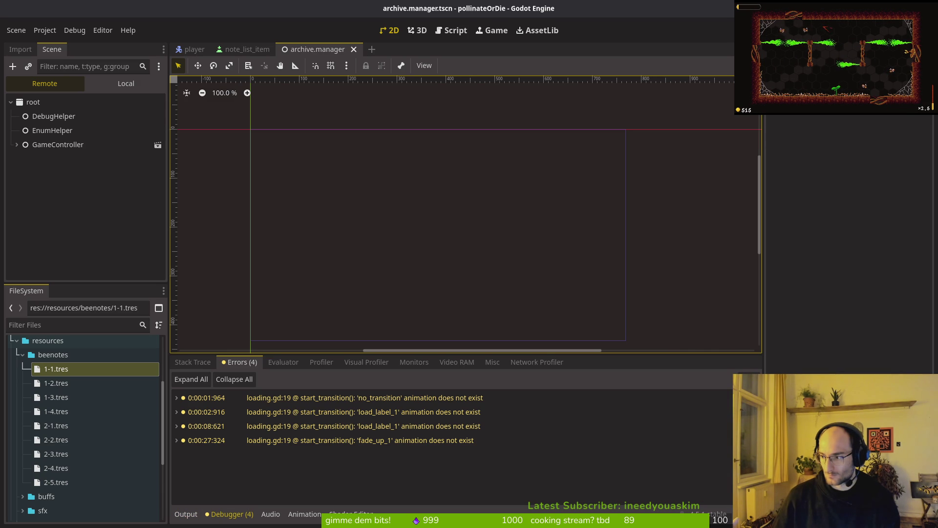
key("alt+Tab")
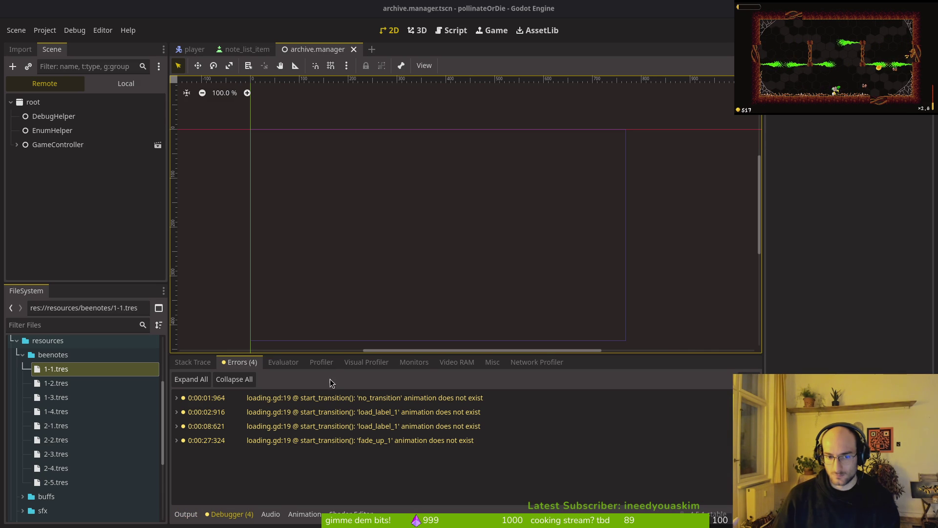
Bring up the Debugger's Monitors list, then continue the saved run in the game
left_click(322, 363)
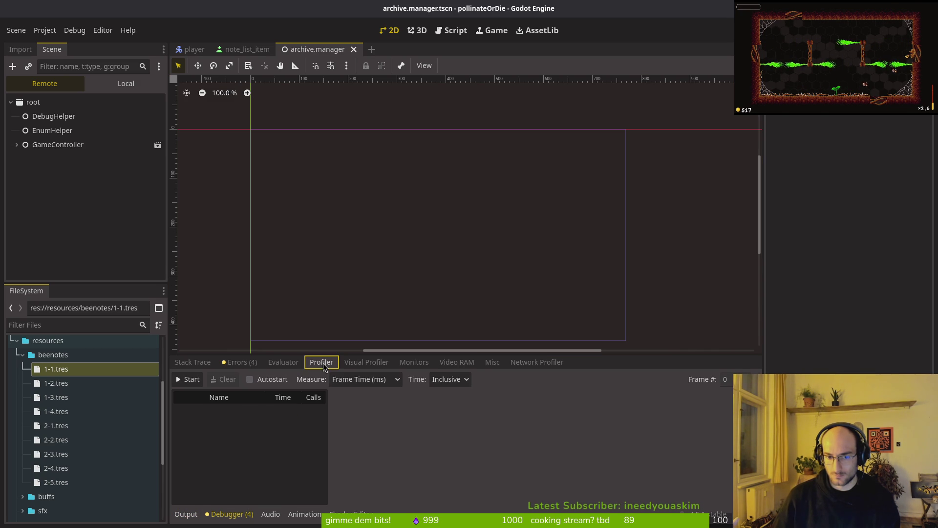
left_click(457, 362)
left_click(414, 362)
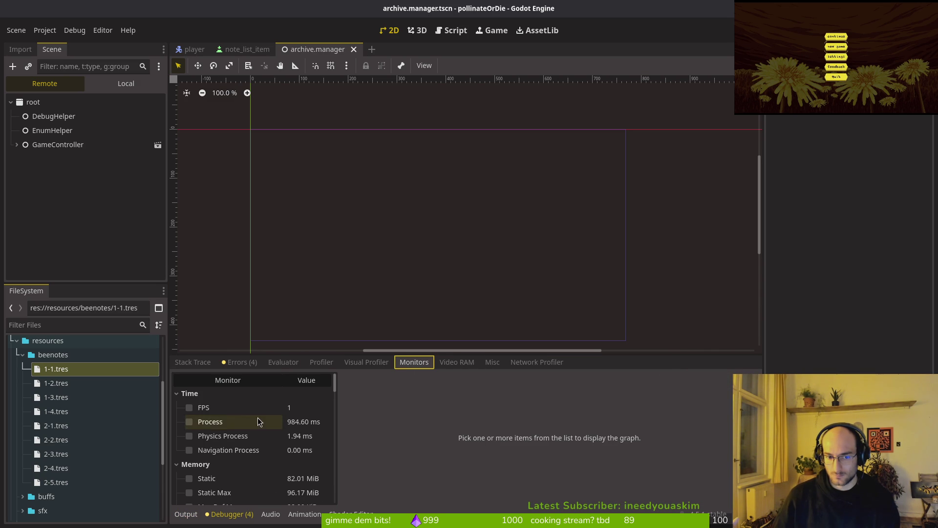
key("Return")
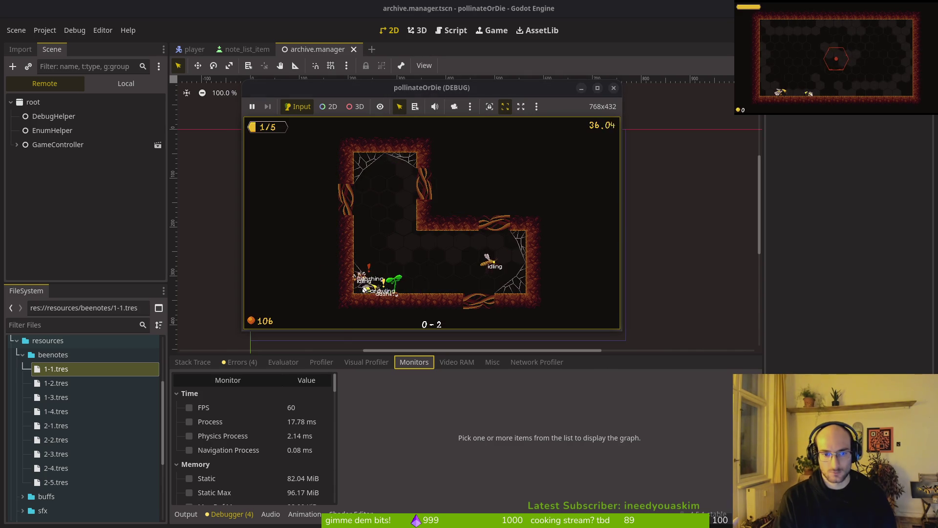
Browse the archives down to tattered note #9, close it, and relaunch the game with F5
key("Tab")
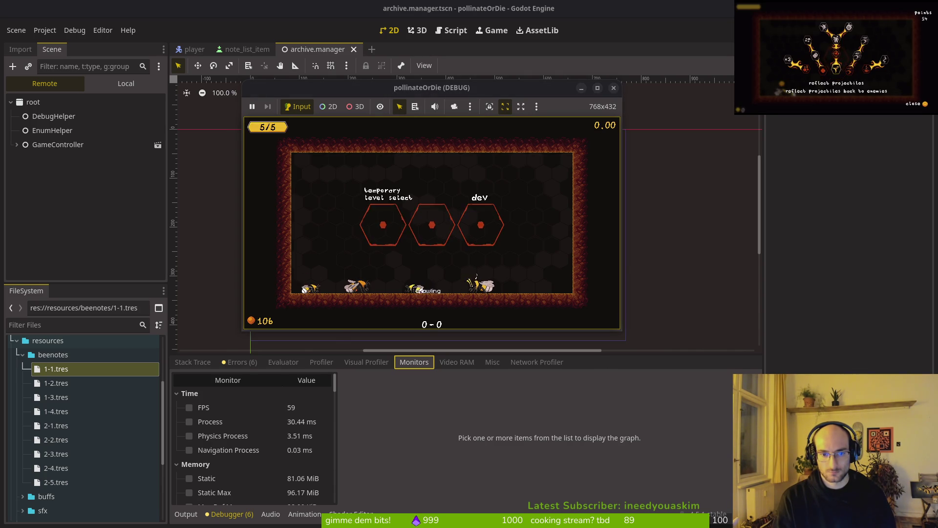
key("Tab")
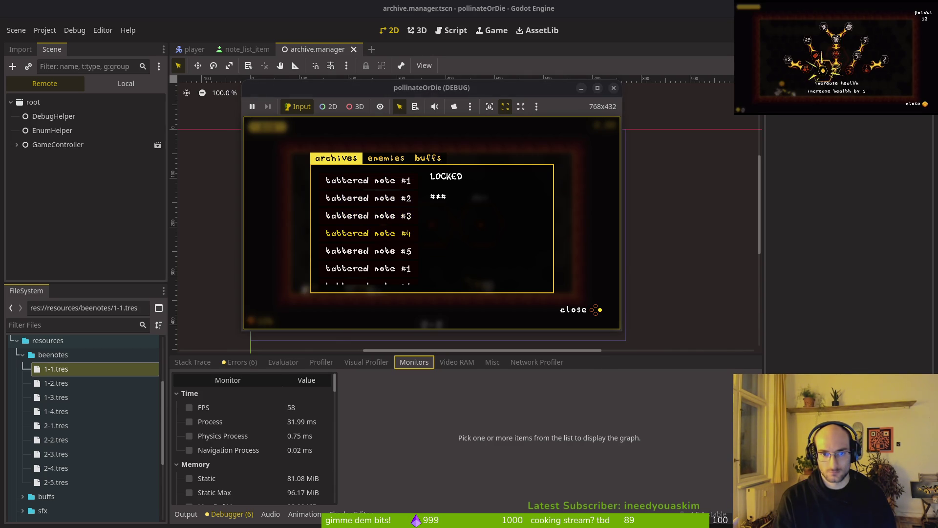
key("Down")
key("Down")
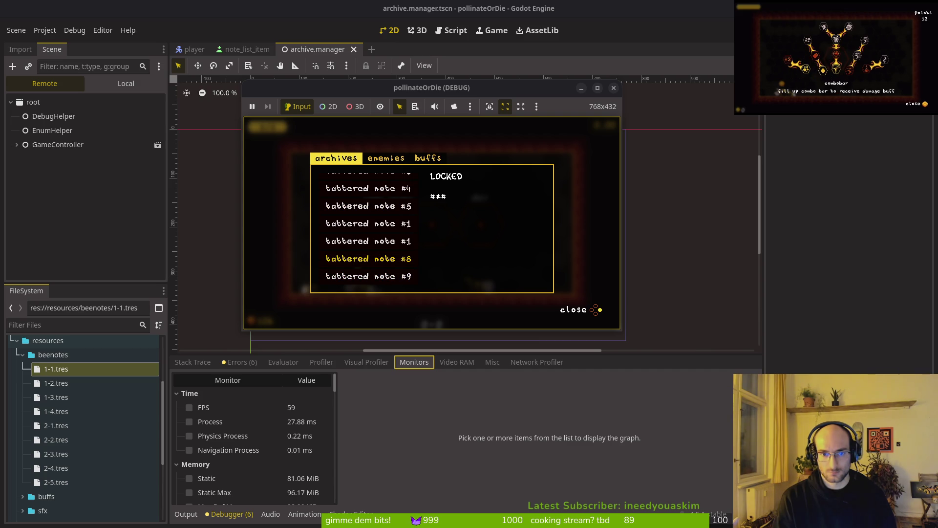
key("Down")
key("Down")
key("Down")
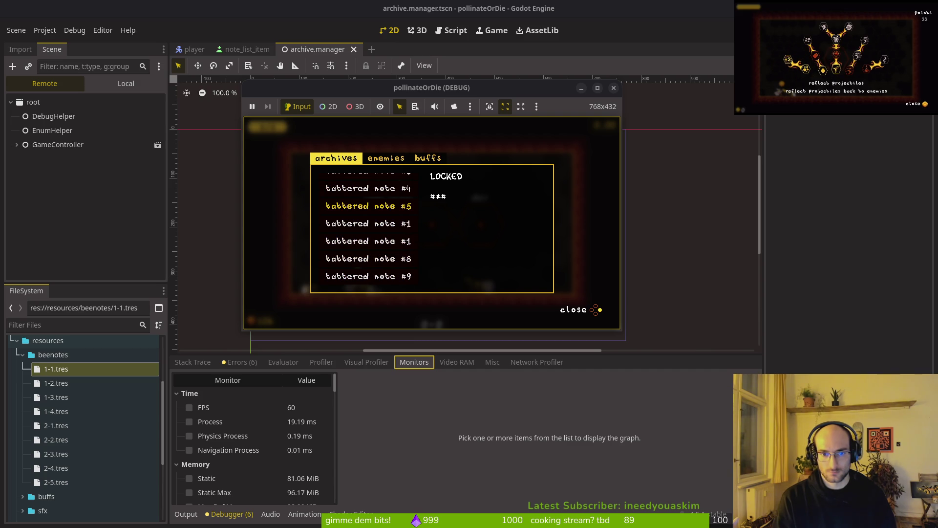
key("Escape")
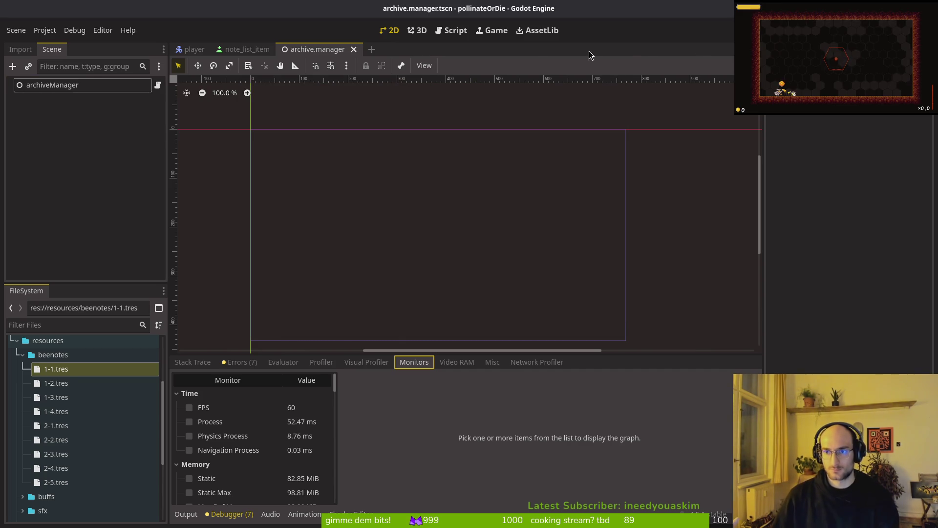
key("F5")
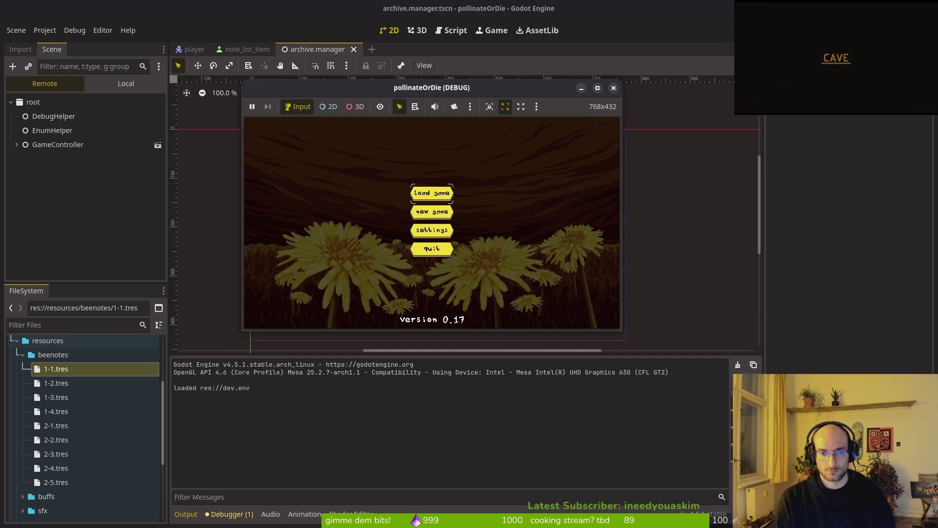
Load the save, check the archives notes, then graph the FPS monitor in the Debugger
key("Return")
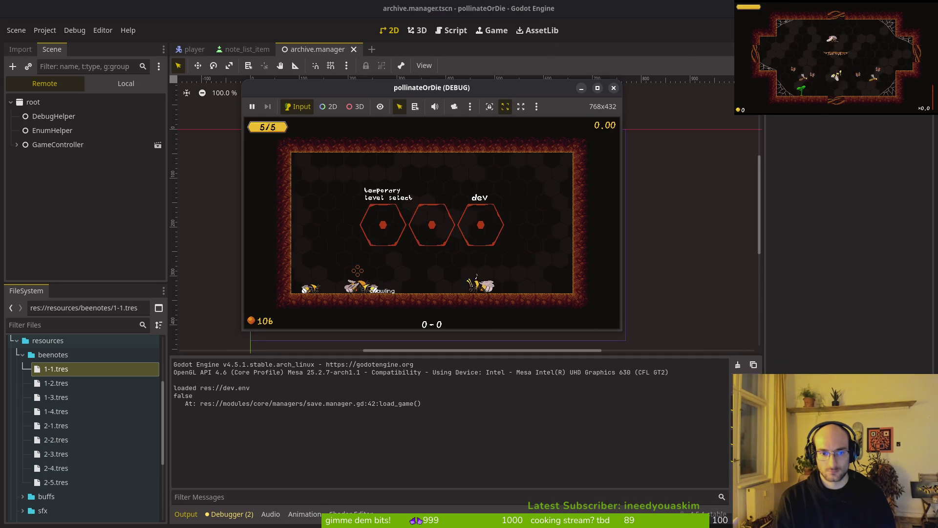
key("e")
key("Escape")
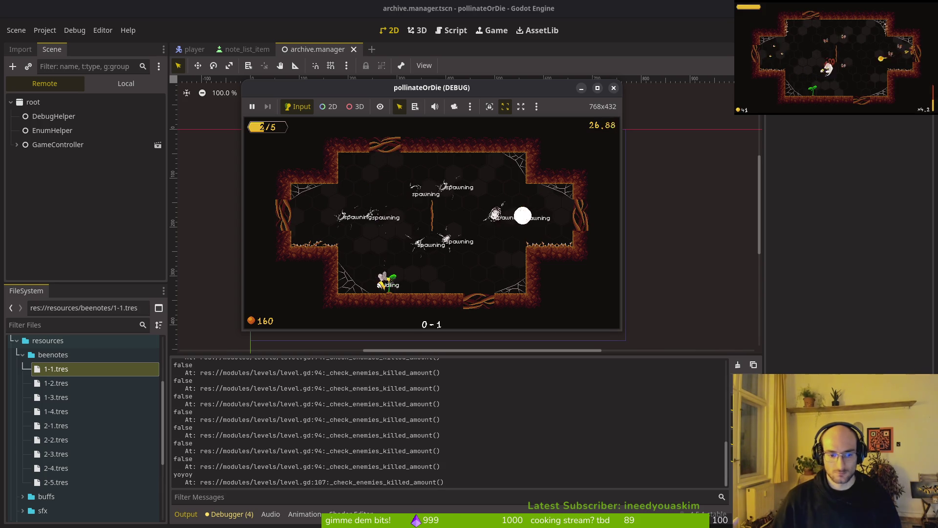
left_click(229, 514)
left_click(204, 407)
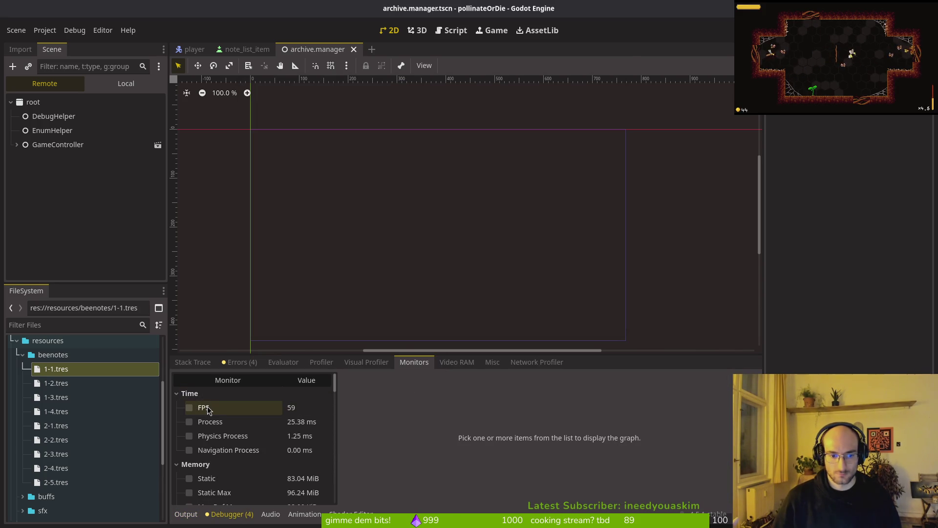
Continue to the hub, check the archives notes, and quit to the main menu
key("alt+Tab")
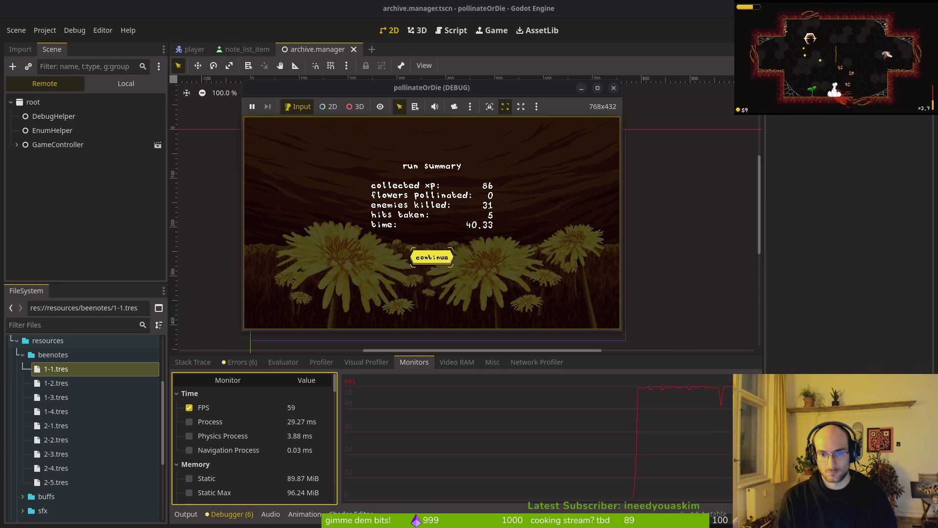
key("Return")
key("e")
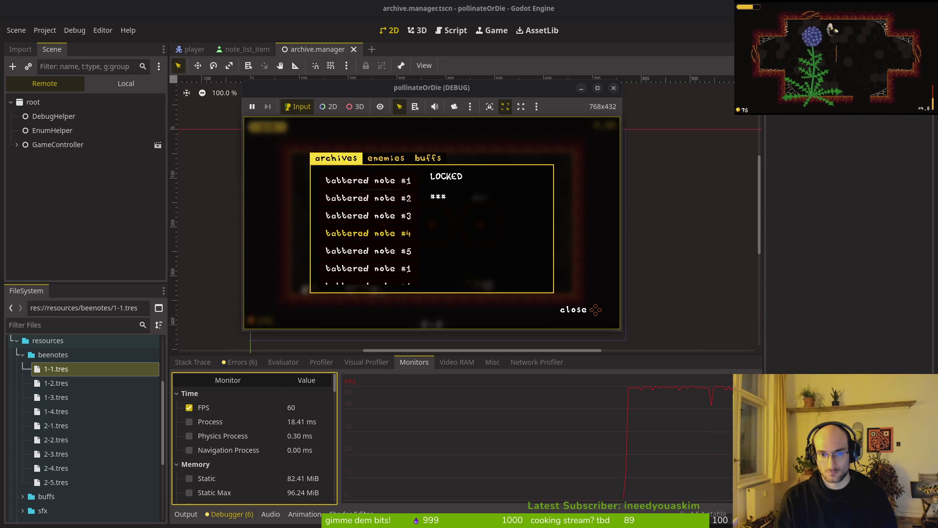
key("Escape")
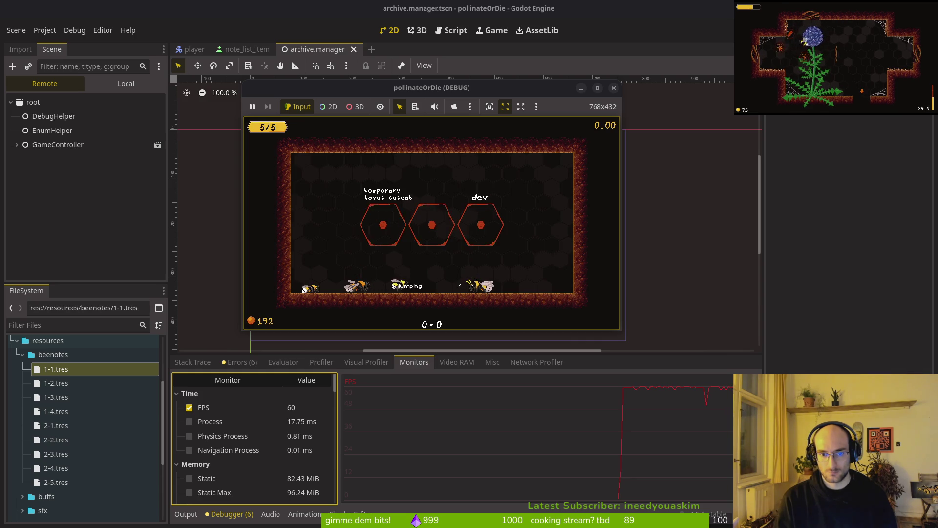
key("Escape")
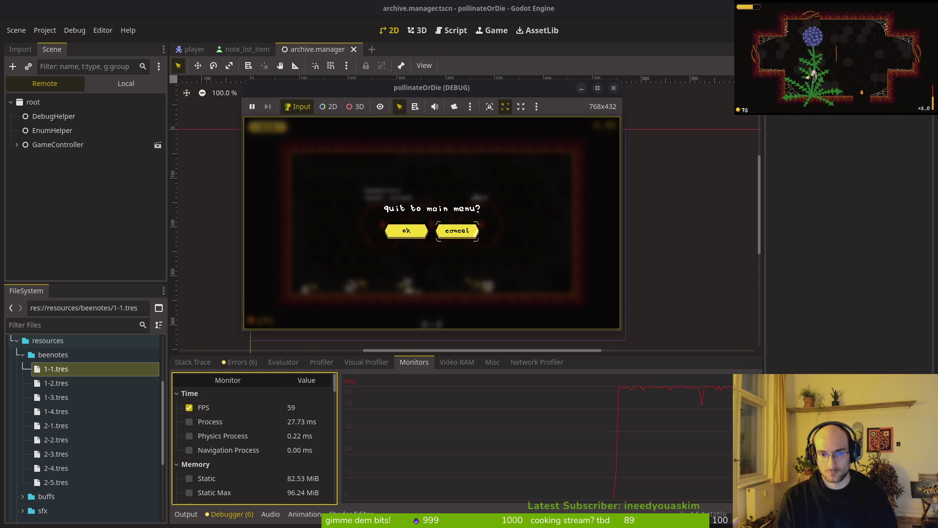
key("Return")
key("Return")
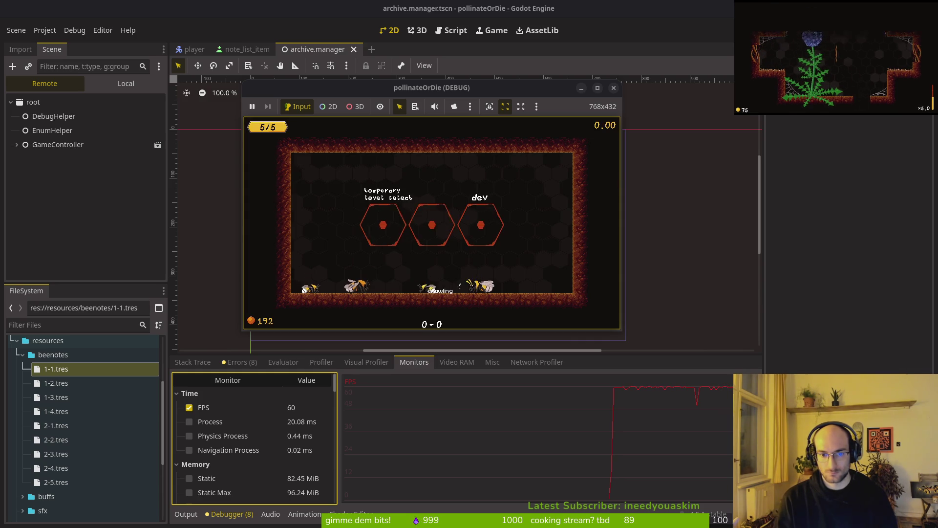
Reload the save, quit again, relaunch with F5 to recheck the archives, then stop the game
key("Tab")
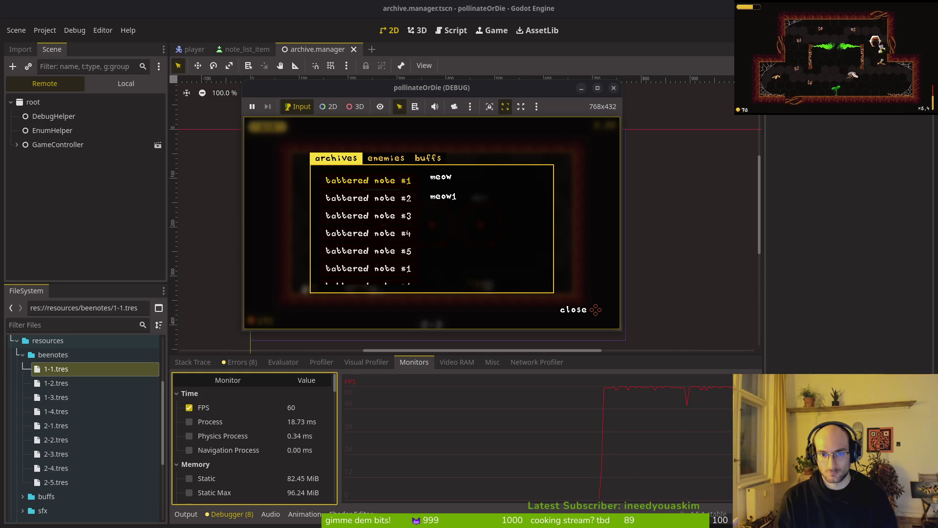
key("Escape")
key("Escape")
key("Return")
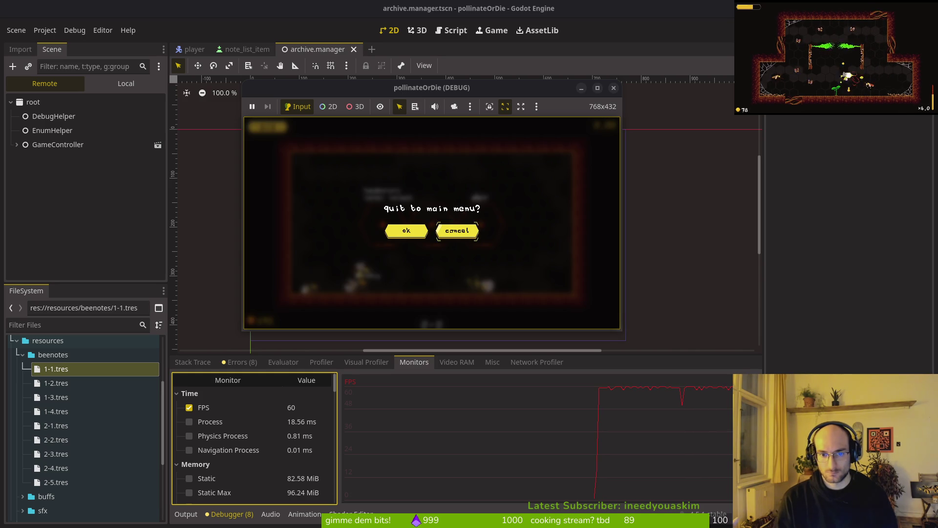
key("Return")
key("Return")
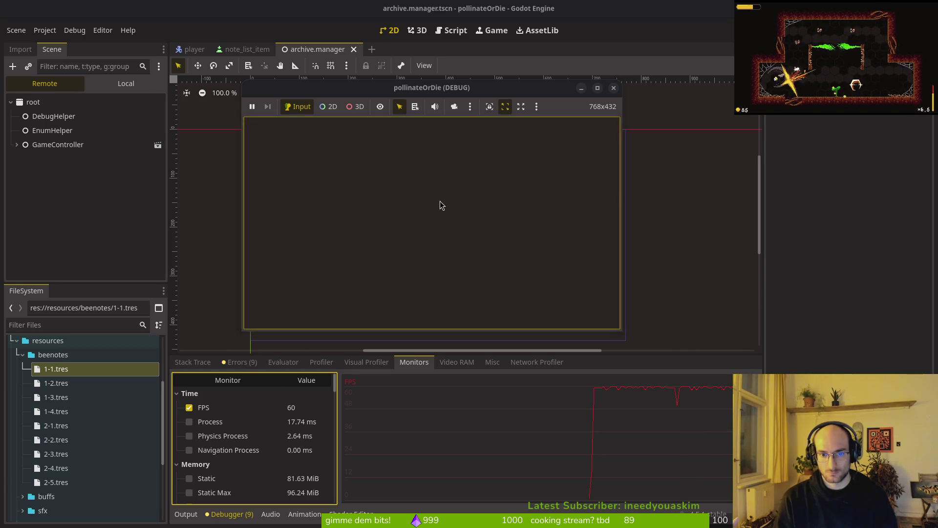
key("F5")
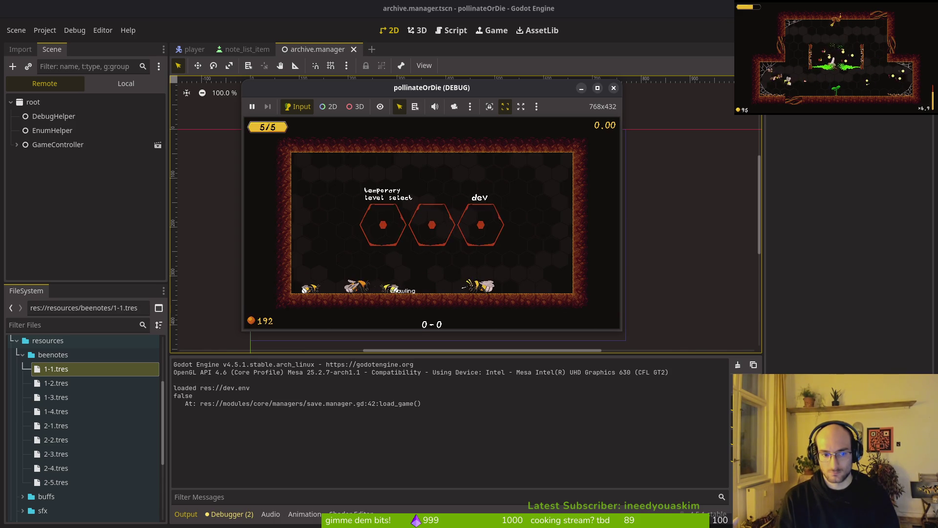
key("e")
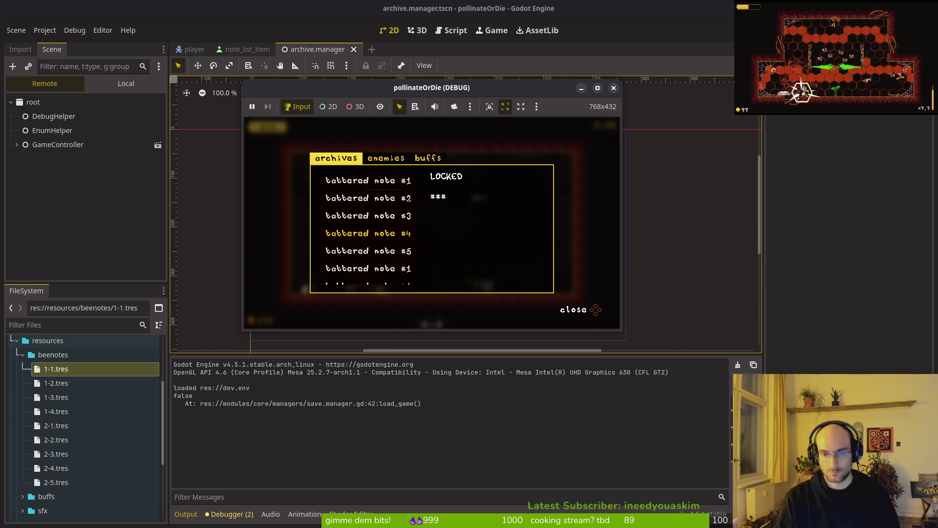
left_click(614, 88)
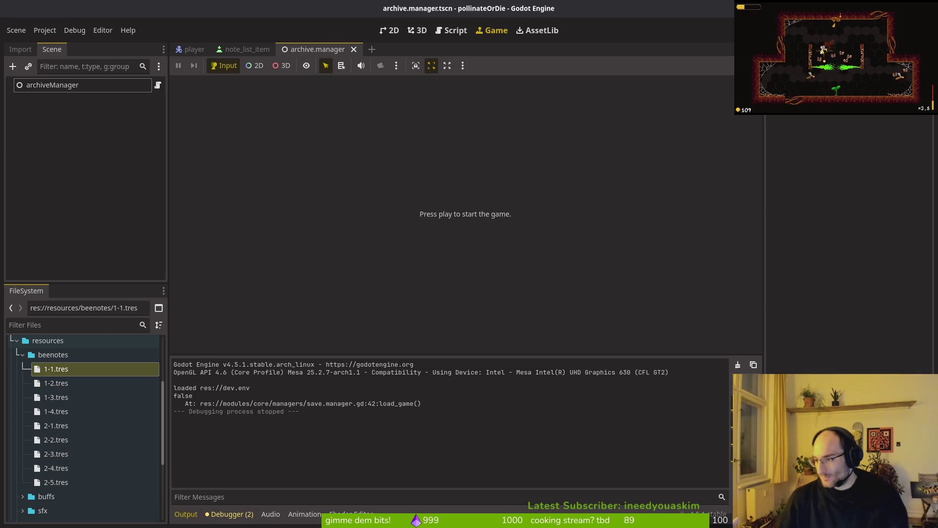
Launch vim in the project folder and open archive.manager.gd
key("alt+Tab")
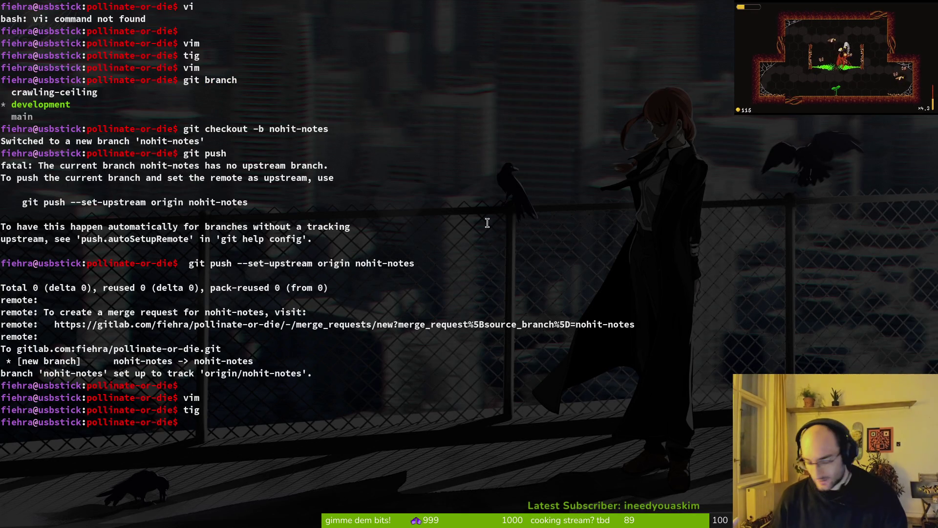
key("alt+Tab")
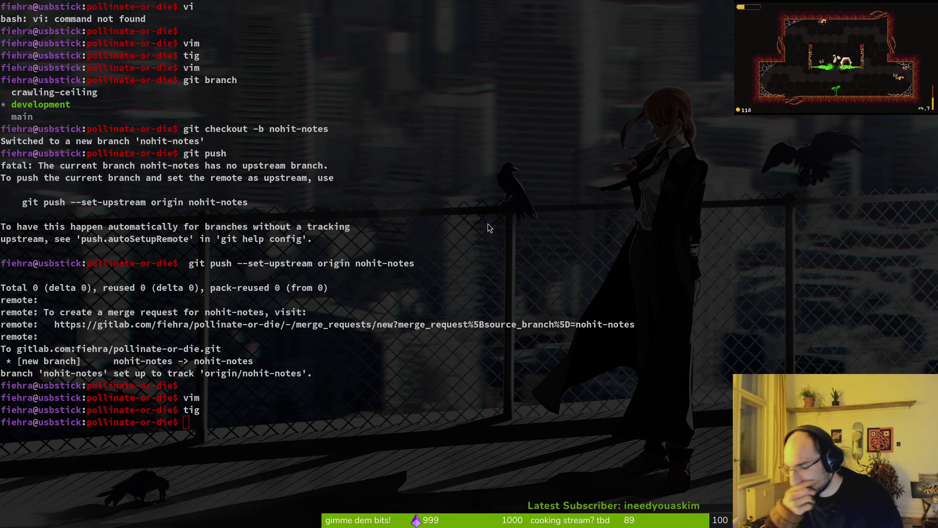
key("alt+Tab")
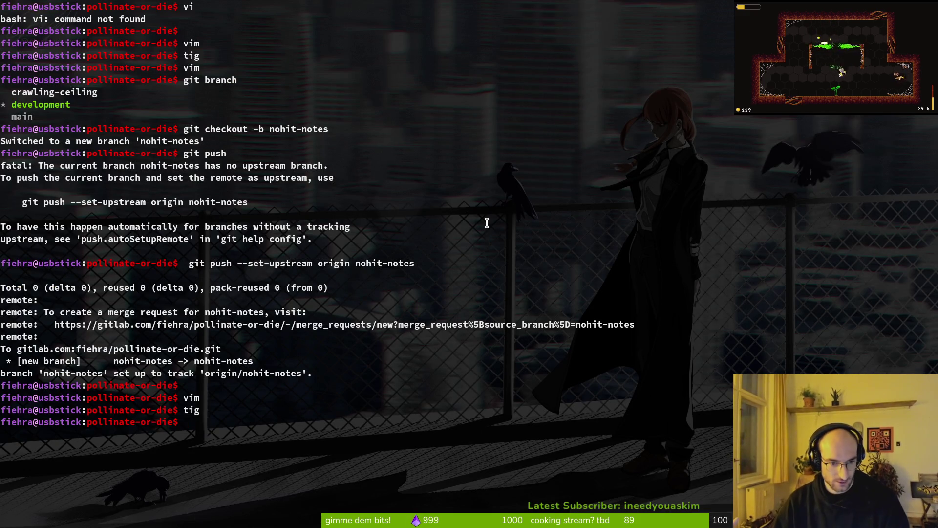
type("vim")
key("Return")
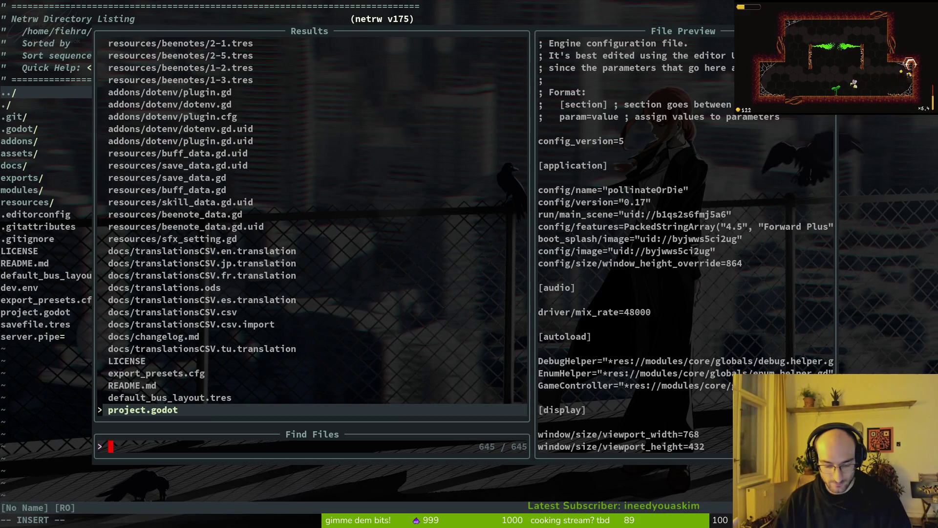
type("arcma")
key("Return")
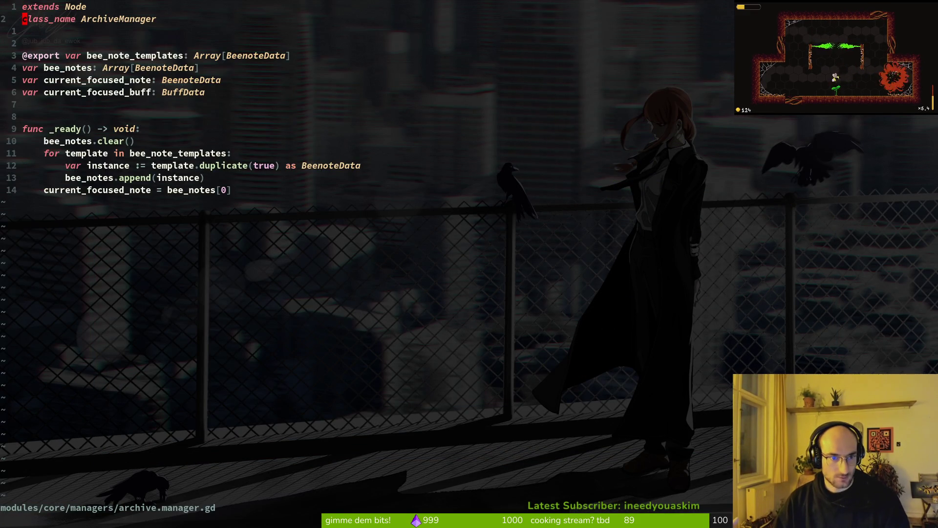
Save archive.manager.gd and open skill.manager.gd in a side split at all_skills
type(":w")
key("Return")
key("k")
key("k")
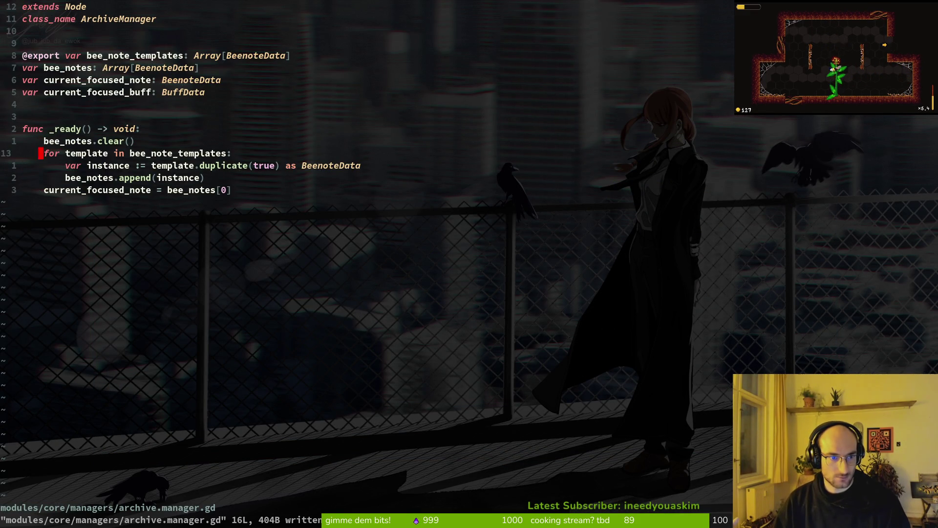
key("k")
key("space")
key("f")
key("f")
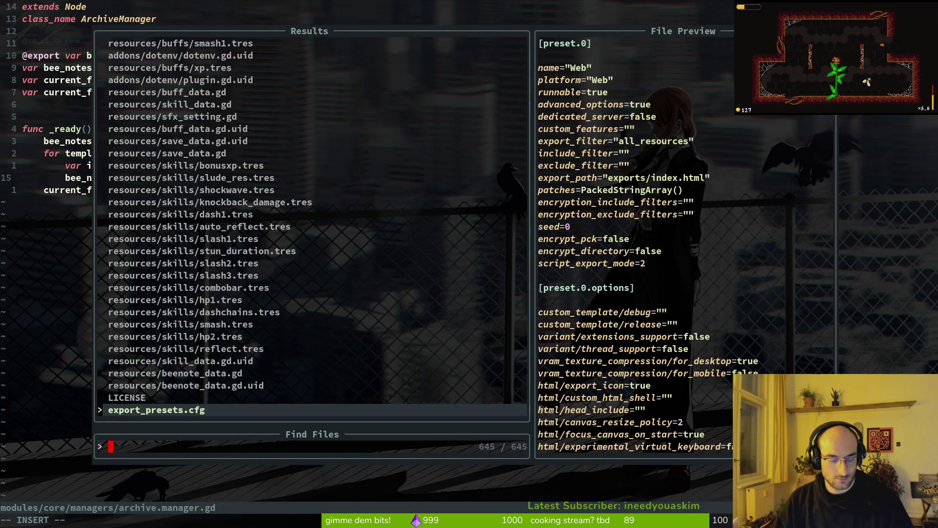
type("skimana")
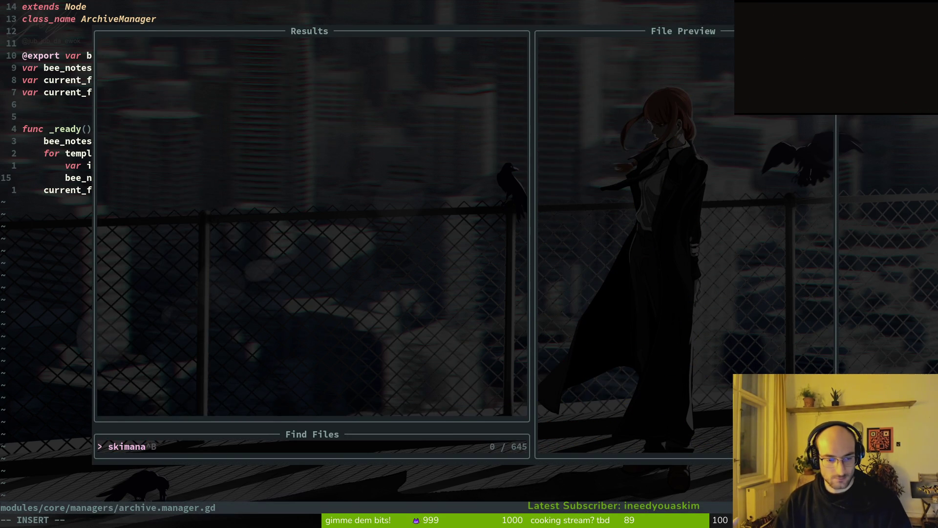
key("ctrl+v")
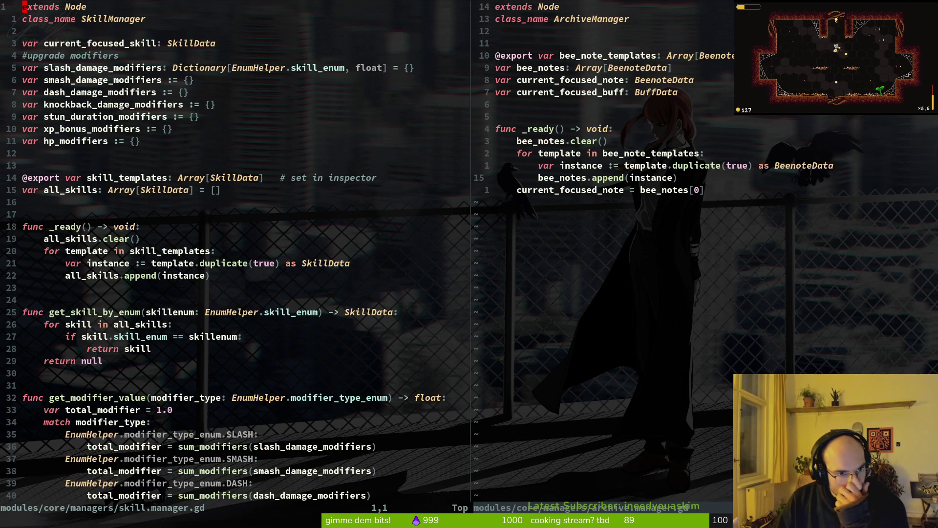
key("j")
key("j")
key("j")
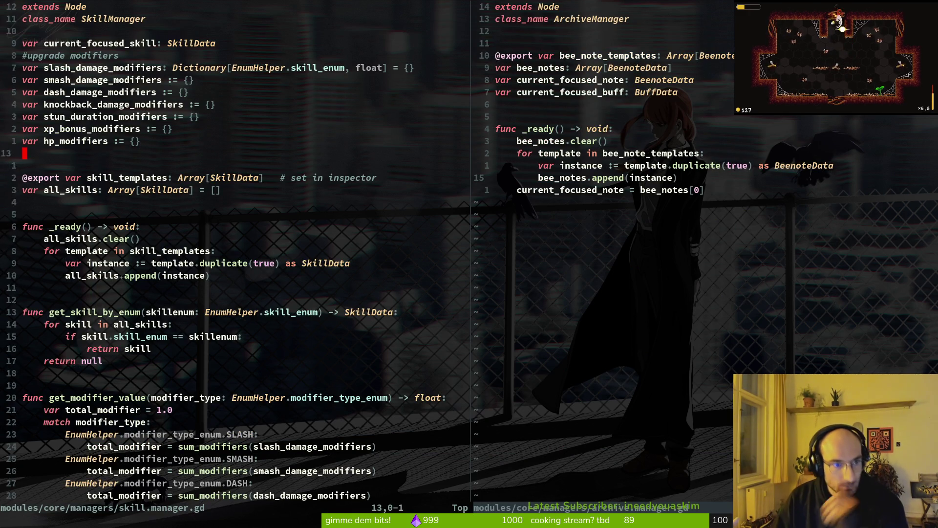
Search the project for all_skills and open save.manager.gd at its save_game use
key("i")
key("w")
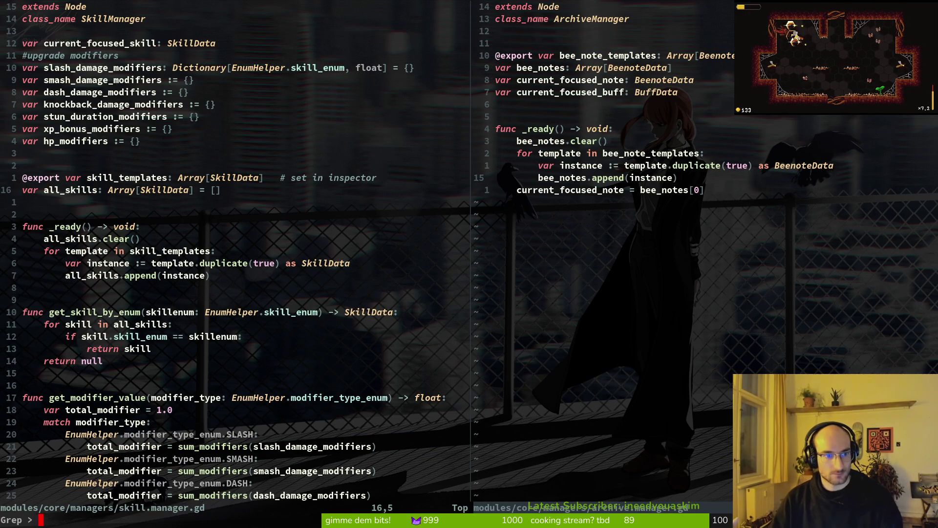
key("space")
key("f")
key("w")
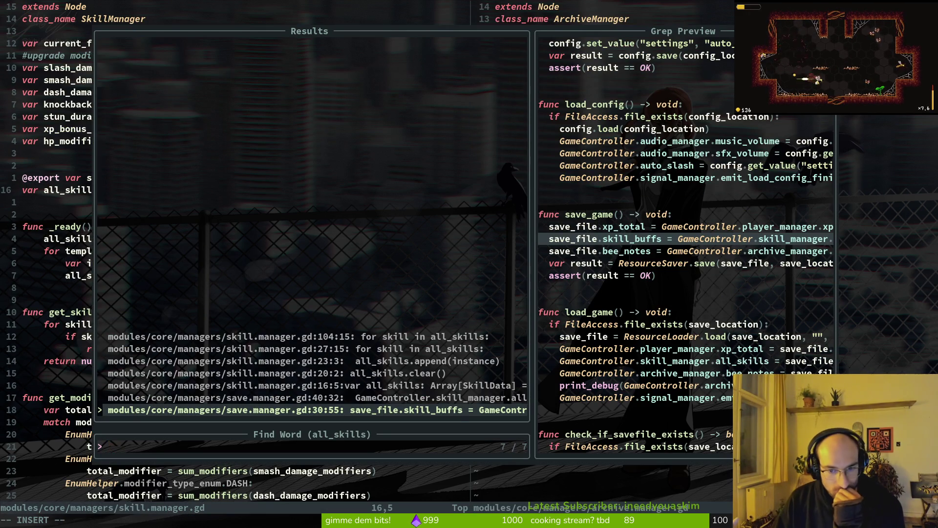
key("Up")
key("Down")
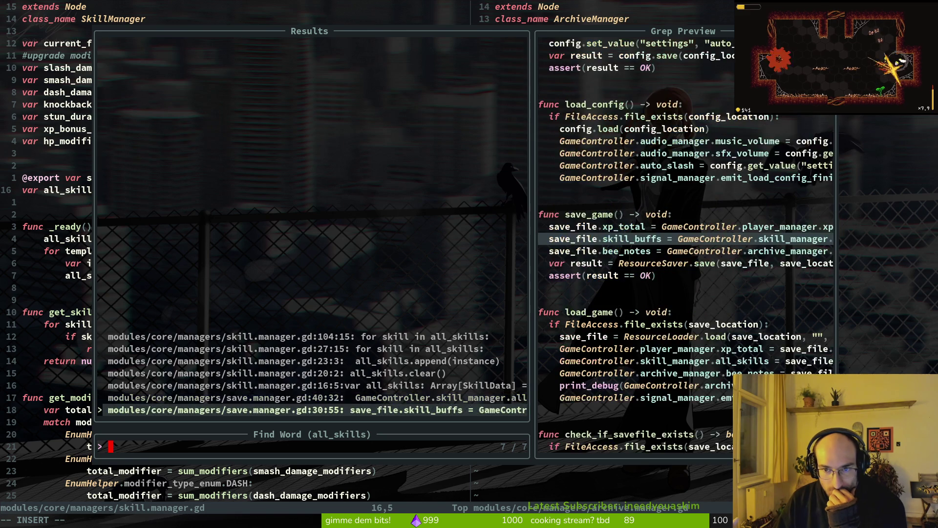
key("Return")
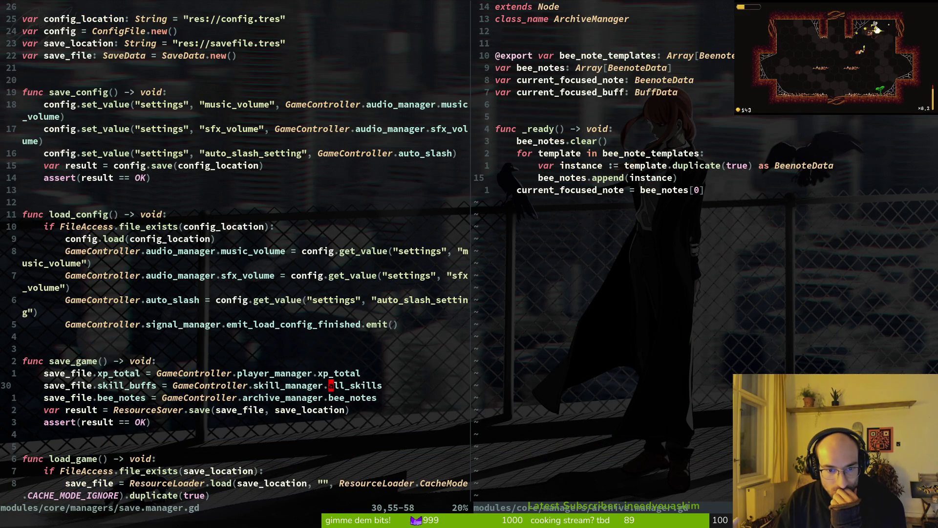
Review the bee_notes save and load lines in save_game and load_game
key("j")
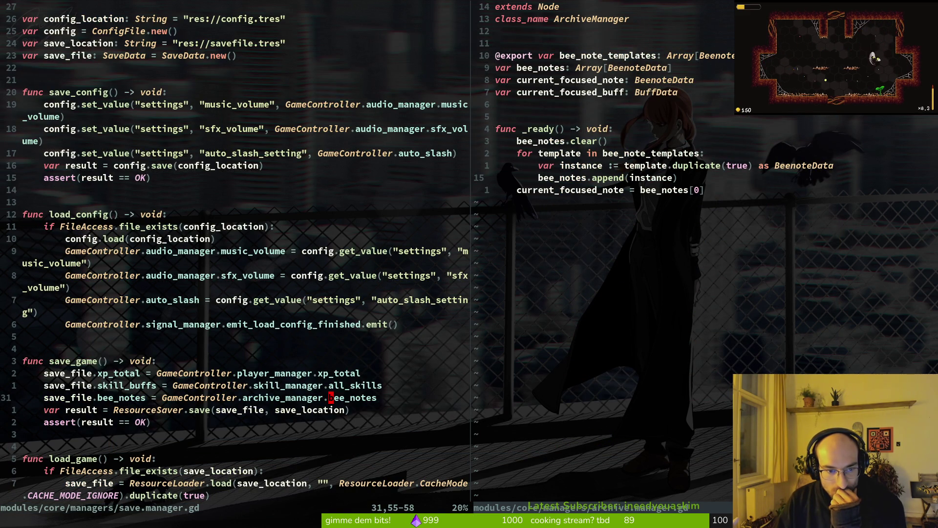
key("j")
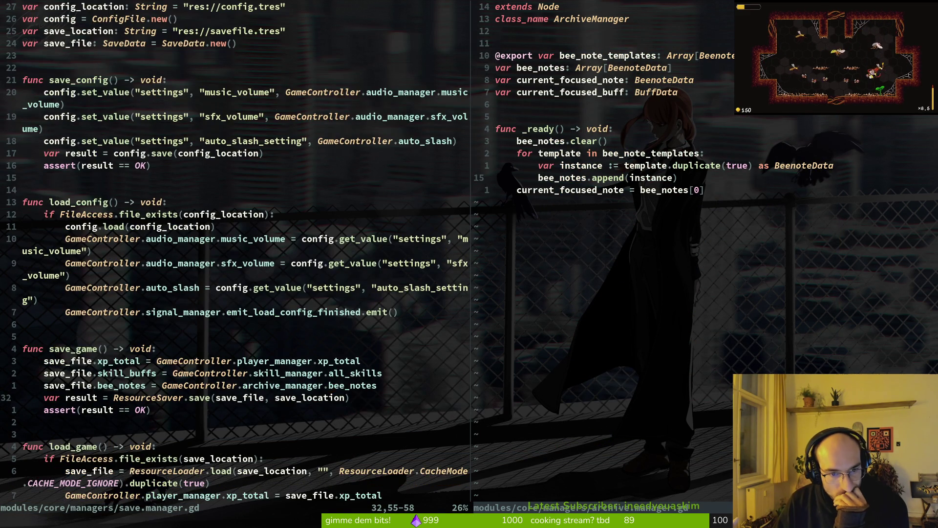
key("k")
key("k")
key("k")
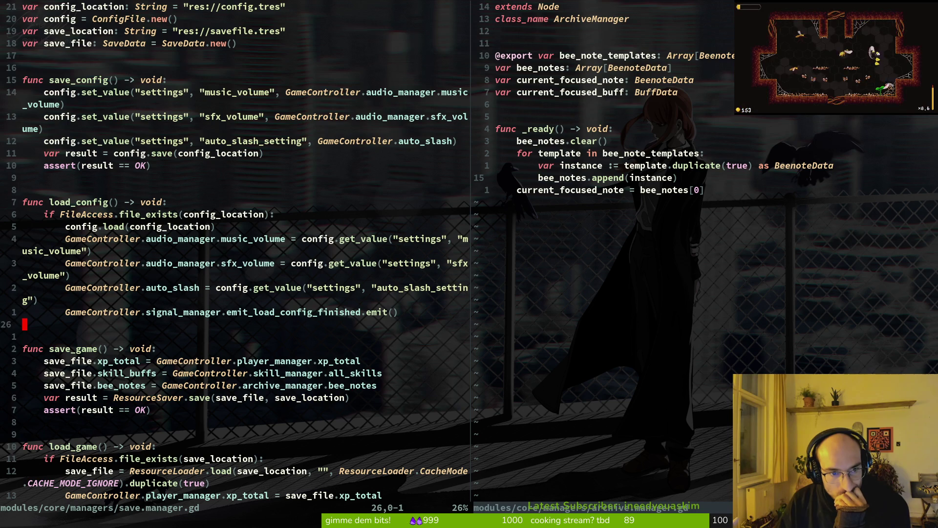
key("k")
key("k")
key("1")
key("4")
key("j")
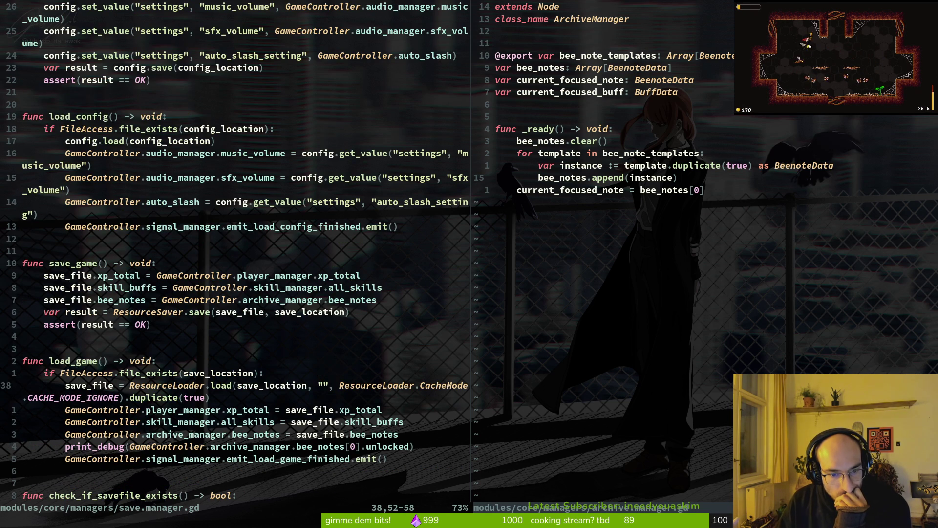
key("j")
key("j")
key("j")
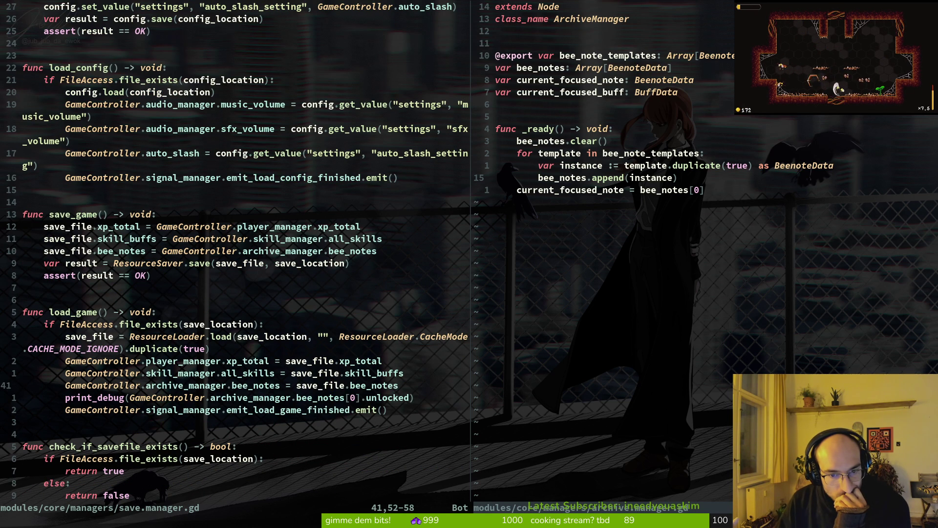
key("ctrl+l")
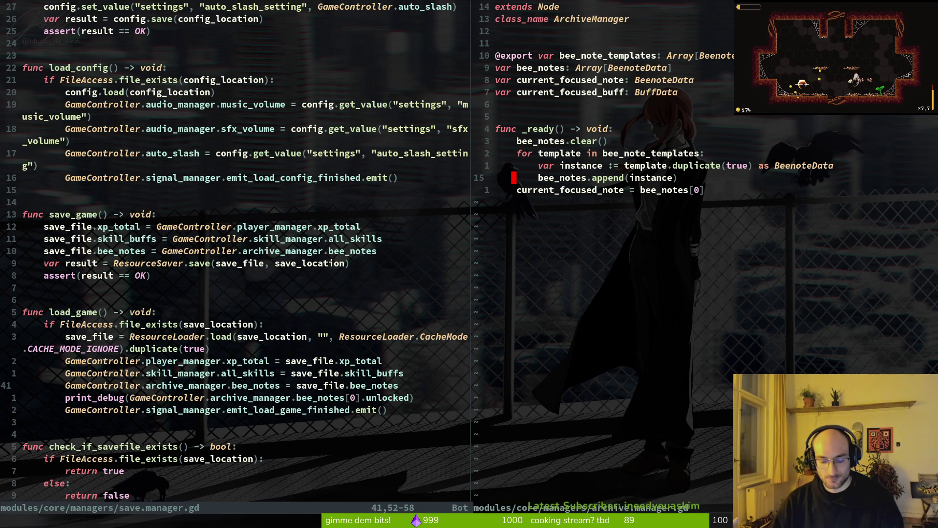
key("space")
Delete save_data.gd's music_volume, sfx_volume and auto_slash_setting exports, save, and close its split
key("f")
key("f")
type("savedata")
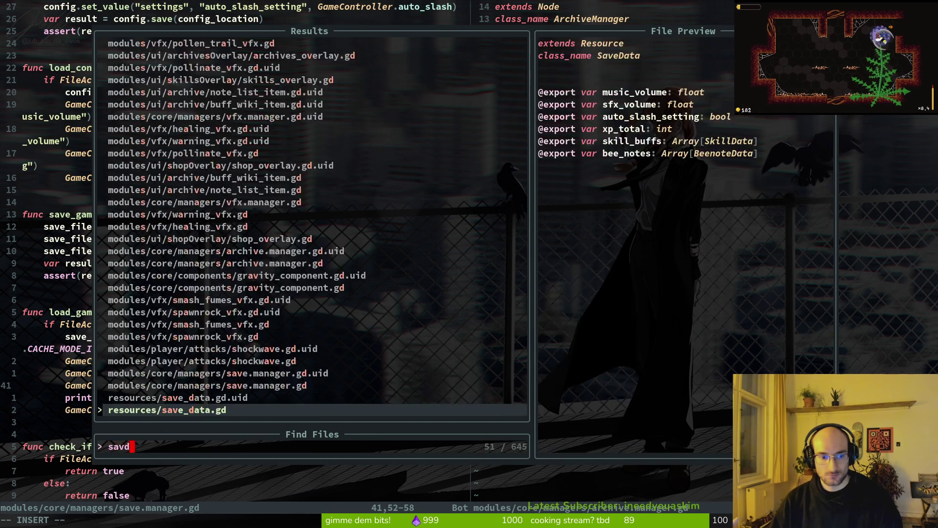
key("Return")
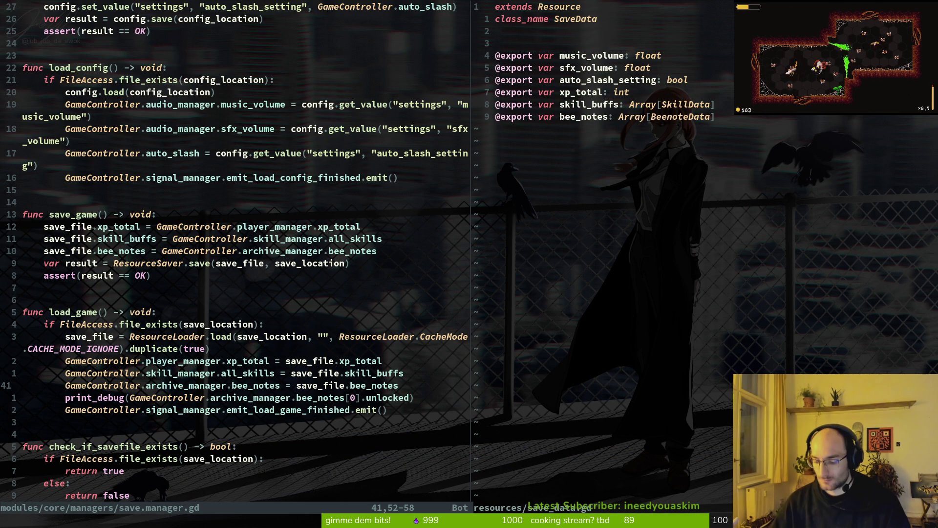
key("j")
key("j")
key("j")
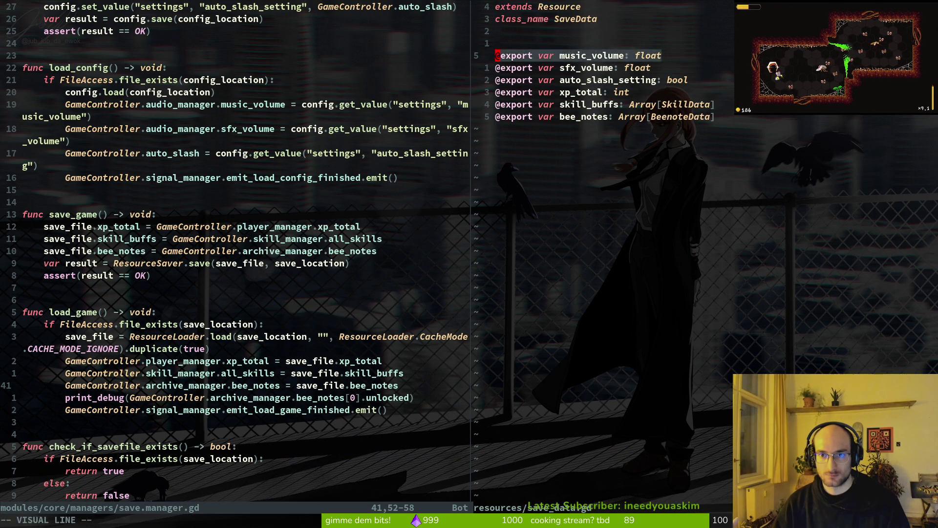
key("d")
key("d")
key("d")
key("d")
key("d")
key("d")
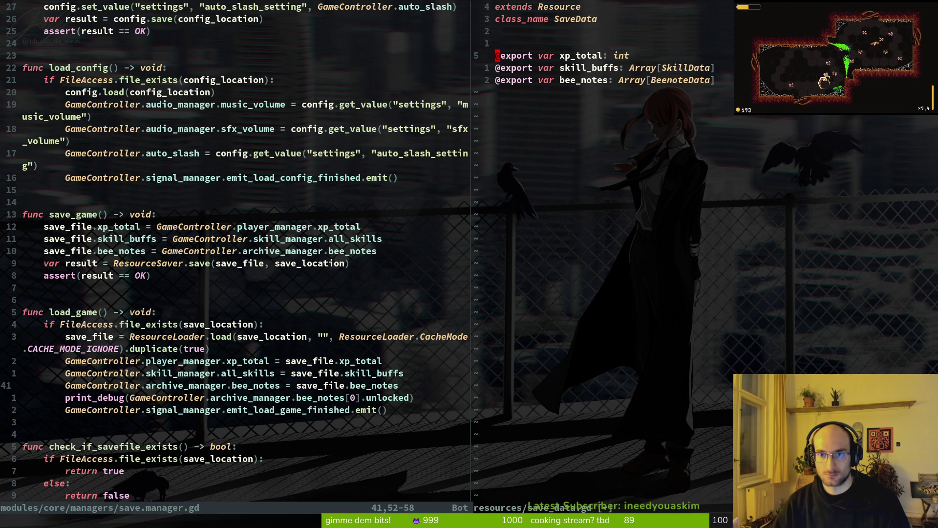
key("Return")
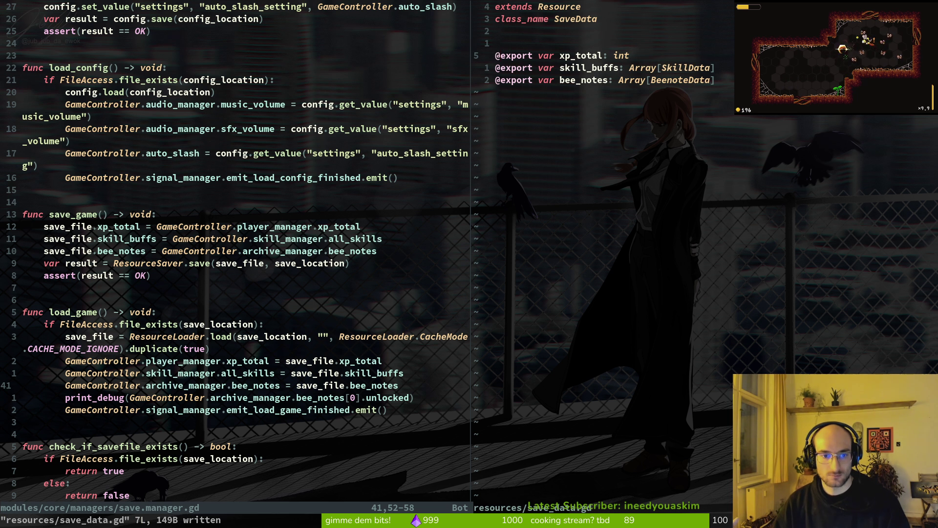
type(":wq")
key("ctrl+w")
Write save.manager.gd and scroll to its config section near music_volume
type("q")
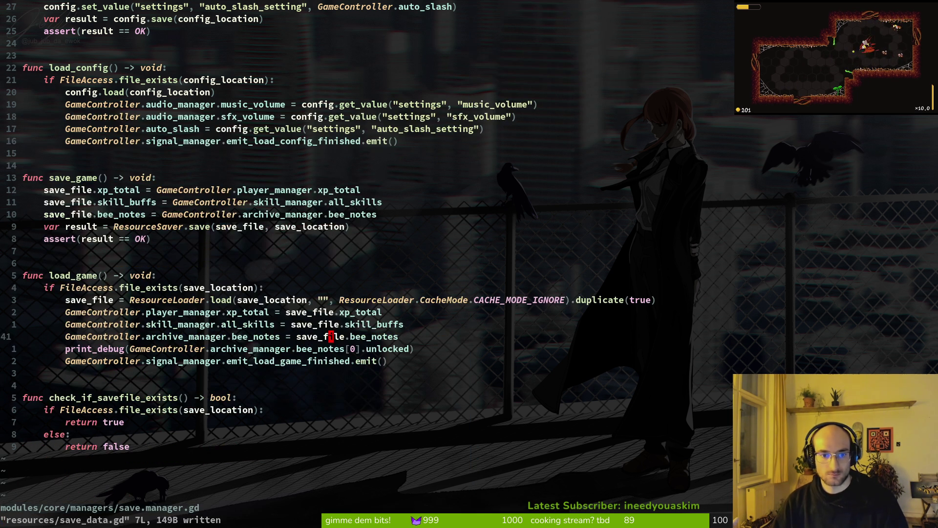
type(":write")
key("Return")
key("k")
key("k")
key("k")
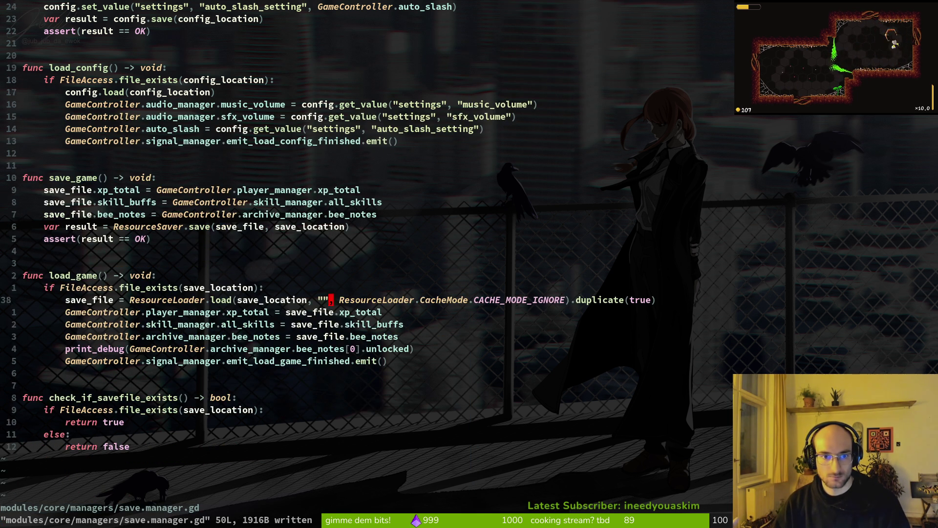
key("ctrl+u")
key("j")
key("j")
key("j")
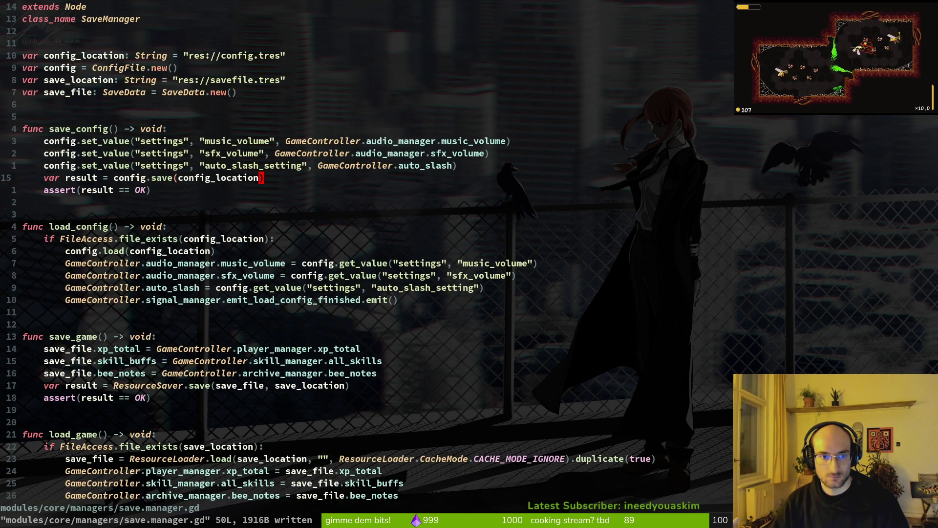
key("k")
key("k")
Re-save save.manager.gd, look over save_game, and quit Vim to the shell
type(":write")
key("Return")
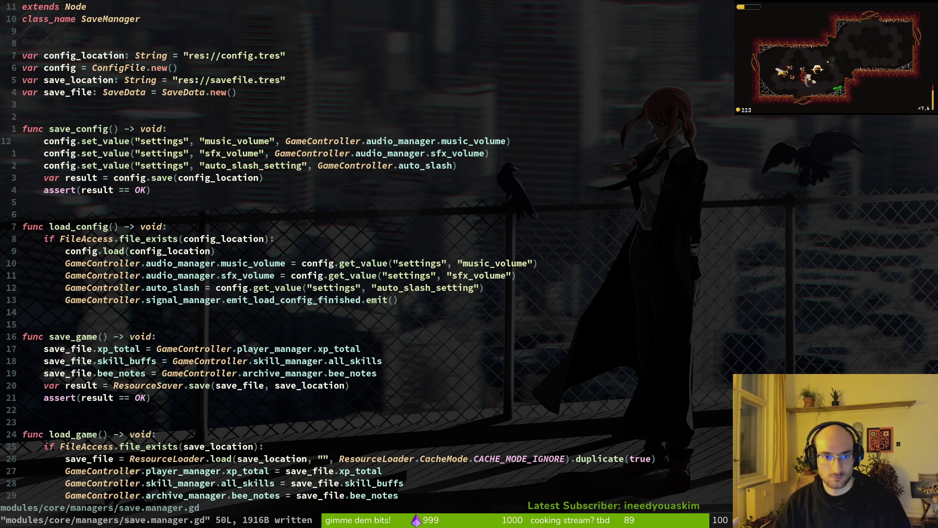
key("ctrl+d")
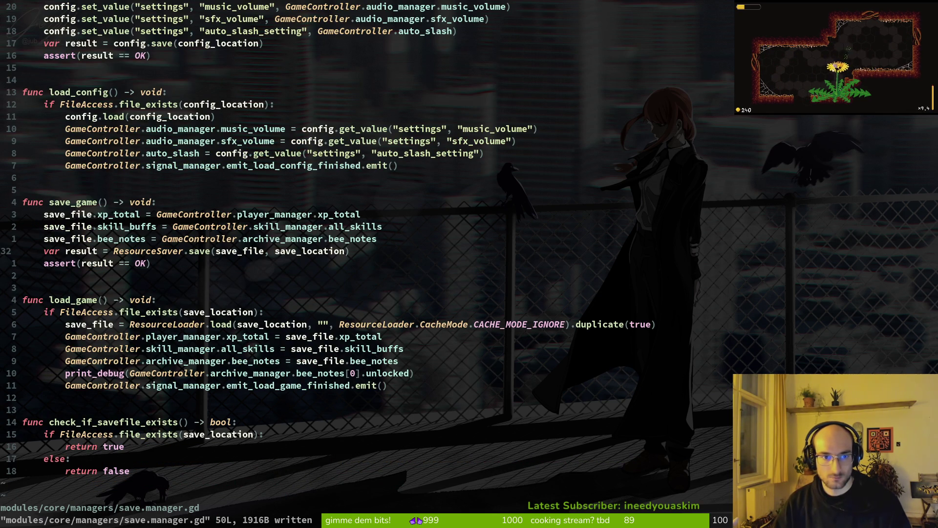
key("ctrl+u")
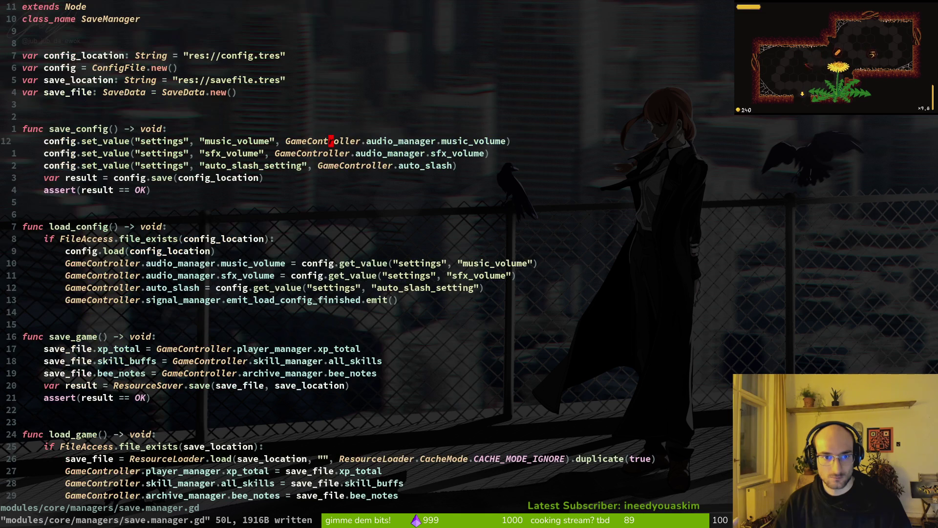
key("g")
key("g")
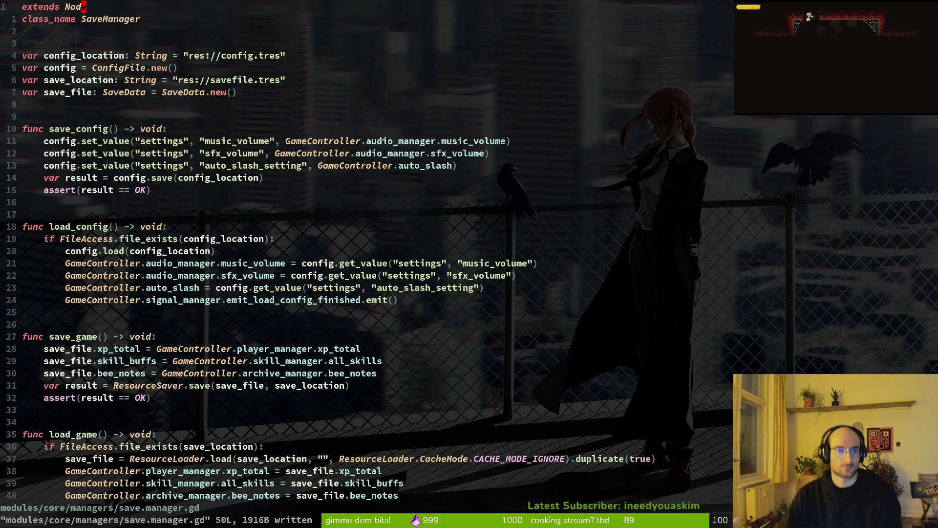
type(":q")
key("Return")
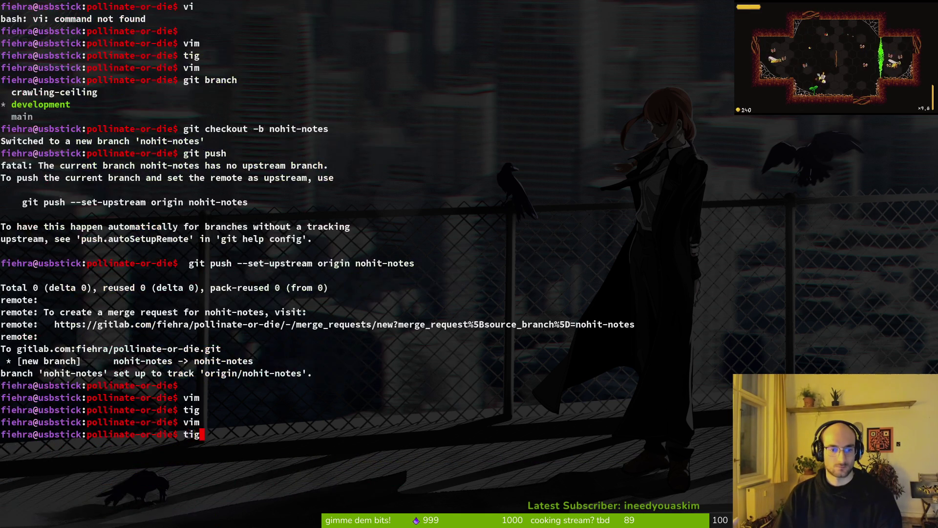
Check git status in tig, open and quit vim, and return to Godot's archive.manager scene
type("tig status")
key("Return")
key("Down")
key("Down")
type("qvi")
key("Return")
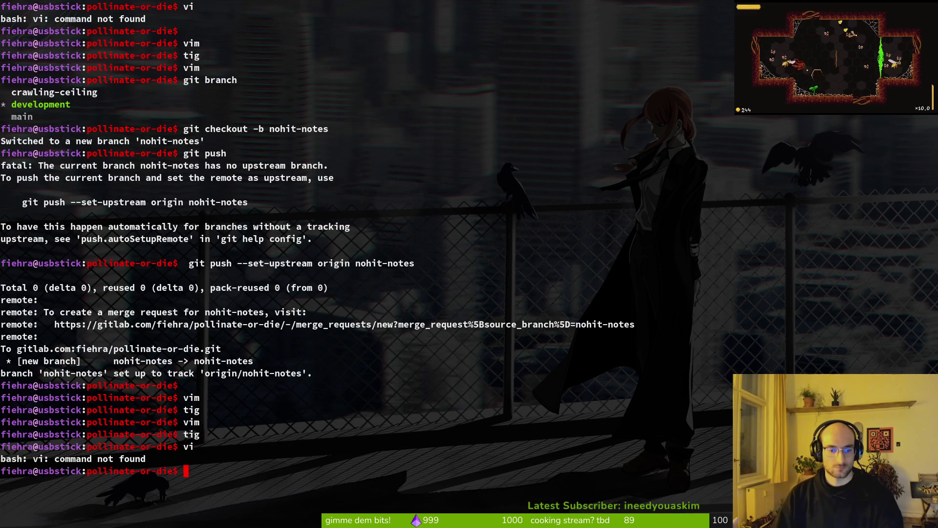
key("Return")
key("Escape")
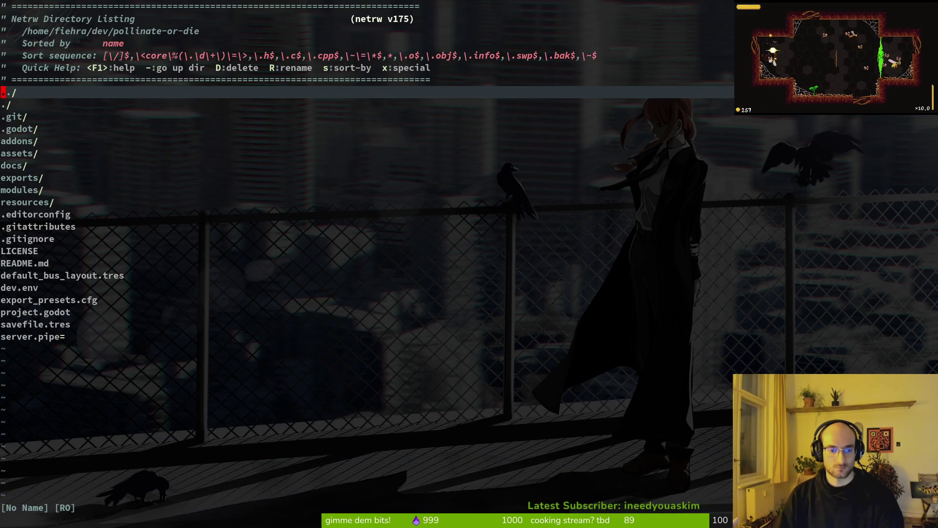
type(":wq")
key("Return")
type(":q")
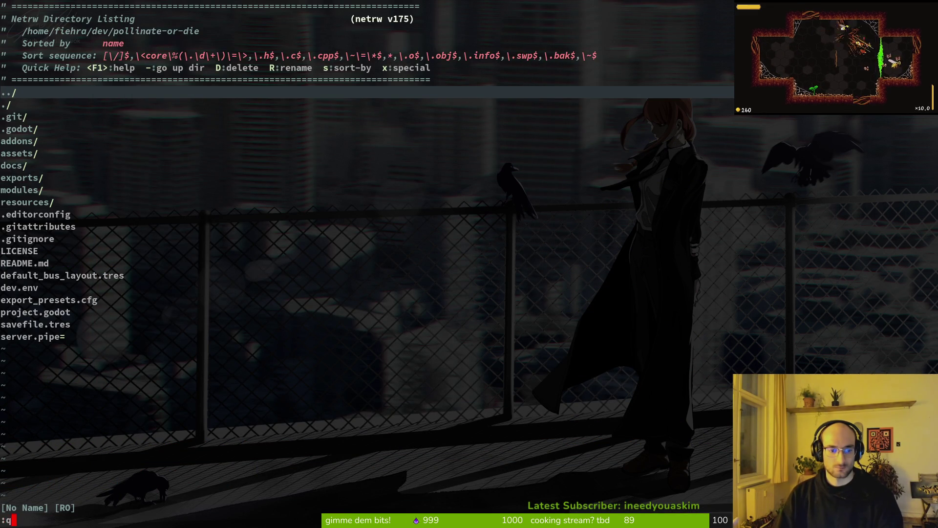
key("Return")
key("alt+Tab")
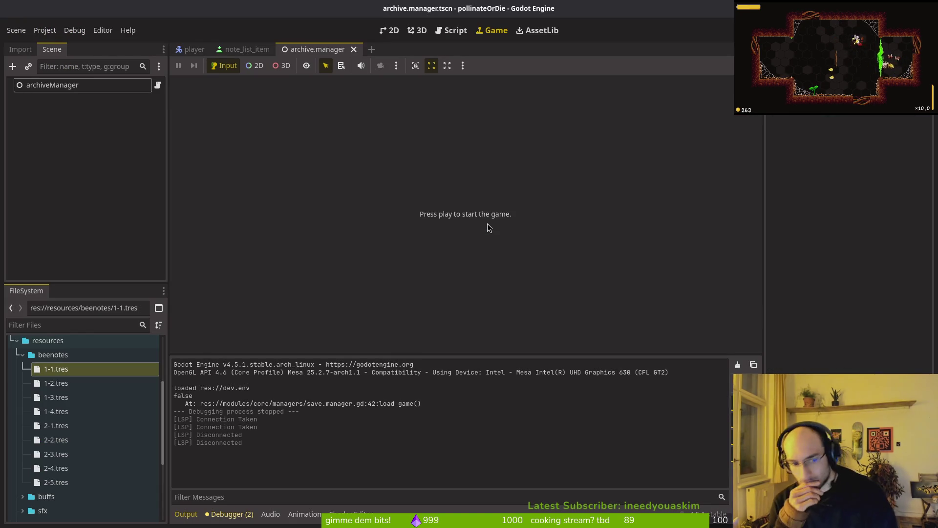
Inspect archiveManager's nine bee-note entries, then close the archive.manager and note_list_item tabs
left_click(64, 86)
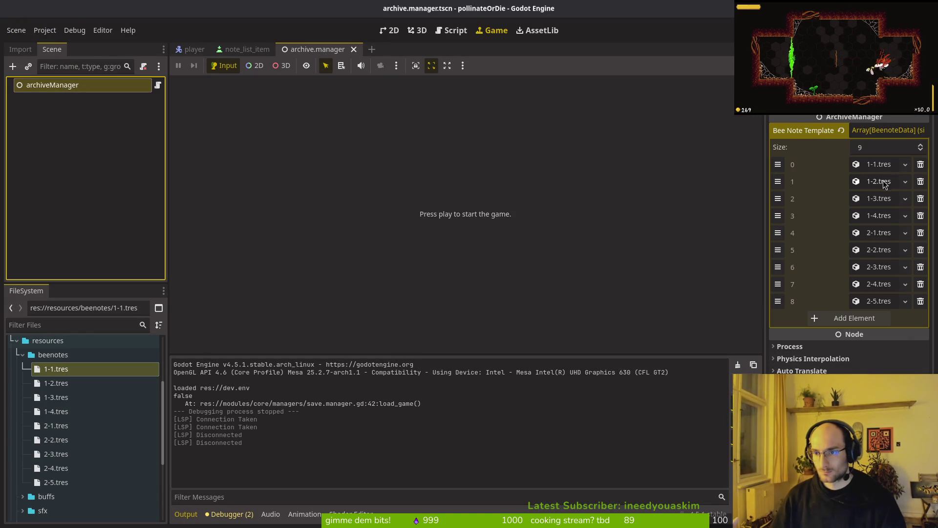
middle_click(321, 51)
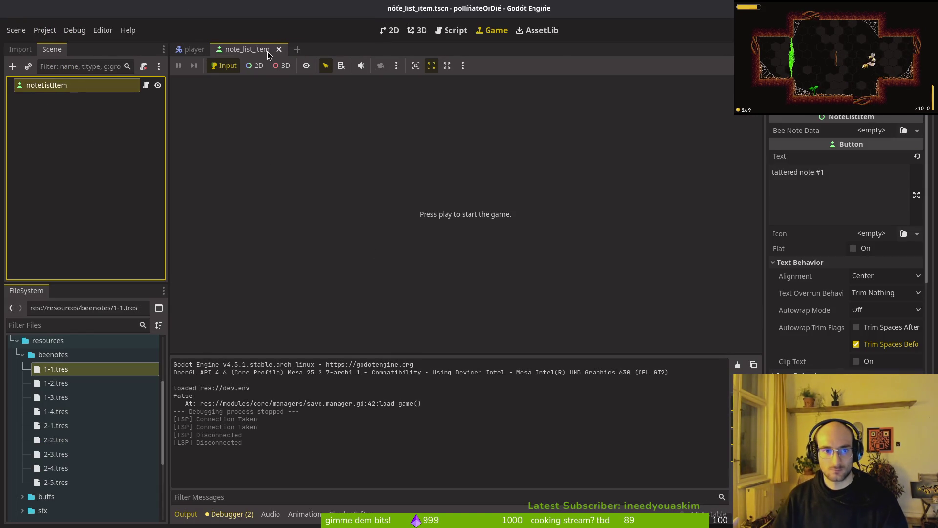
middle_click(263, 54)
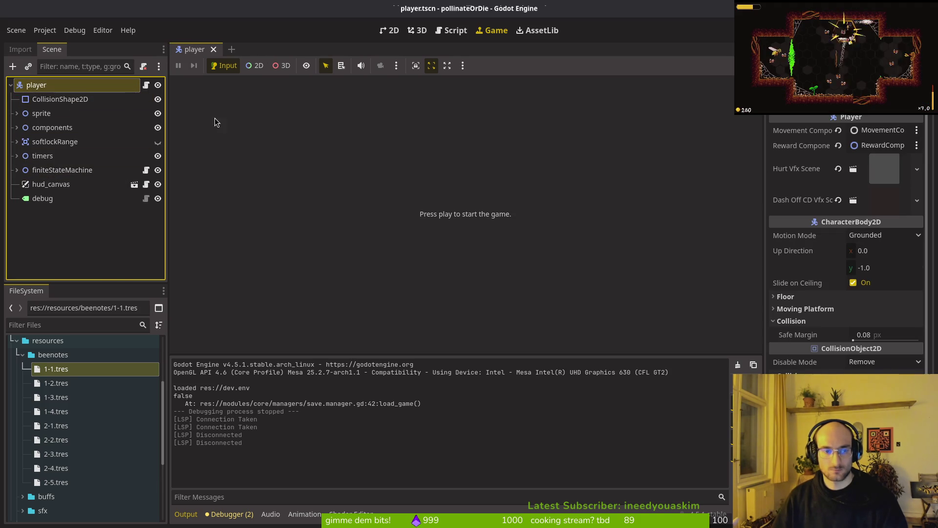
Back in the terminal, try launching vi from the pollinate-or-die prompt
key("alt+Tab")
key("Return")
type("vi")
key("Return")
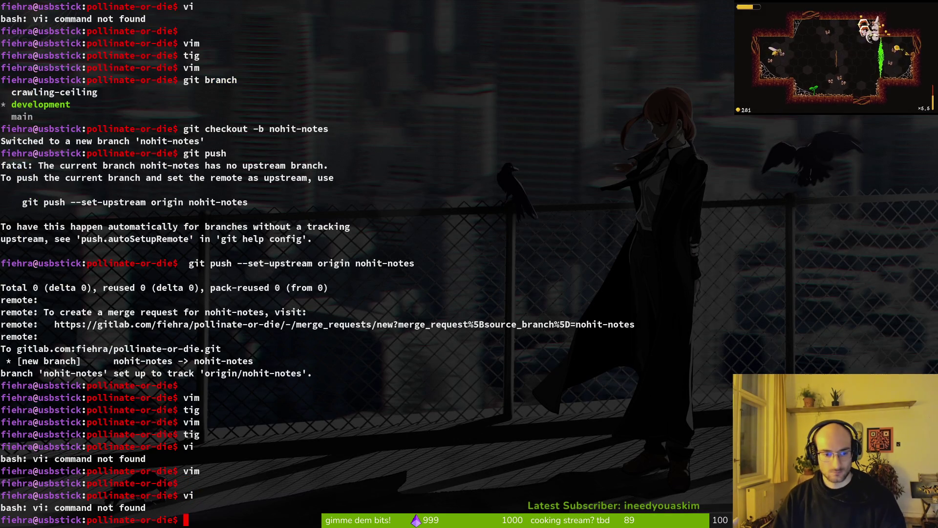
Open skills_overlay.gd in Vim to read its open/close logic, then begin a Godot resource search
type("vim .")
key("Return")
key("ctrl+p")
type("skillsoverlay")
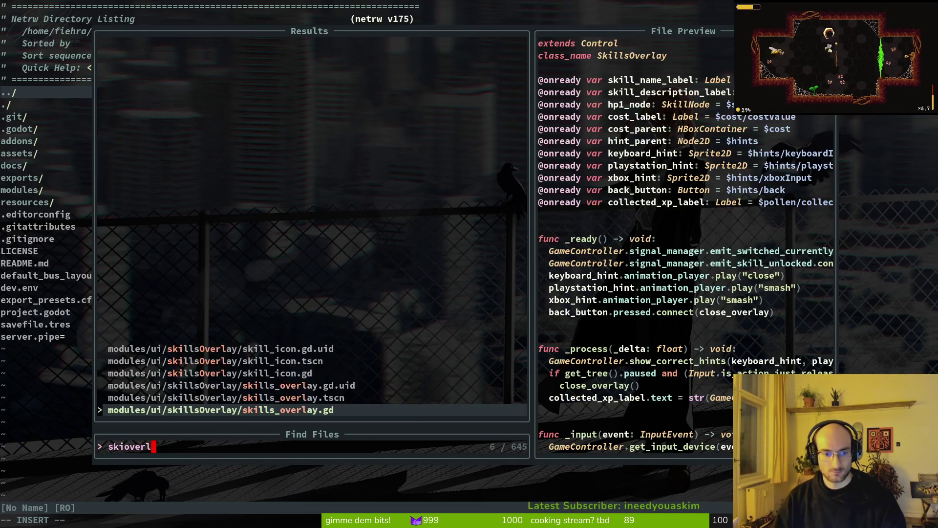
key("Return")
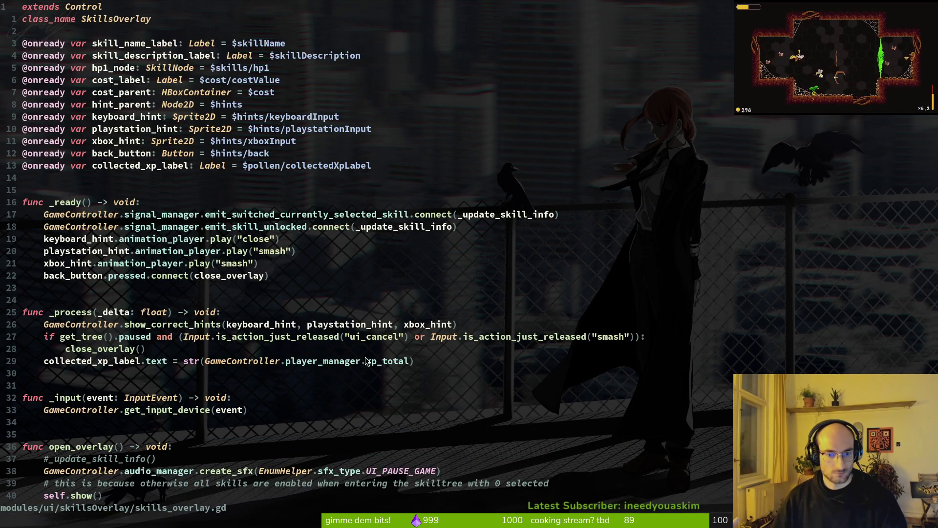
scroll(294, 206, "down", 1)
scroll(131, 83, "up", 1)
scroll(195, 184, "down", 4)
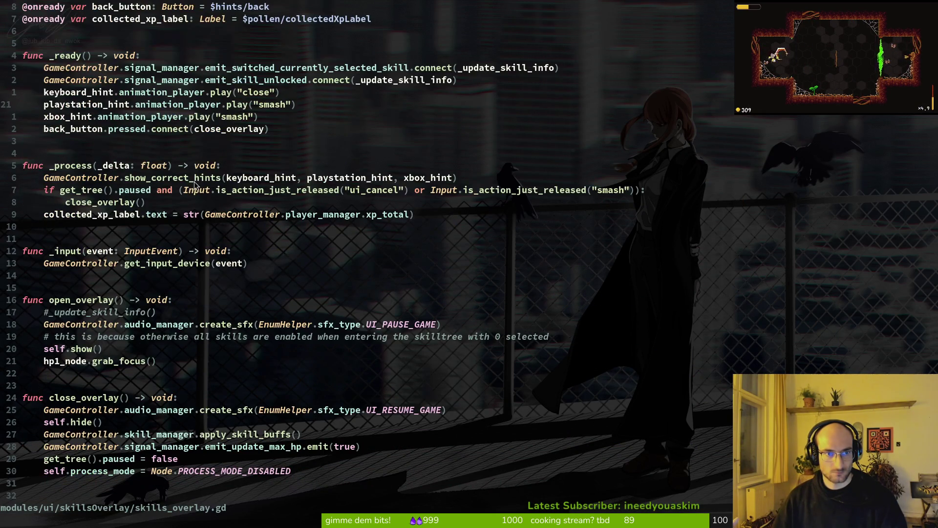
key("alt+Tab")
key("shift+alt+o")
Open the game.controller scene via 'gamcontro' and expand the popups group
type("gamcontro")
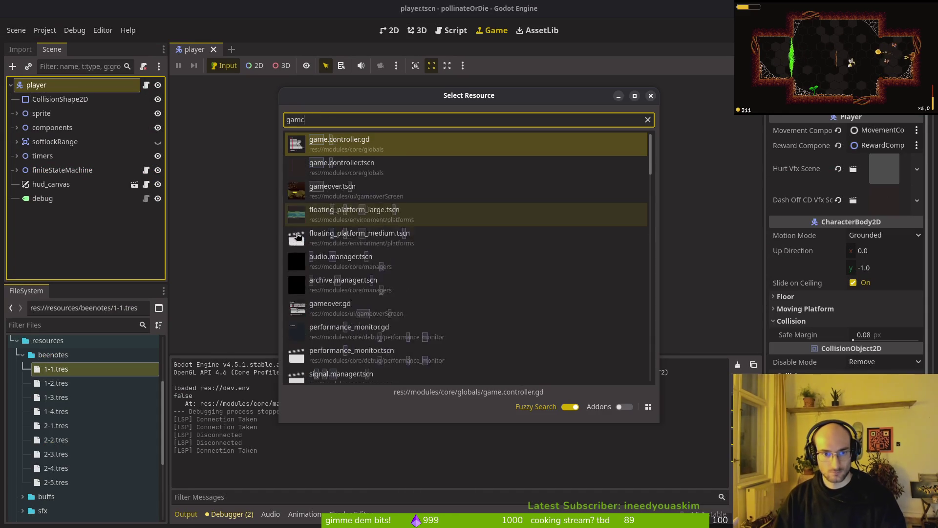
key("Down")
key("Return")
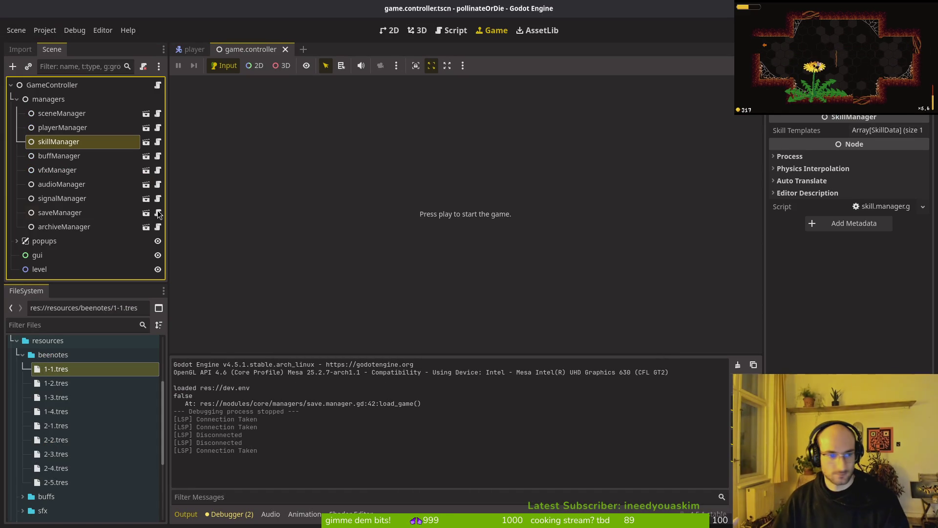
left_click(873, 132)
left_click(16, 100)
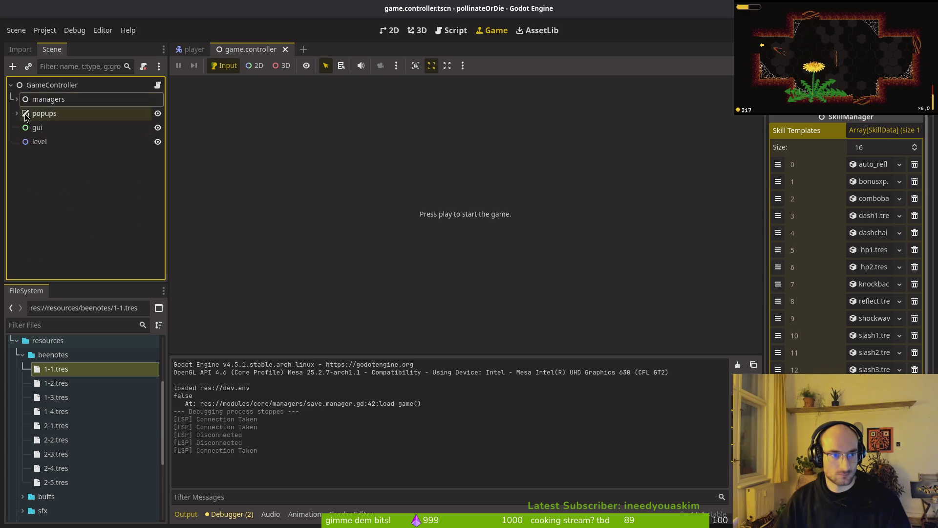
left_click(17, 113)
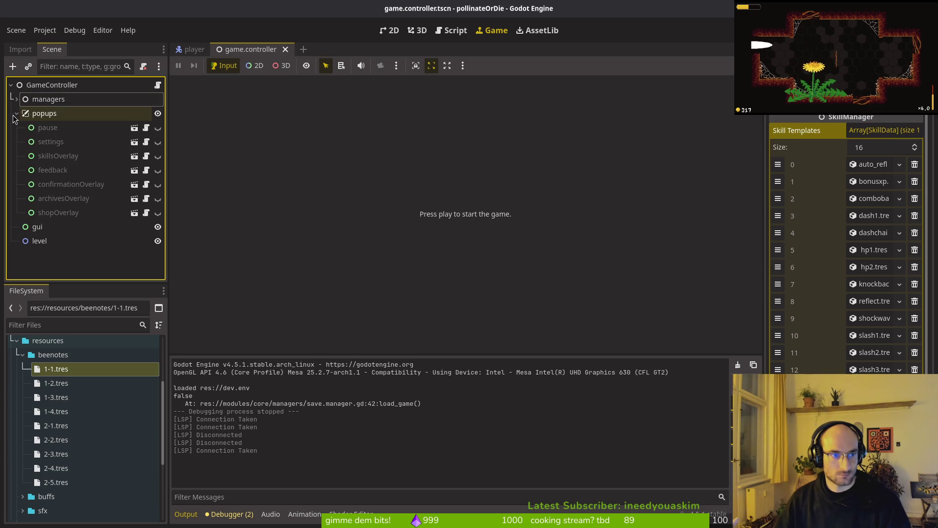
Compare archivesOverlay, shopOverlay and skillsOverlay node properties in the Inspector
left_click(67, 201)
left_click(70, 213)
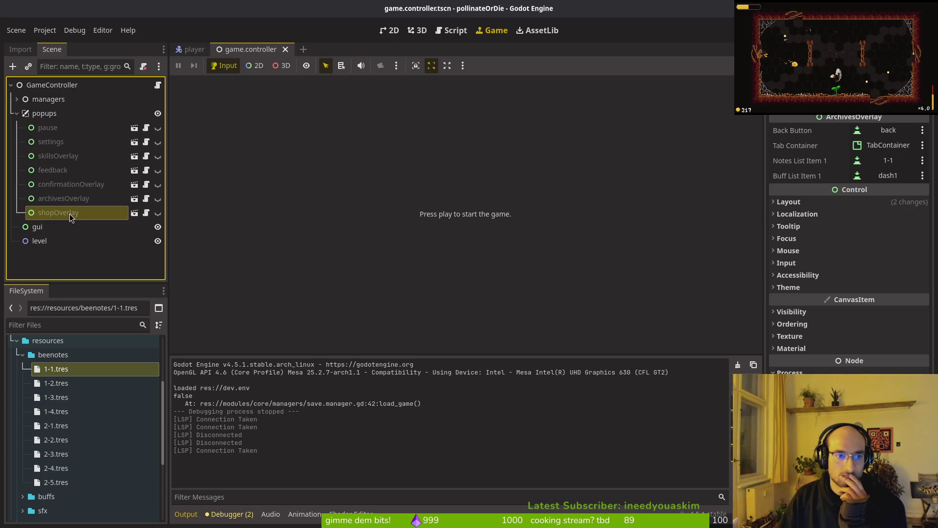
left_click(90, 156)
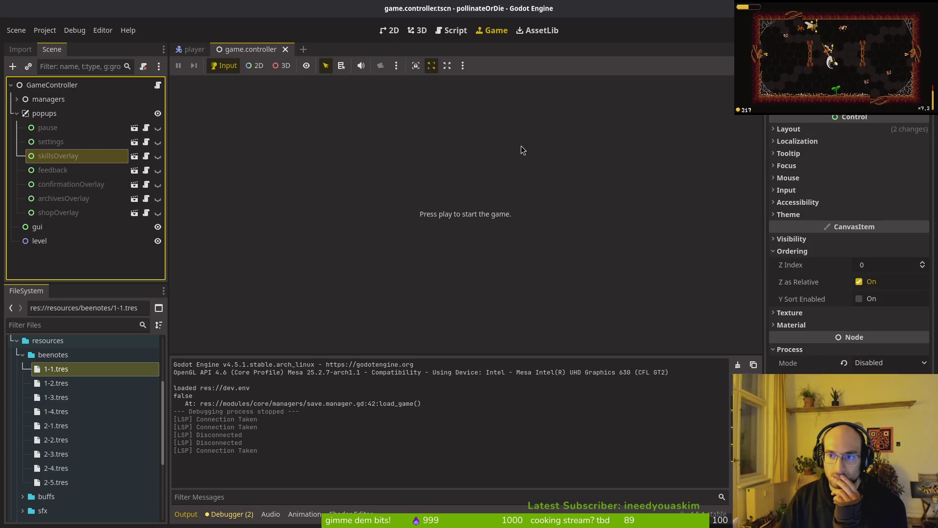
left_click(66, 199)
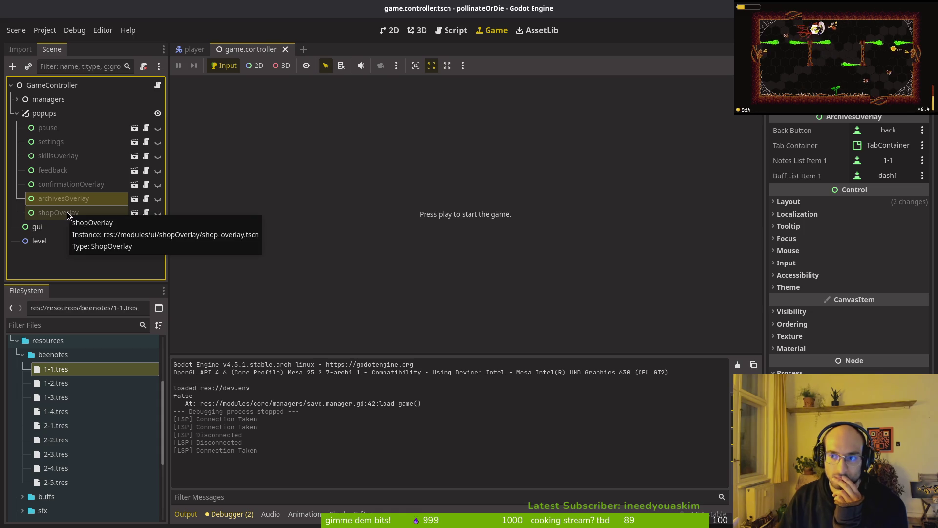
left_click(61, 153)
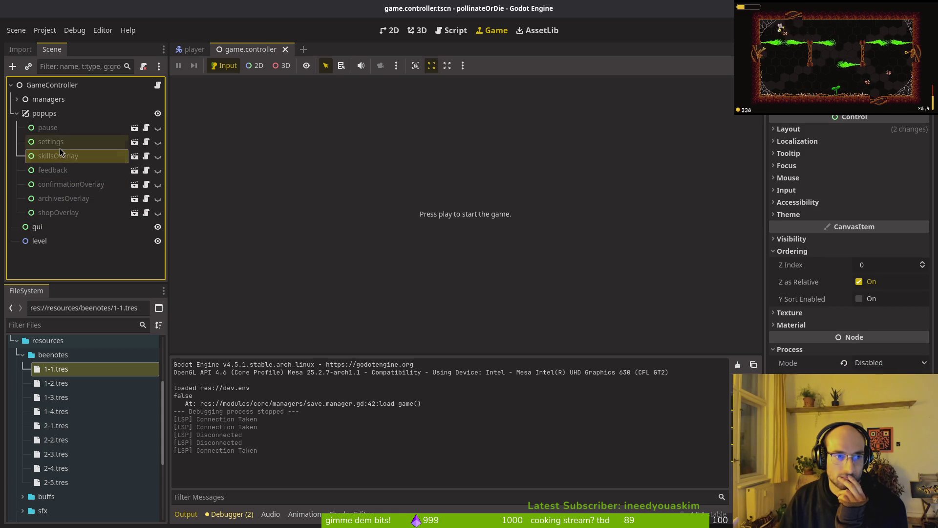
left_click(65, 200)
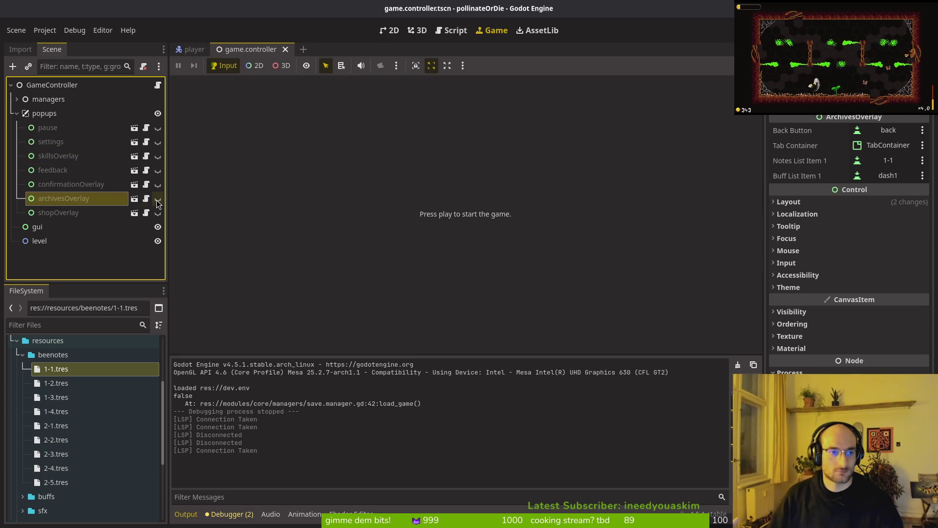
left_click(64, 153)
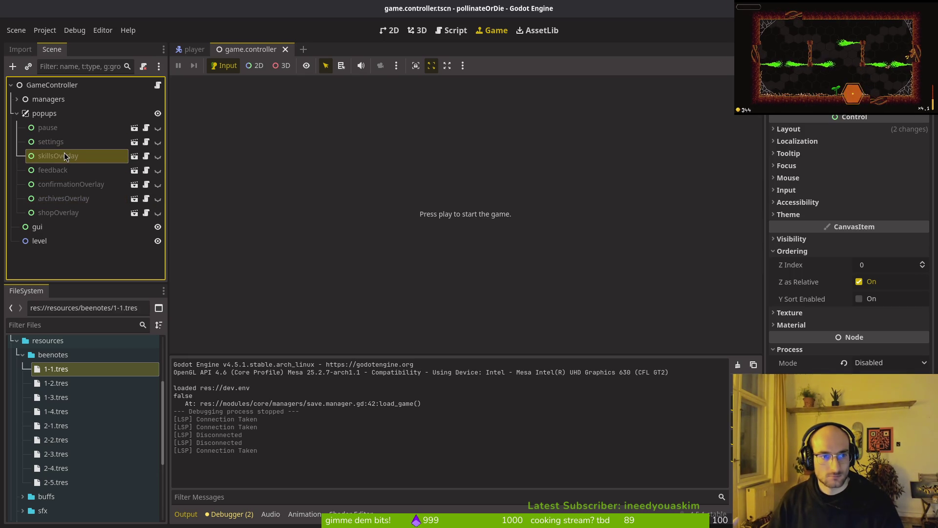
left_click(59, 203)
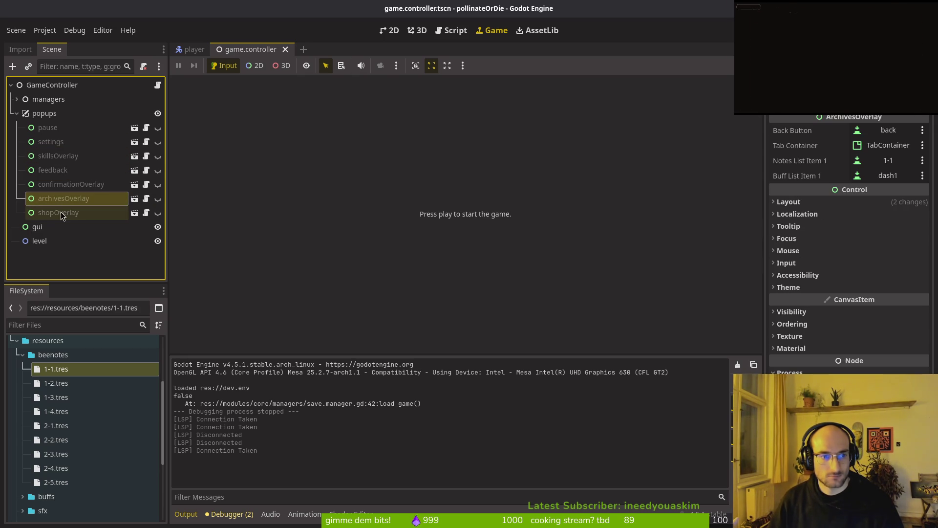
left_click(67, 160)
key("alt+Tab")
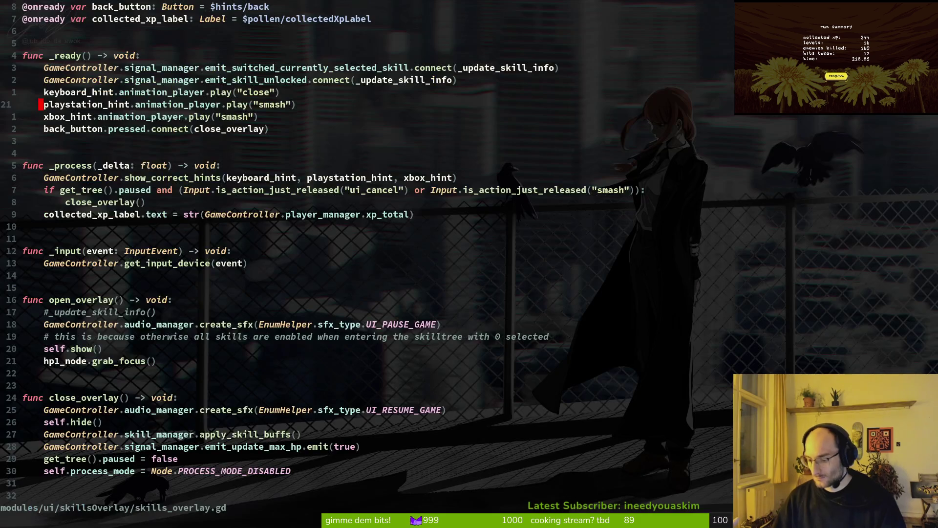
Open skills_overlay.gd and archives_overlay.gd side by side, at the tab_container declaration
key("ctrl+p")
type("skillsover")
key("Return")
key("g")
key("g")
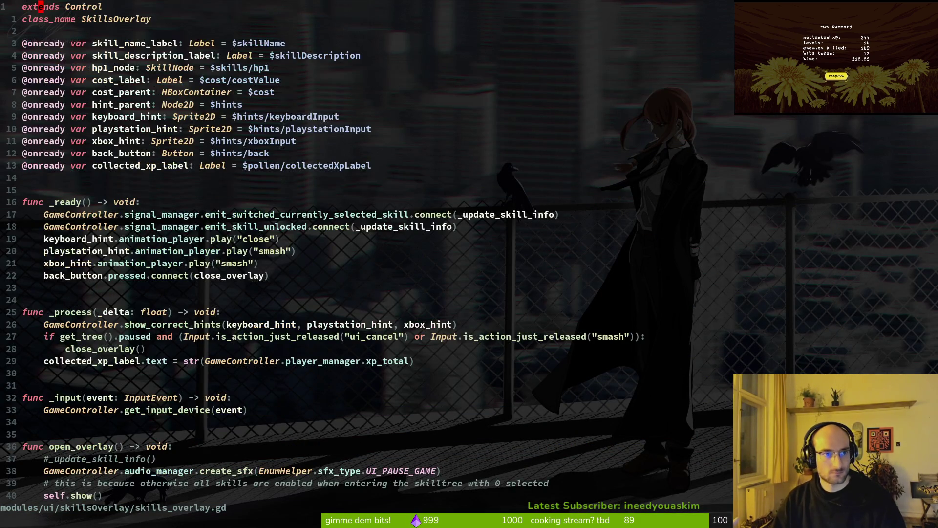
key("ctrl+p")
type("arcover")
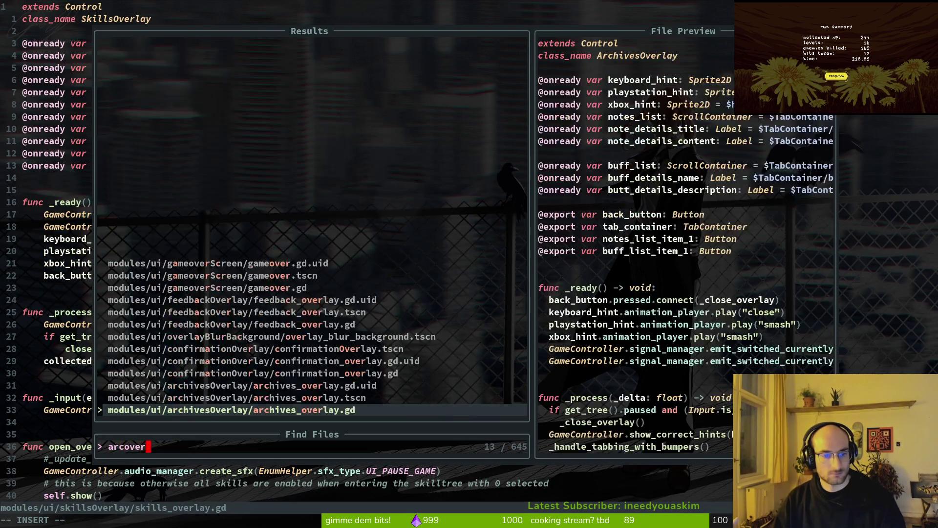
key("ctrl+v")
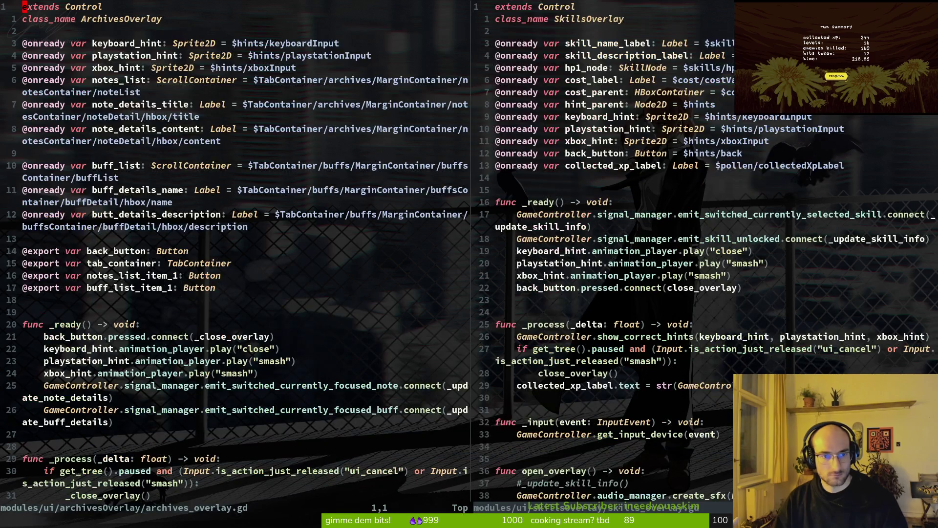
key("1")
key("5")
key("j")
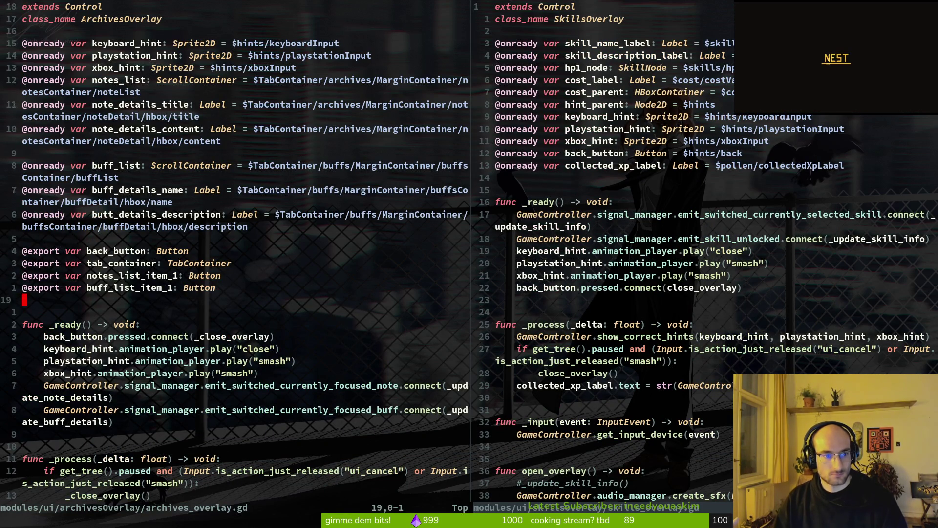
type("kwcwonready")
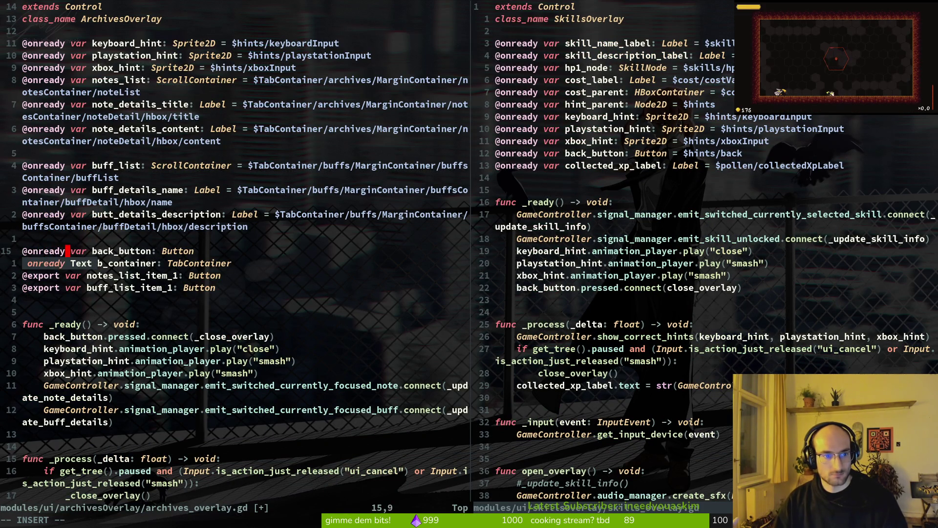
key("Escape")
key("ctrl+w")
key("l")
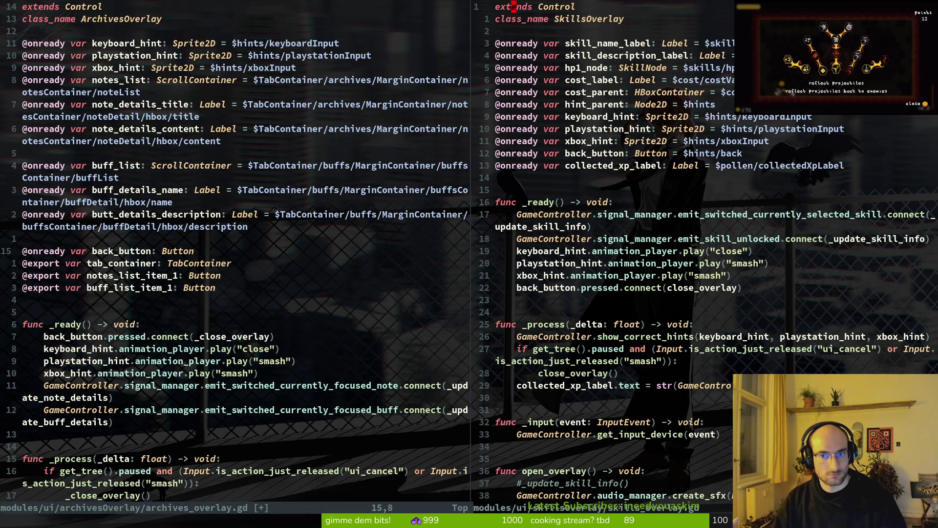
key("j")
key("j")
key("j")
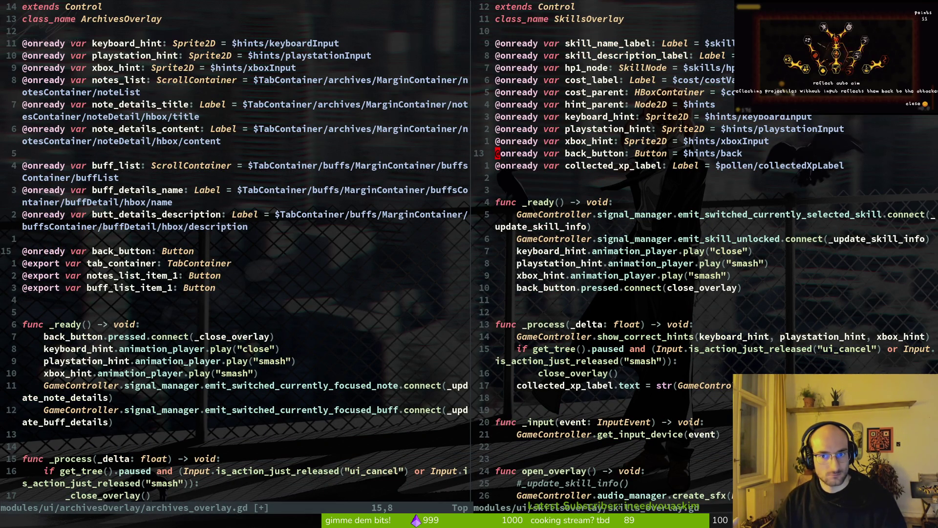
key("ctrl+w")
key("h")
key("k")
key("k")
key("k")
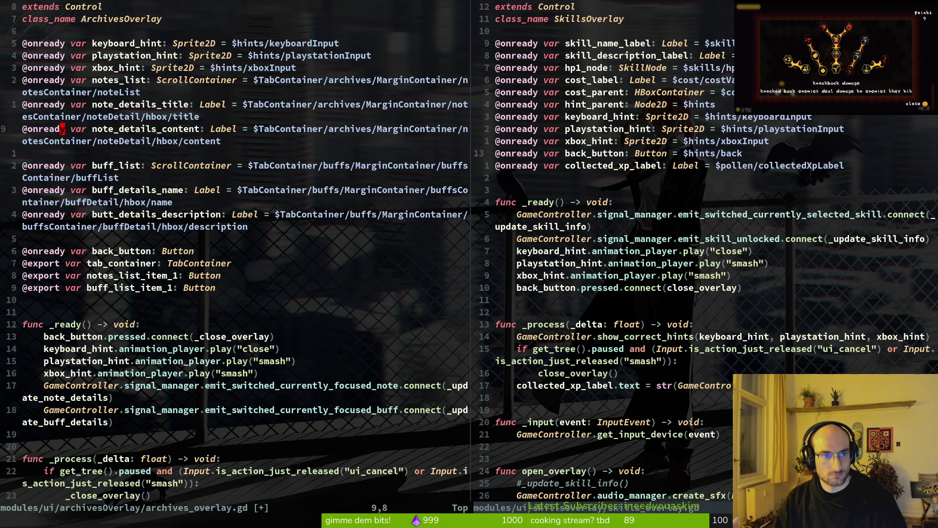
key("P")
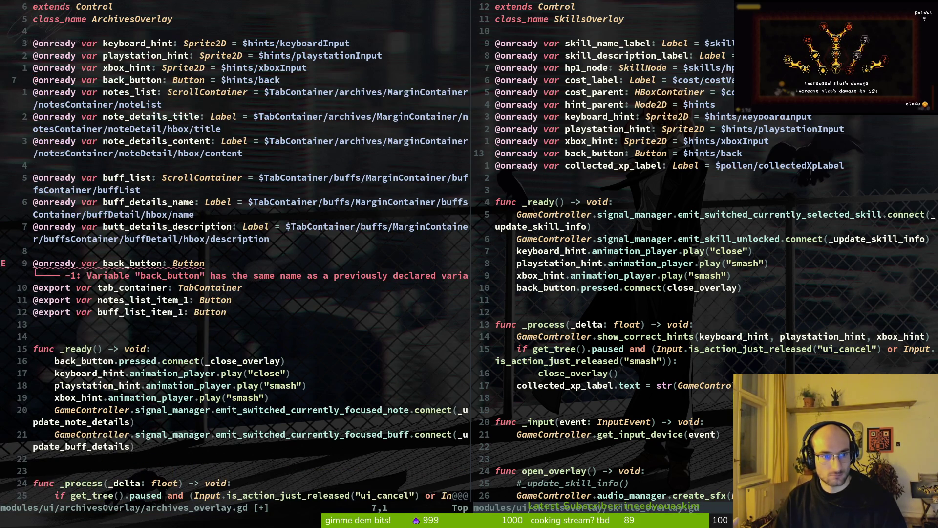
key("9")
key("j")
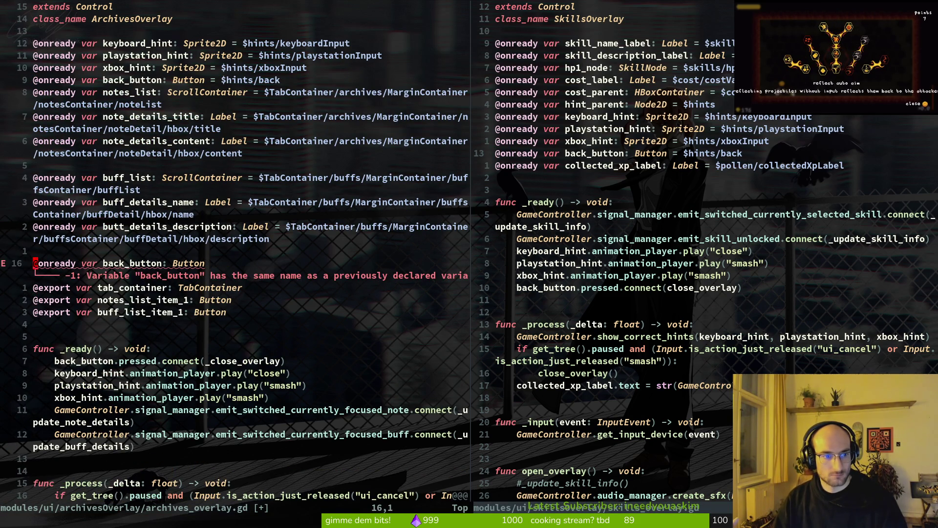
key("d")
key("d")
type(":w")
key("Return")
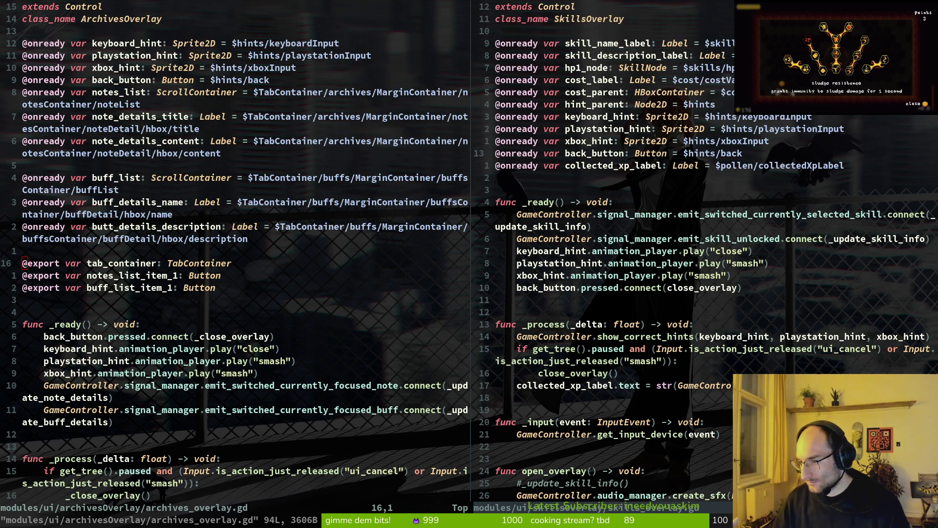
key("alt+Tab")
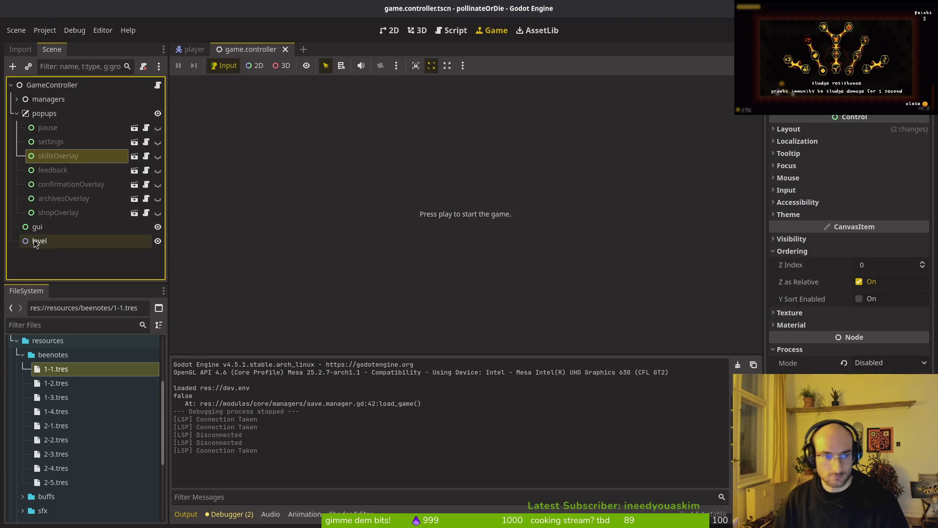
Collapse the popups group and save the game.controller scene
left_click(44, 113)
left_click(16, 113)
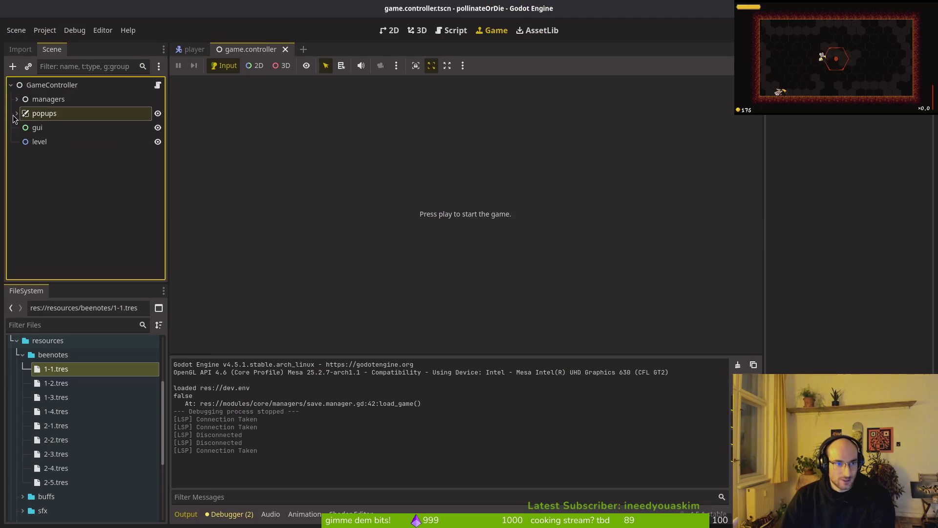
key("ctrl+s")
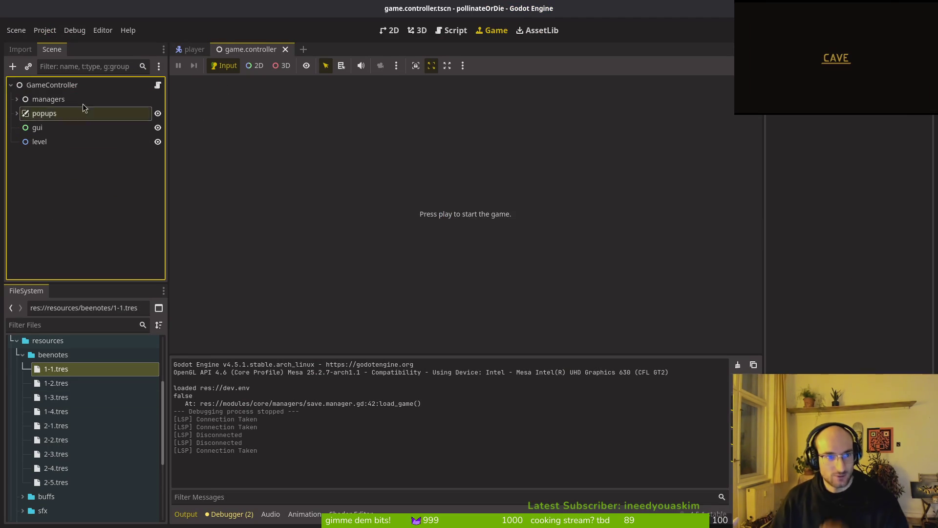
scroll(123, 403, "down", 5)
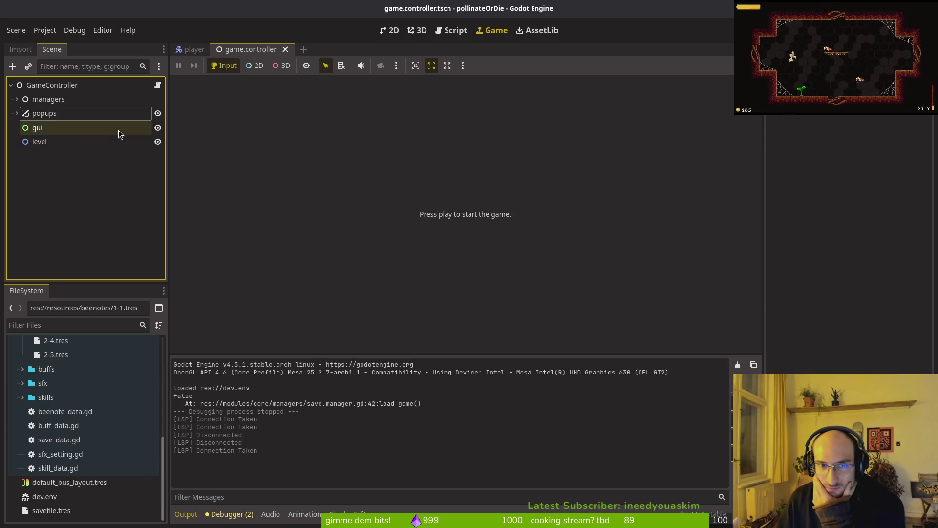
Expand managers and inspect archiveManager's nine bee-note templates, saveManager and audioManager
left_click(16, 99)
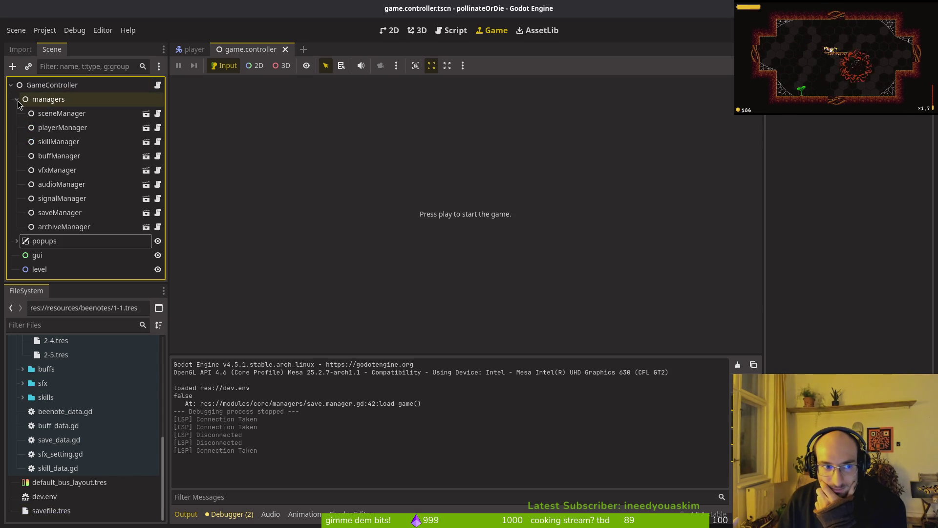
left_click(83, 226)
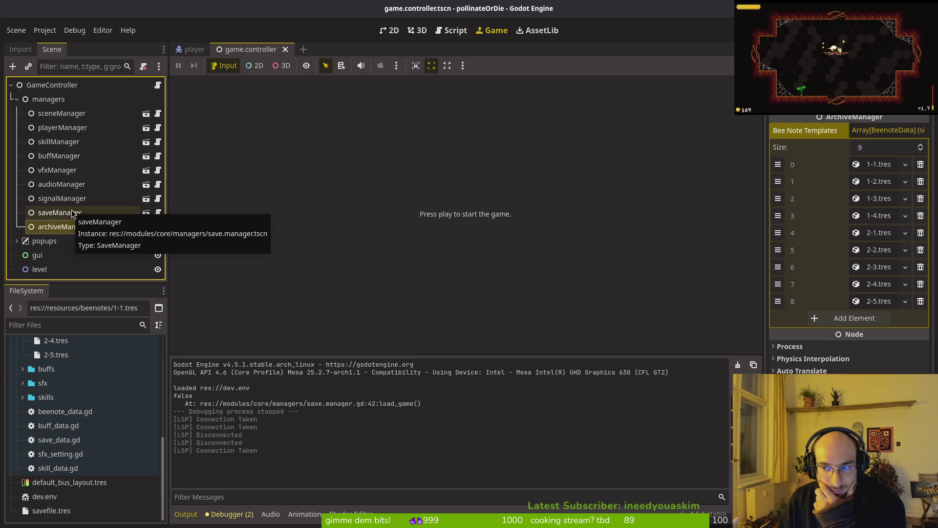
left_click(71, 213)
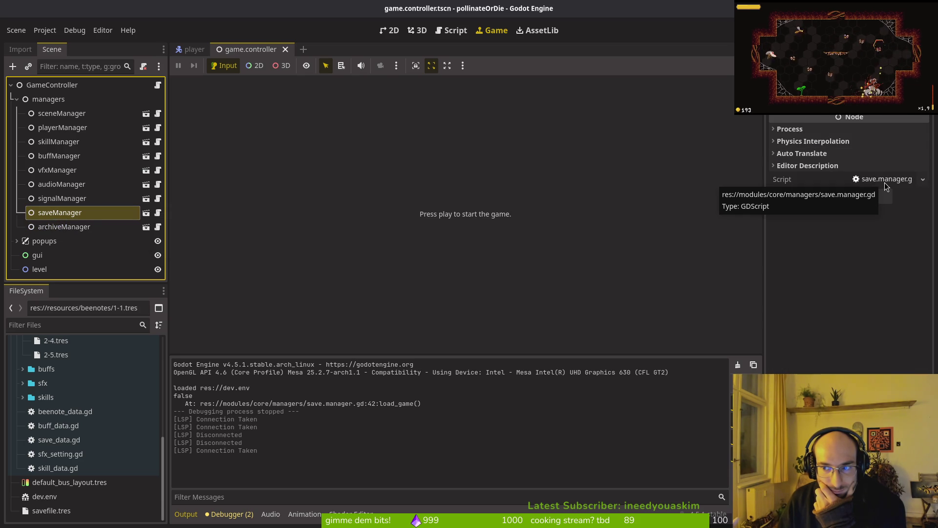
left_click(72, 185)
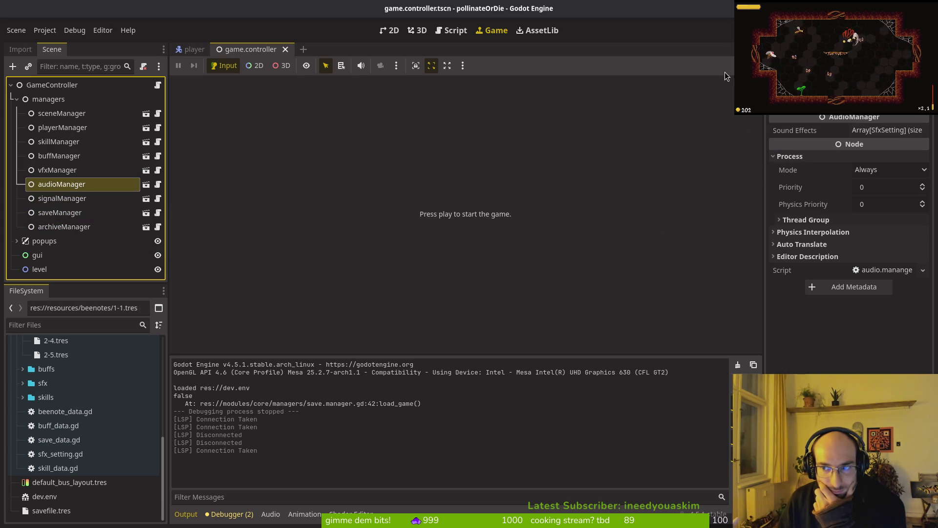
key("alt+Tab")
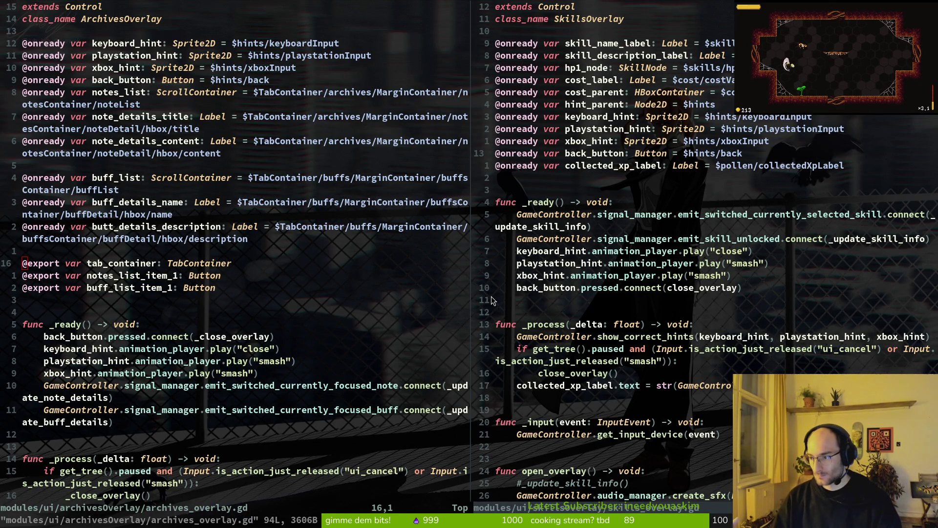
Close the archives overlay split and quit Neovim to the shell
type(":q")
key("Return")
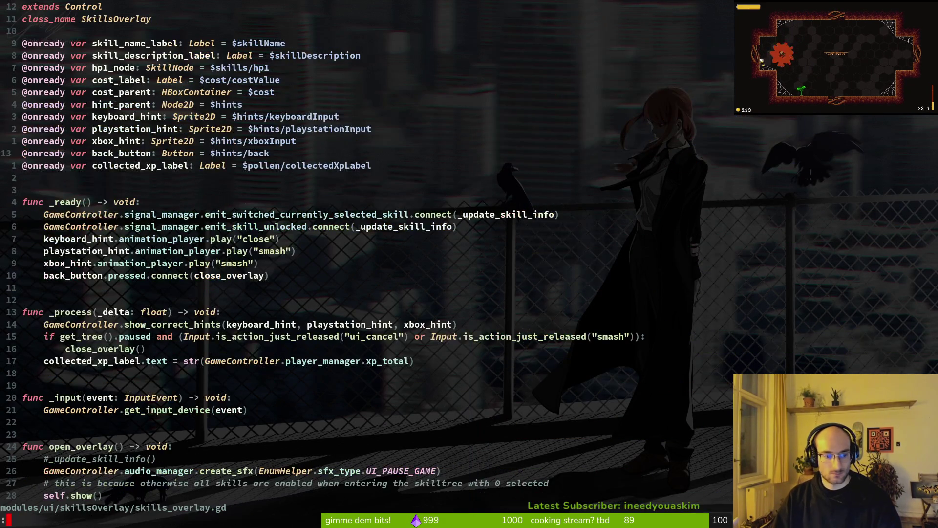
type(":q")
key("Return")
Run tig and show archive.manager.gd's unstaged bee_note_templates diff
type("tig")
key("Return")
key("s")
key("Down")
key("Down")
key("Down")
key("Down")
key("Return")
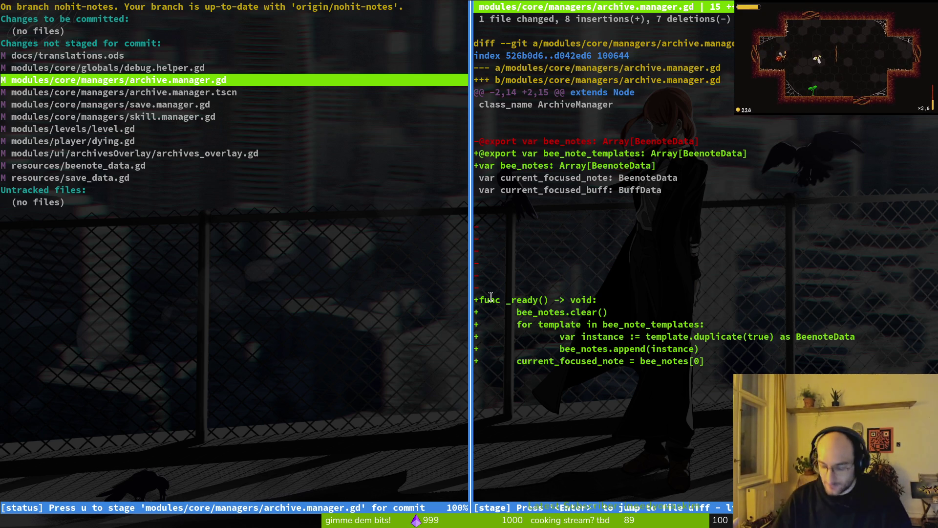
Reopen the project with nvim ., live-grep for load_game and open home.gd at its call
type("qnvim .")
key("Return")
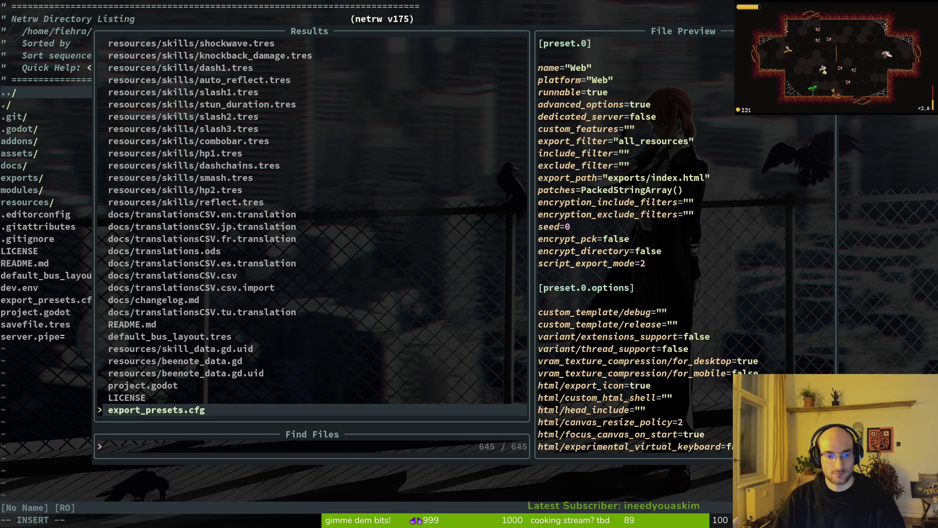
key("Escape")
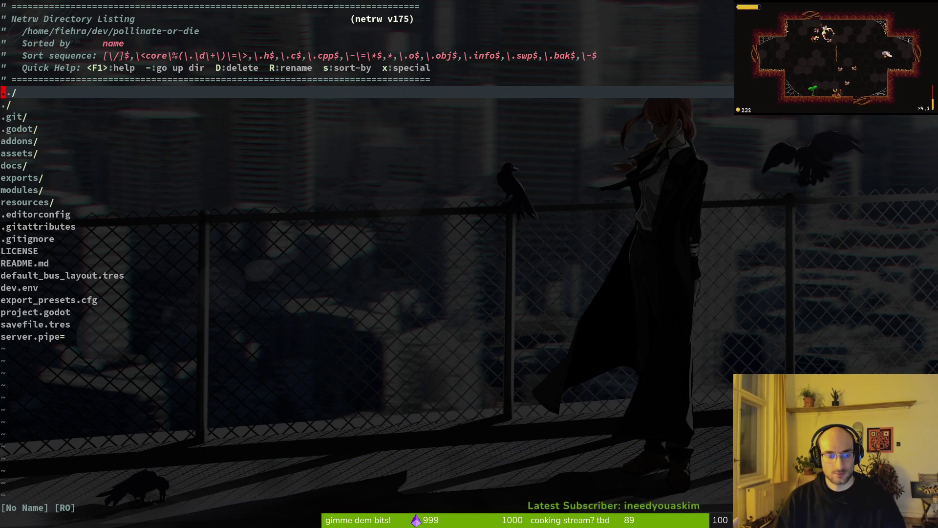
type("load_game")
key("Return")
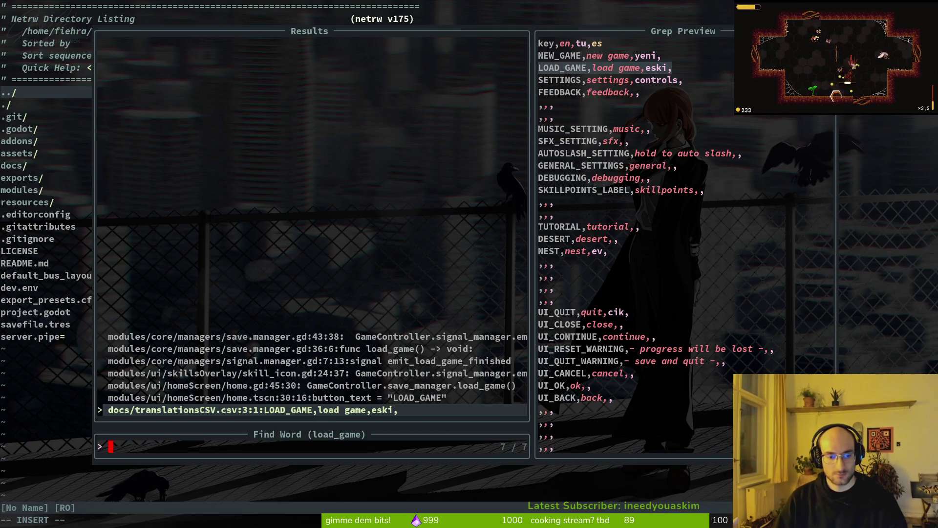
key("Up")
key("Up")
key("Return")
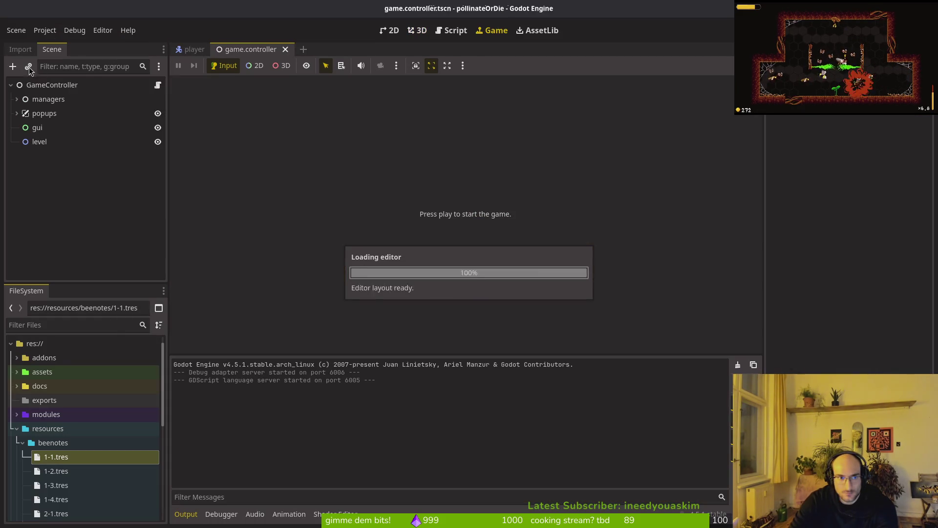
Inspect bee notes 1-1 through 2-2, including 1-1's resource path and local-to-scene settings
scroll(90, 484, "down", 3)
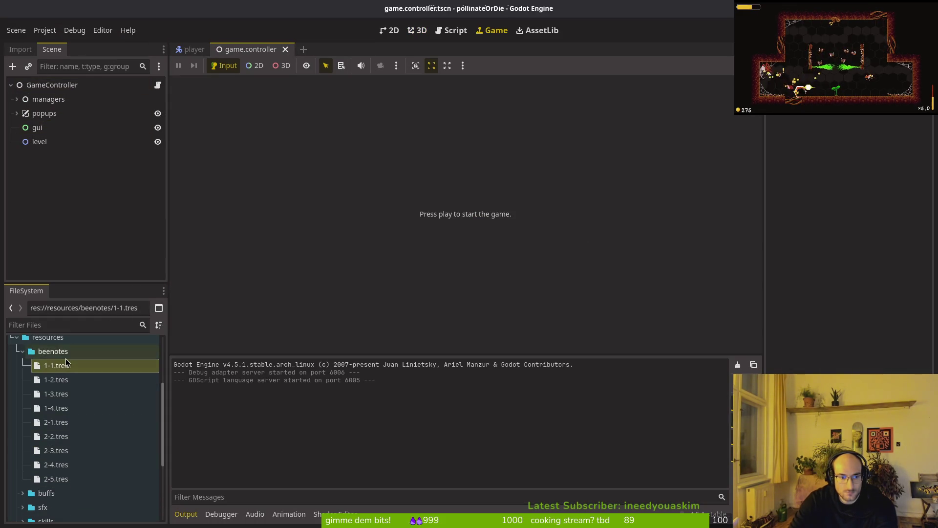
left_click(68, 365)
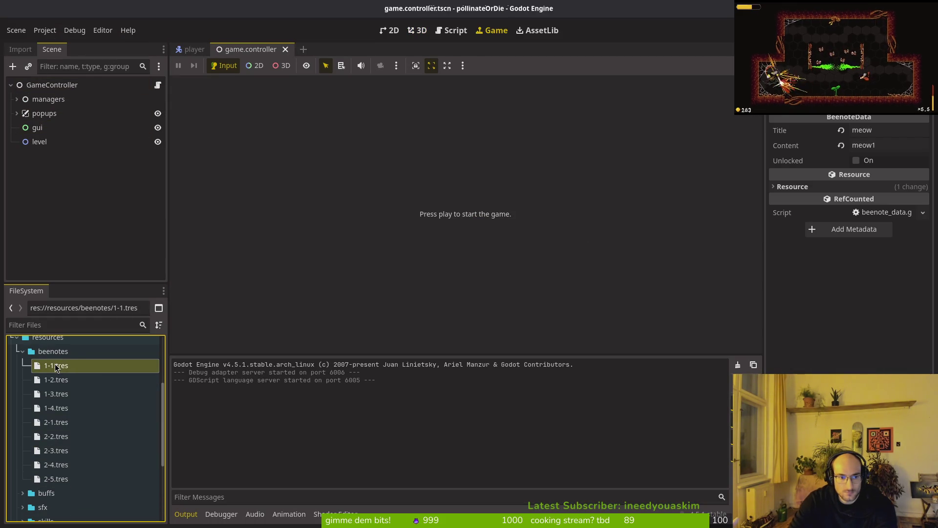
left_click(794, 186)
left_click(795, 186)
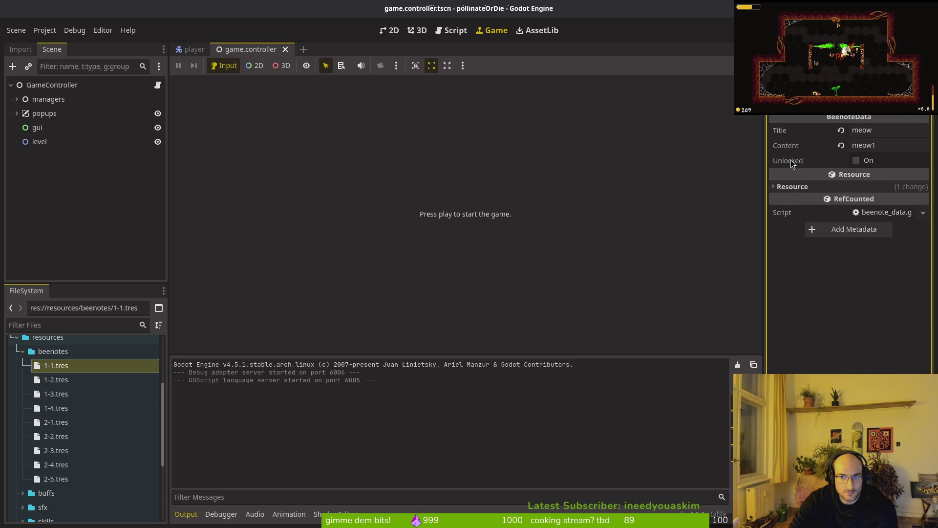
left_click(64, 379)
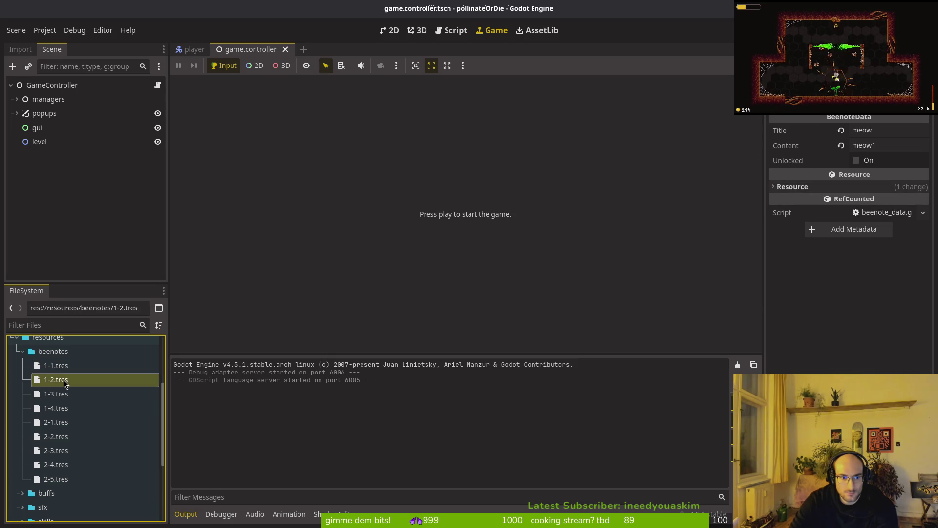
left_click(66, 394)
left_click(69, 408)
left_click(70, 423)
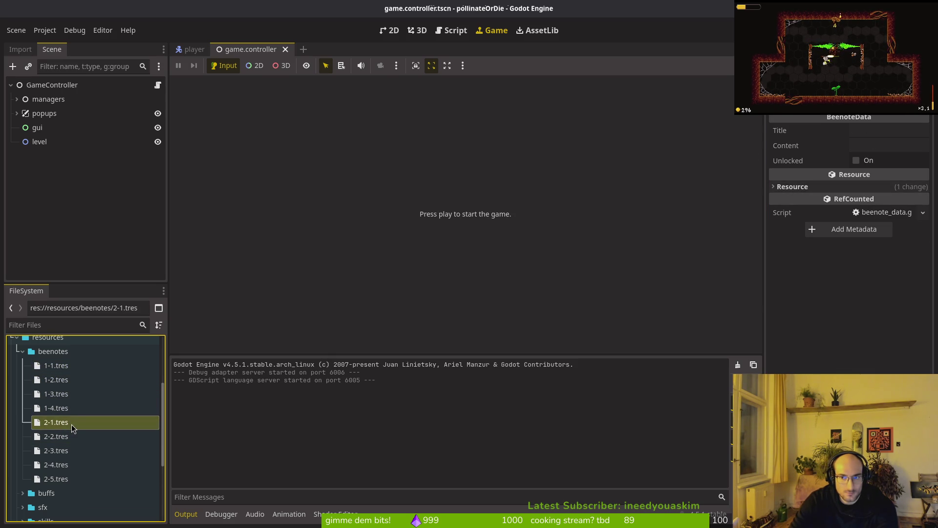
left_click(74, 436)
Check beenote_data.gd, buff_data.gd and the auto_reflect skill resource's path details
scroll(73, 425, "down", 4)
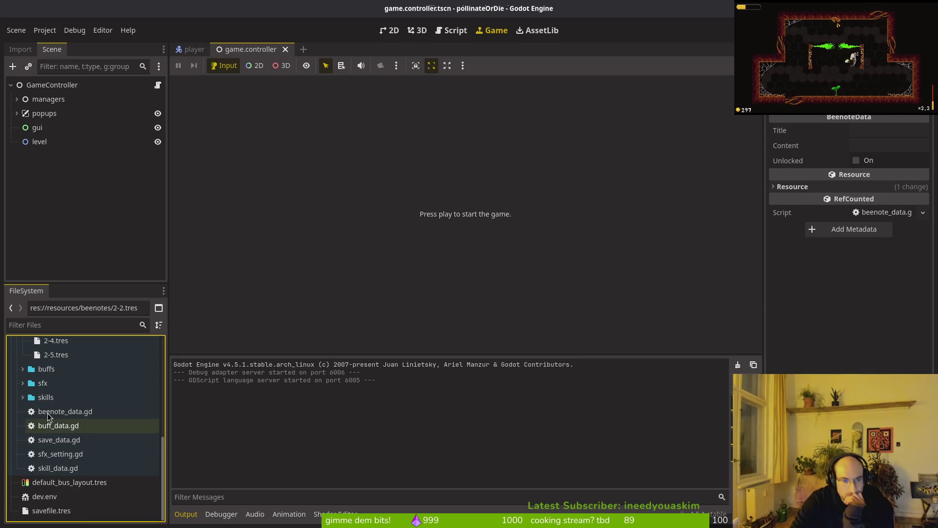
left_click(71, 412)
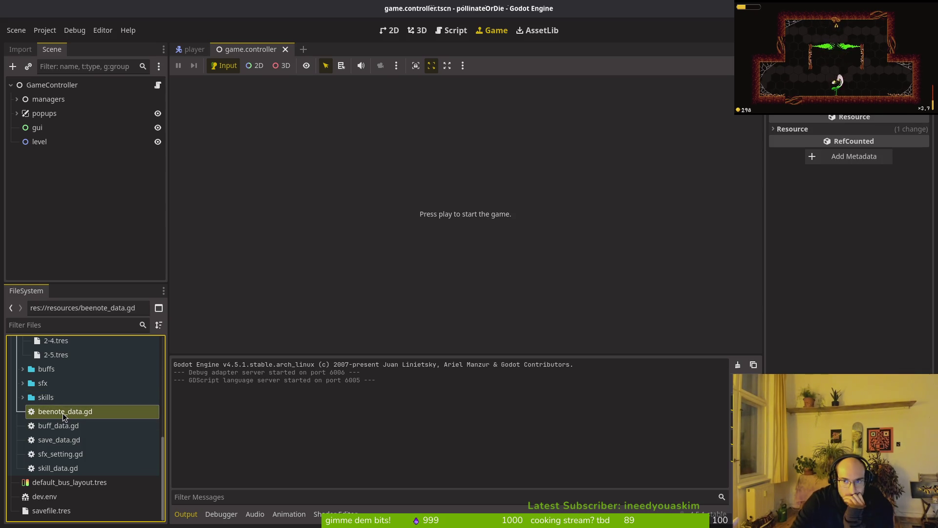
left_click(62, 427)
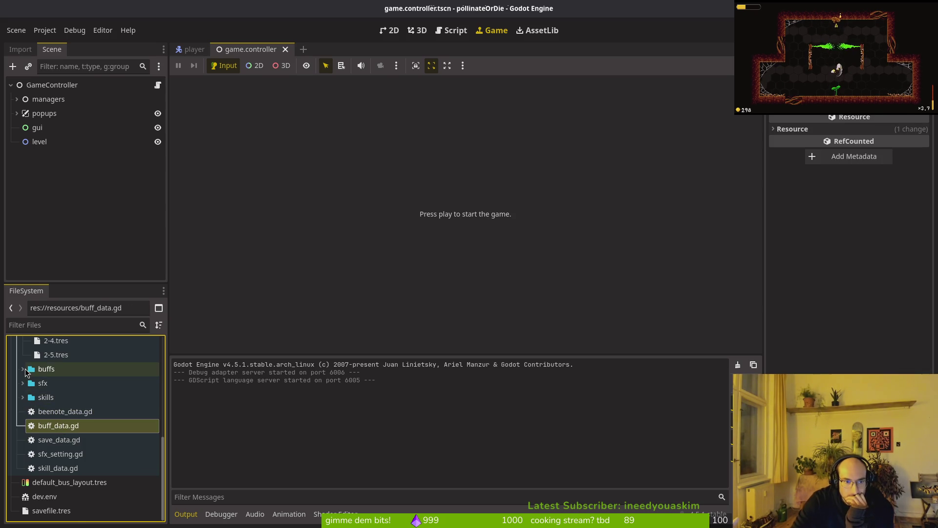
scroll(74, 386, "up", 3)
scroll(54, 455, "down", 3)
double_click(46, 420)
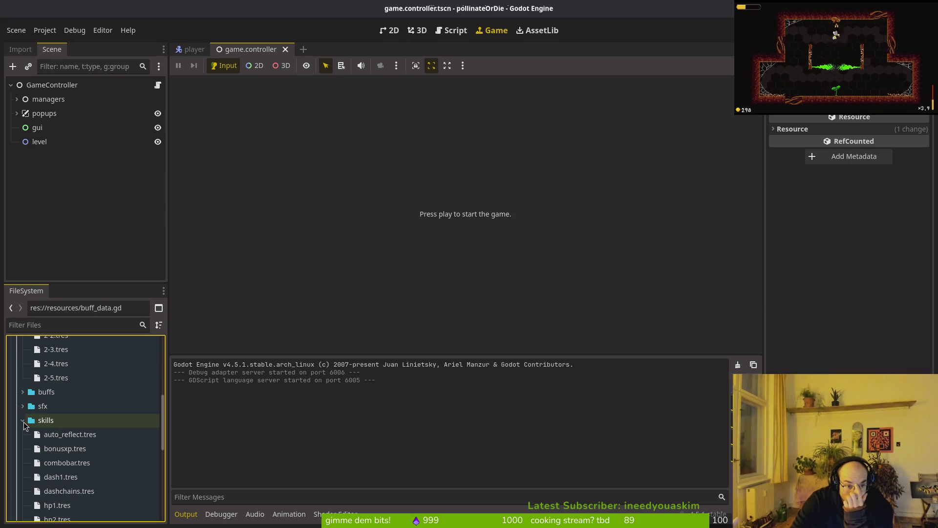
left_click(70, 434)
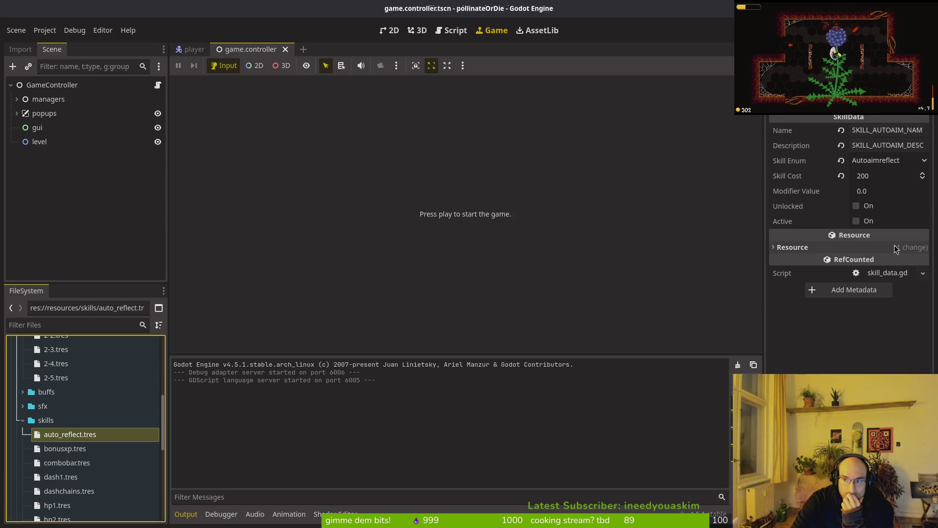
left_click(838, 247)
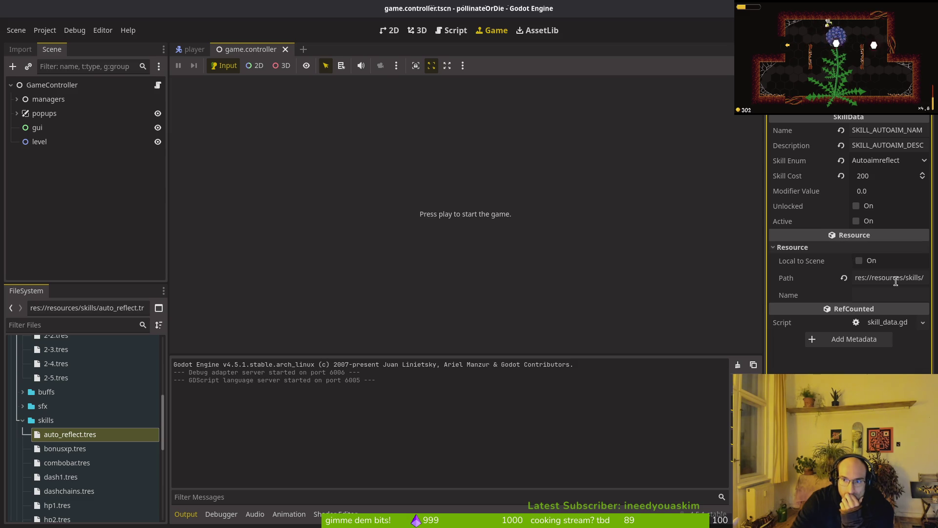
left_click(816, 250)
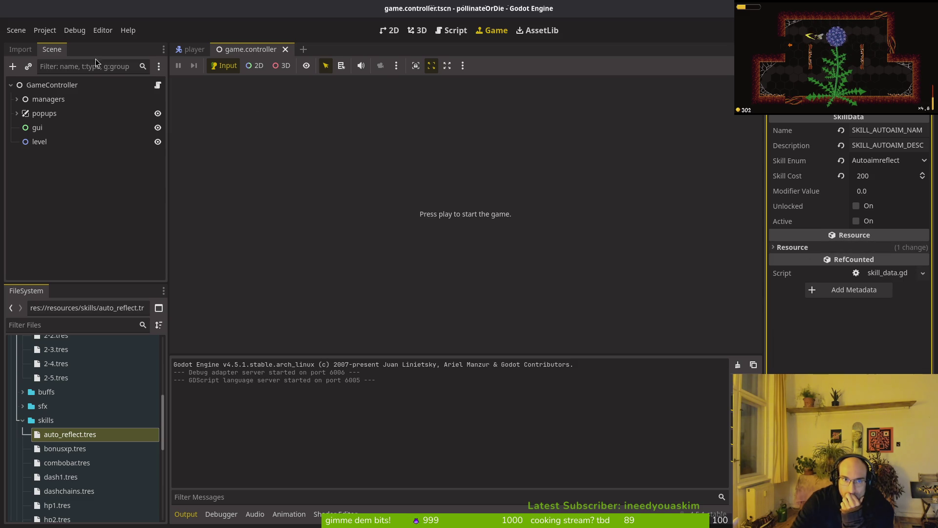
Recheck bee note 1-2's resource path, collapse beenotes and expand the managers node
scroll(73, 417, "up", 5)
left_click(56, 370)
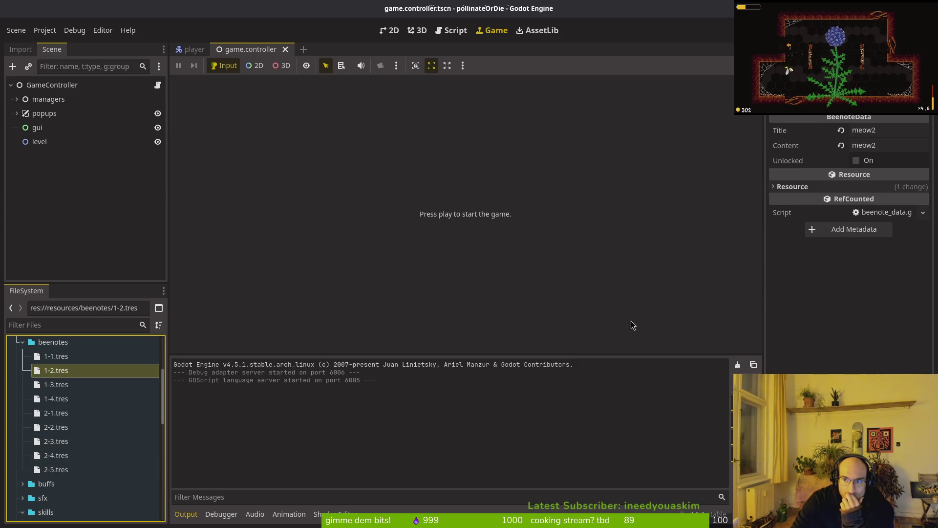
left_click(893, 190)
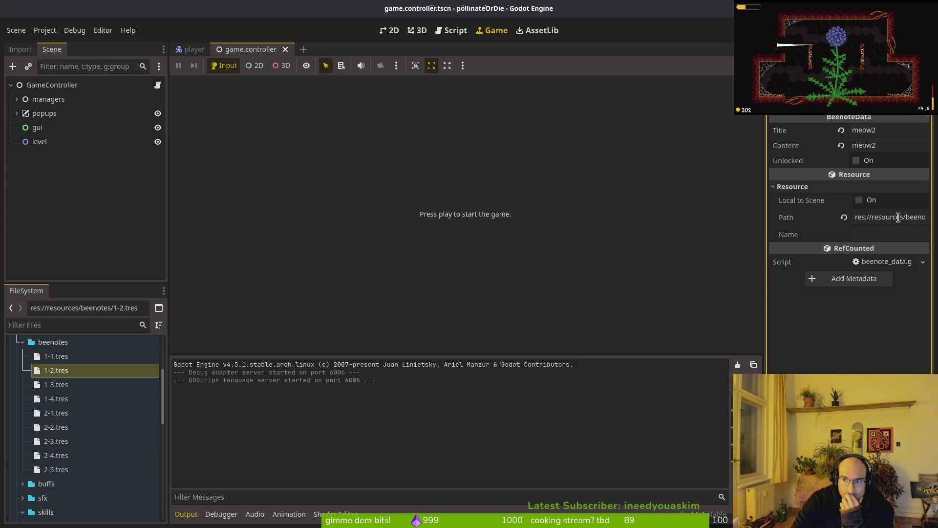
left_click(796, 186)
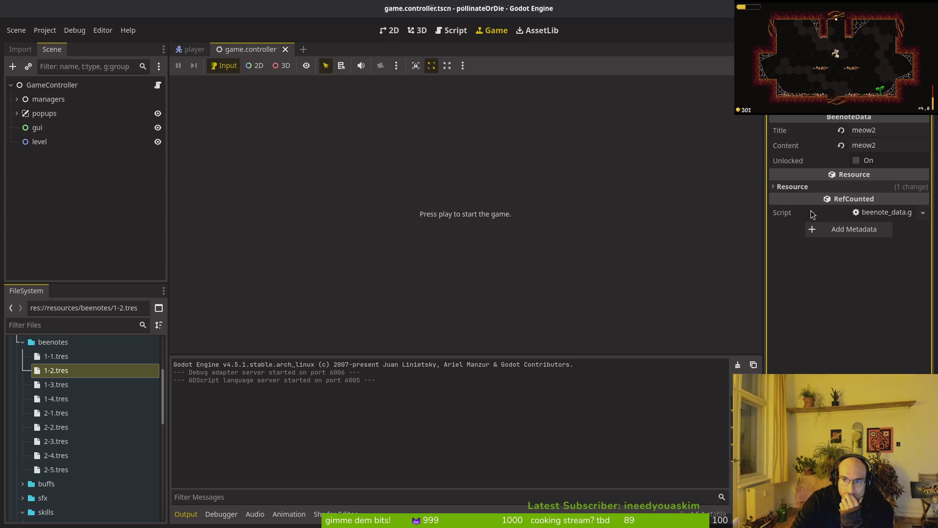
scroll(29, 440, "up", 4)
left_click(23, 435)
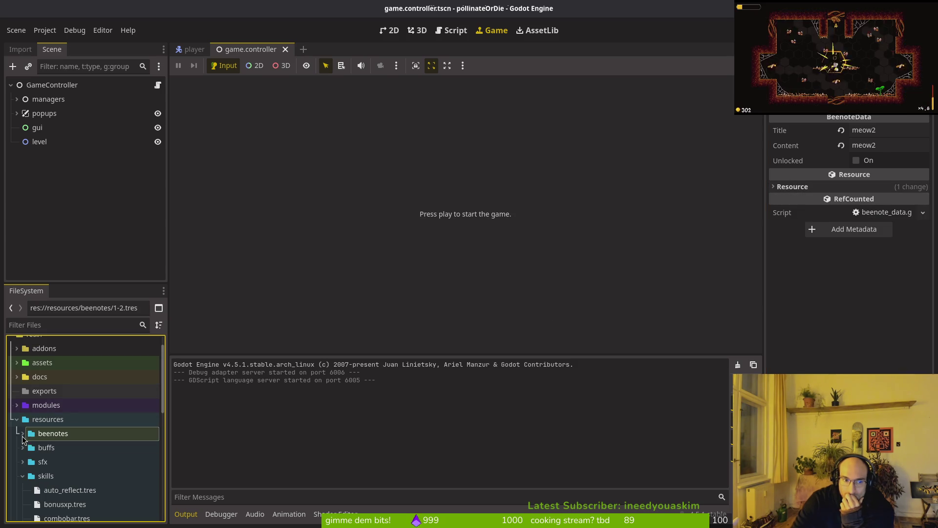
scroll(59, 442, "down", 3)
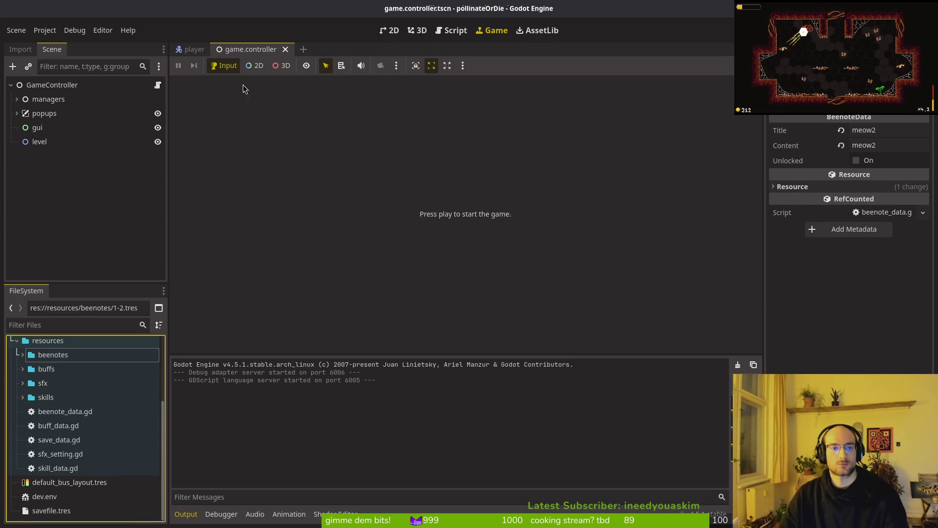
left_click(16, 99)
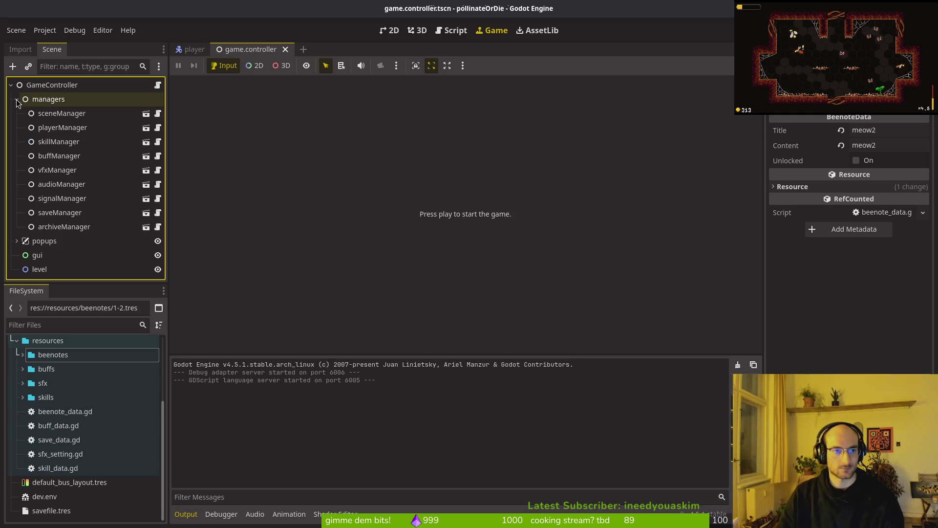
Inspect sceneManager, playerManager and skillManager's Skill Templates array
left_click(46, 116)
left_click(55, 125)
left_click(56, 109)
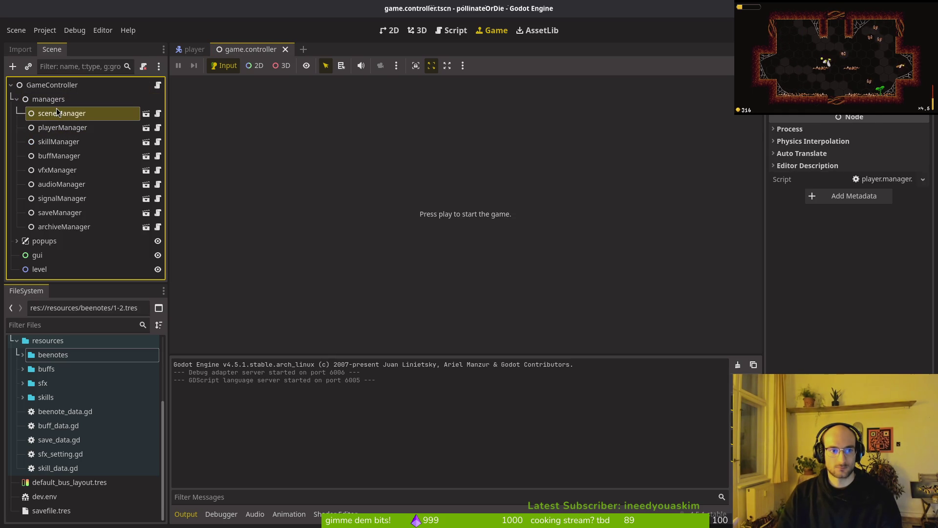
left_click(59, 142)
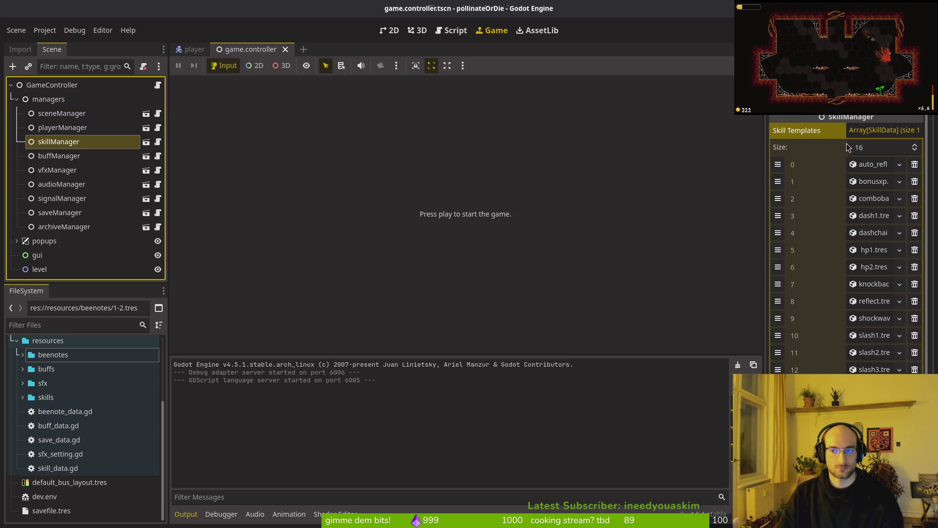
left_click(884, 130)
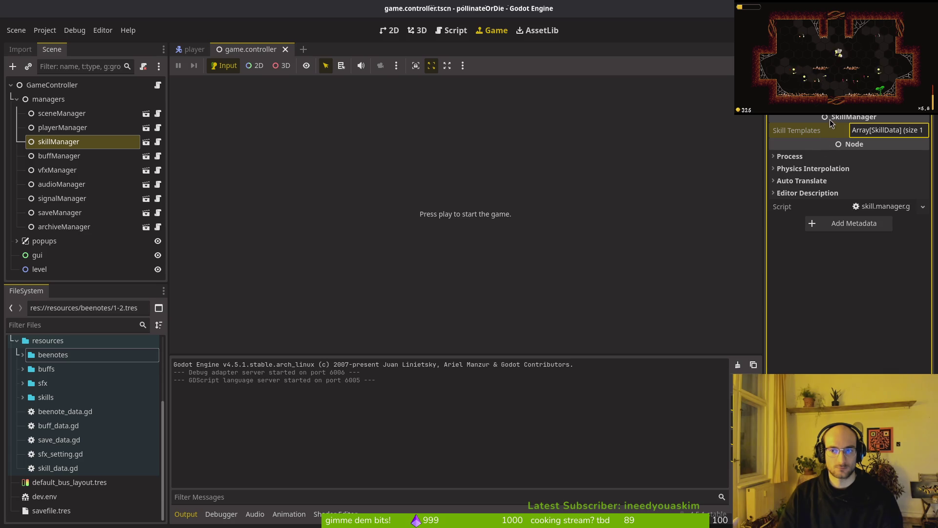
Compare buffManager's All Buffs list with the vfxManager and skillManager data
left_click(58, 156)
left_click(58, 170)
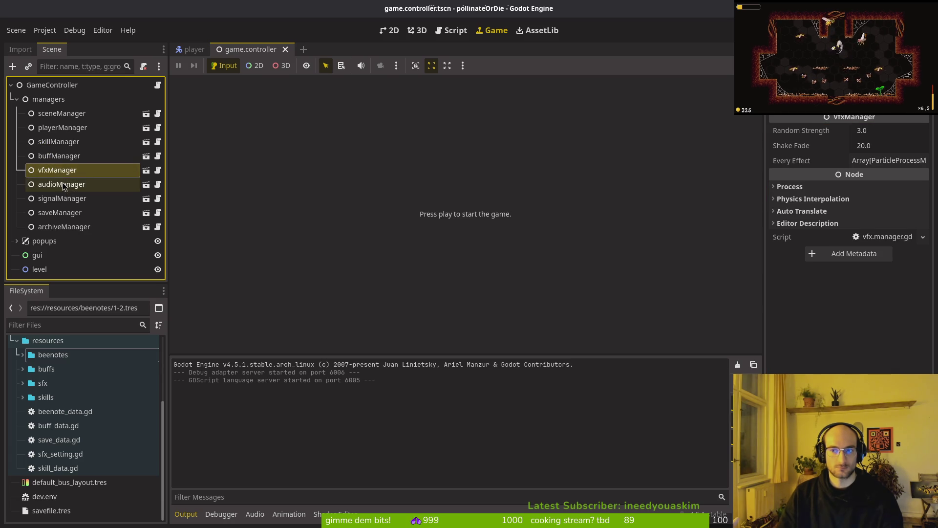
left_click(60, 156)
left_click(87, 144)
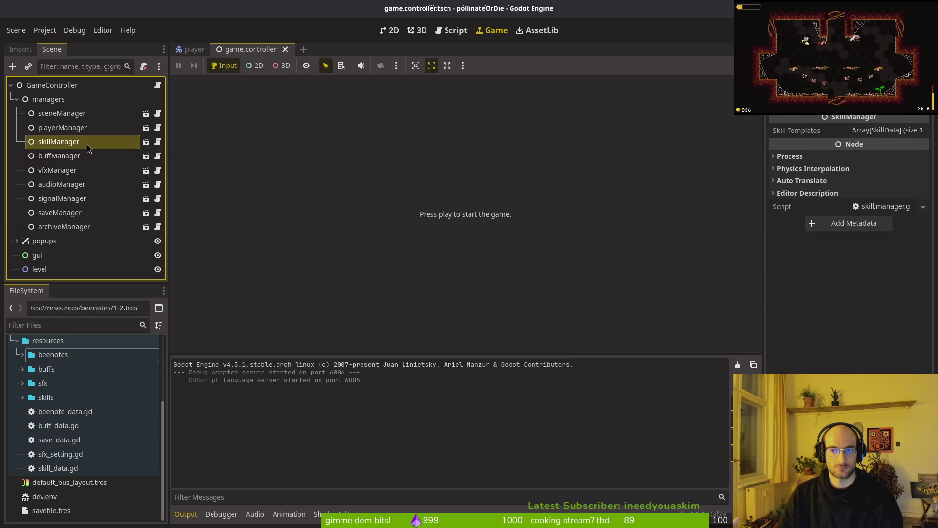
left_click(85, 155)
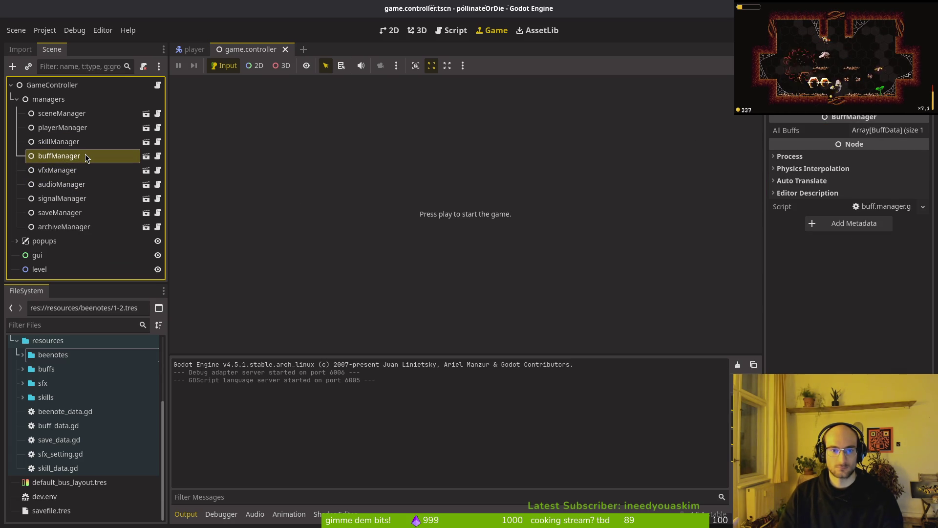
left_click(61, 142)
left_click(61, 156)
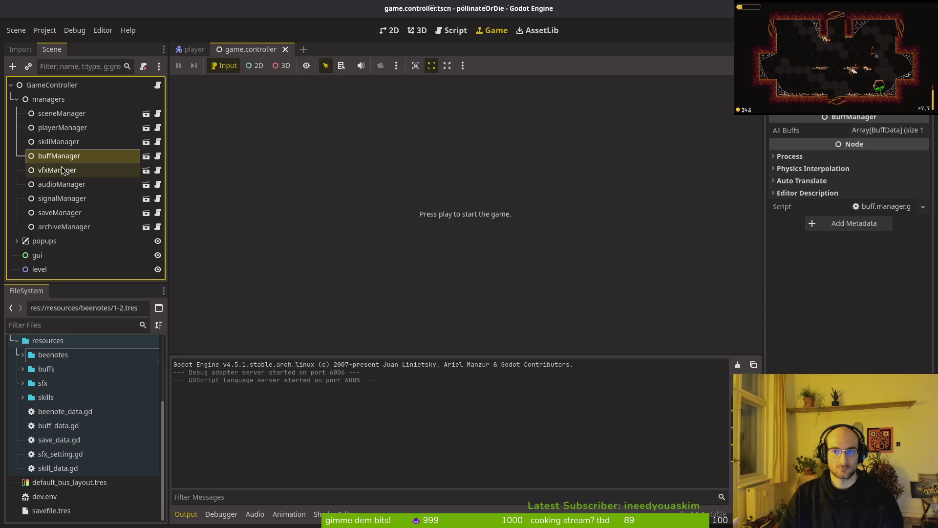
left_click(62, 142)
left_click(66, 157)
Check archiveManager's nine Bee Note Templates and saveManager, then return to home.gd in Neovim
left_click(57, 225)
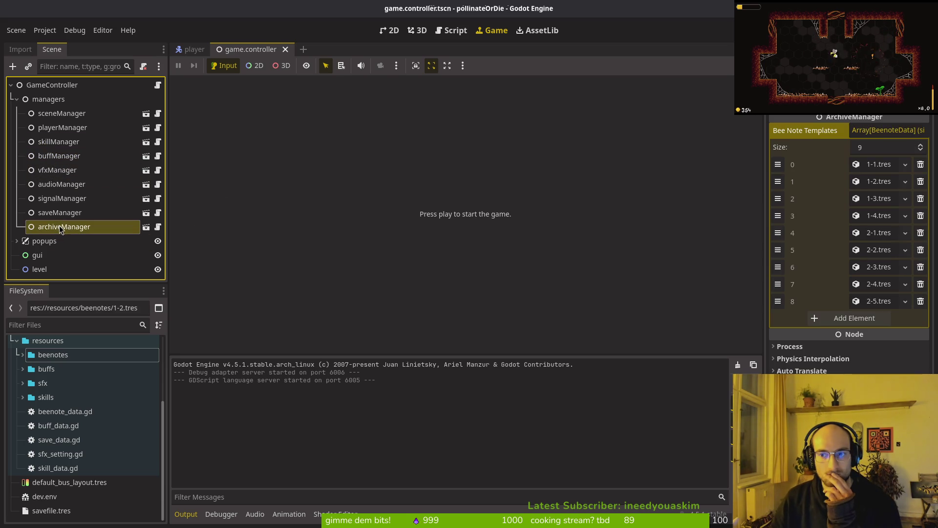
left_click(77, 216)
left_click(55, 159)
left_click(57, 148)
key("alt+Tab")
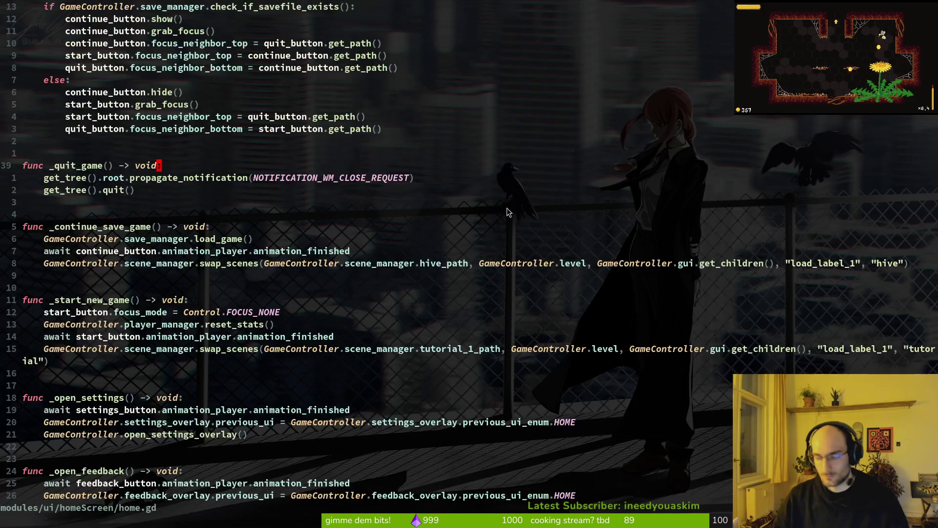
Look at buff.manager.gd's exported buffs, then return to home.gd
key("space")
key("f")
key("f")
type("buffmana")
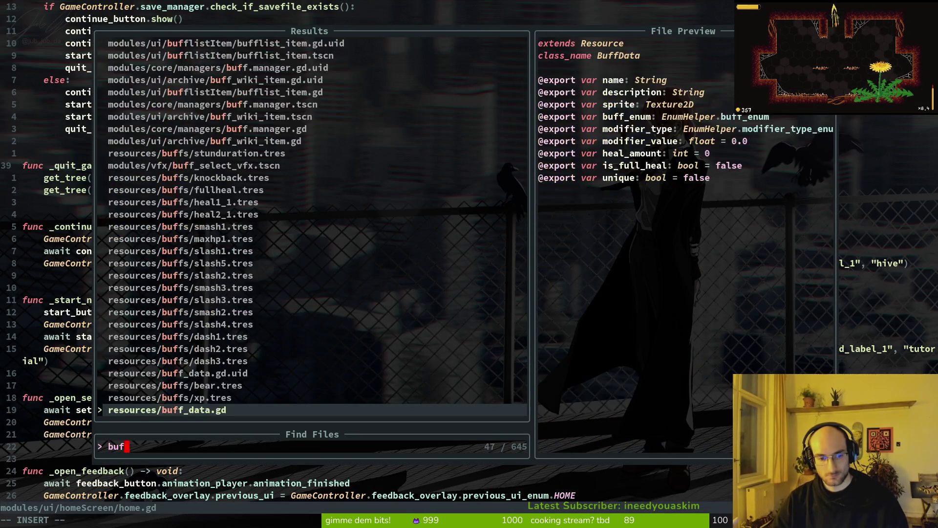
key("Return")
key("j")
key("j")
key("j")
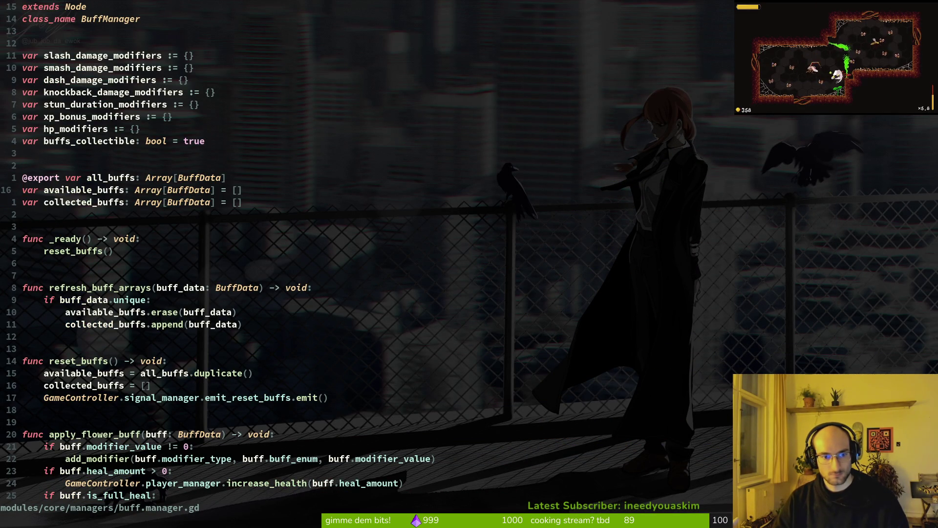
key("ctrl+6")
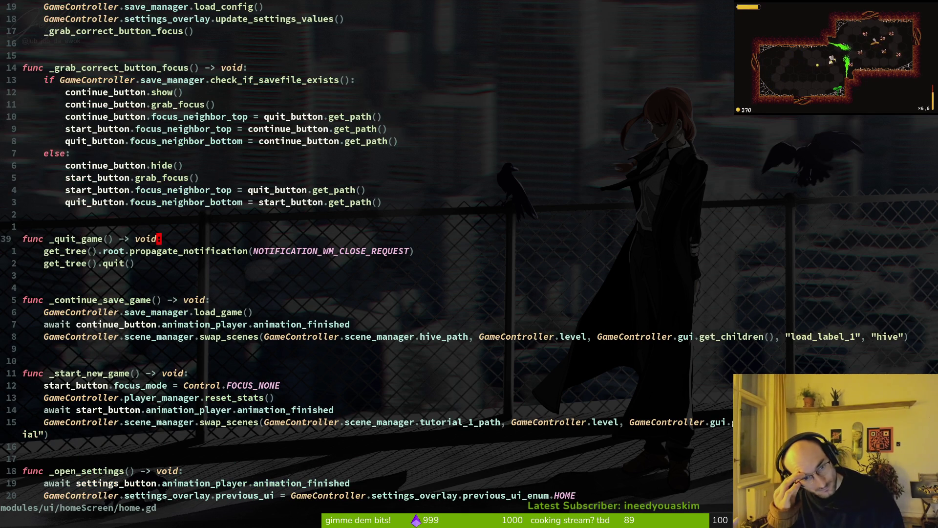
Open save.manager.gd via the fuzzy finder, passing through the enemy_spawn file
key("space")
key("f")
key("f")
type("enemy_spawn")
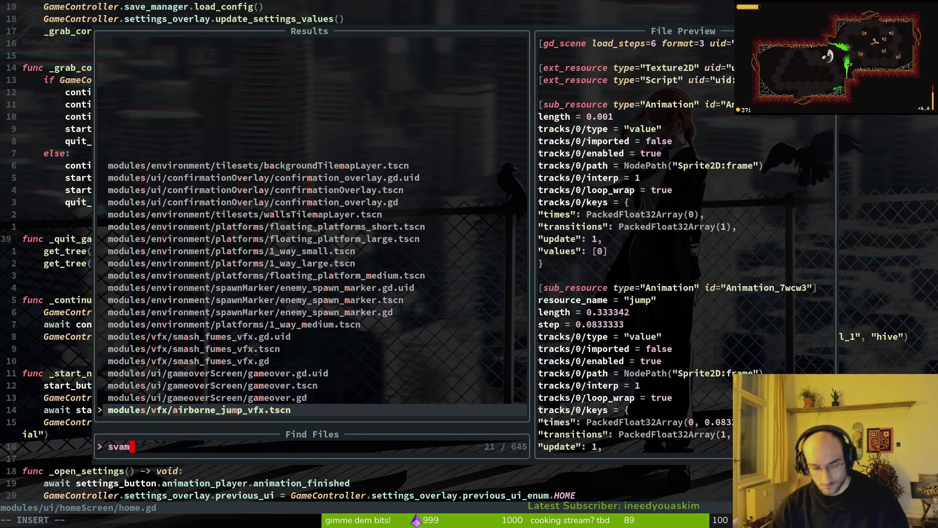
key("Return")
key("space")
key("f")
key("f")
type("saveman")
key("Return")
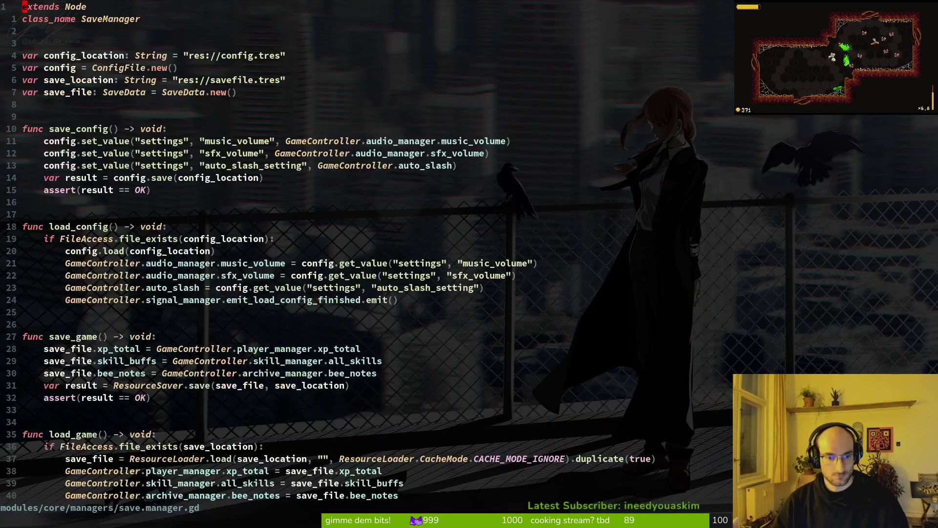
Duplicate the print_debug line above the bee notes assignment and point it at skill_manager.all_skills
key("1")
key("4")
key("shift+g")
key("j")
key("j")
key("j")
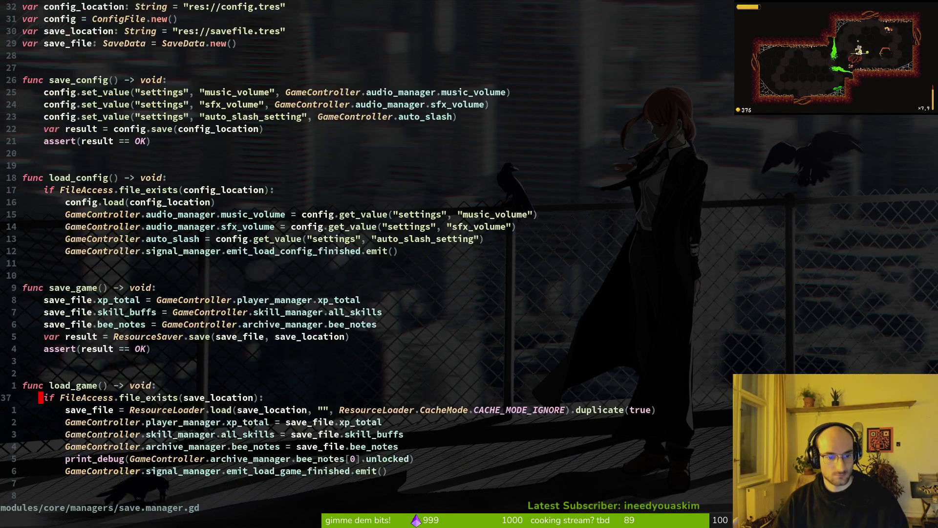
key("y")
key("y")
key("p")
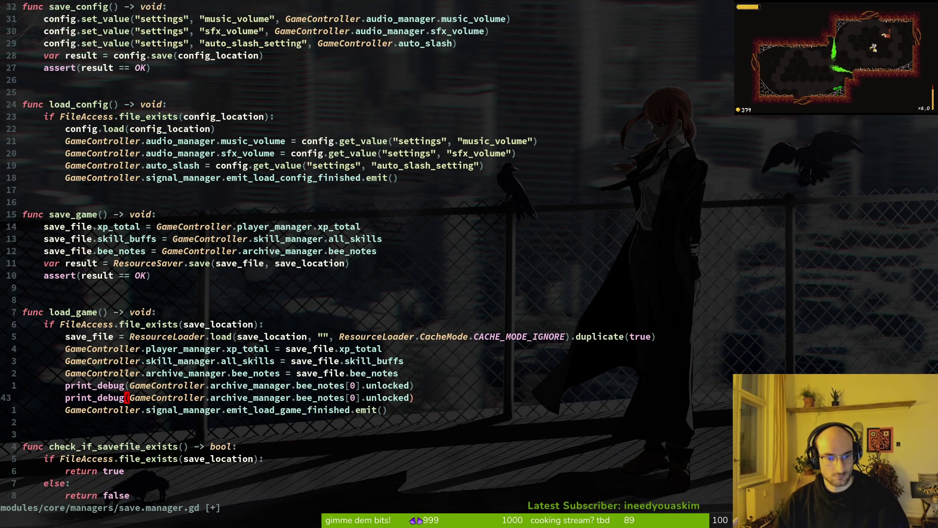
key("k")
key("d")
key("d")
key("k")
key("shift+p")
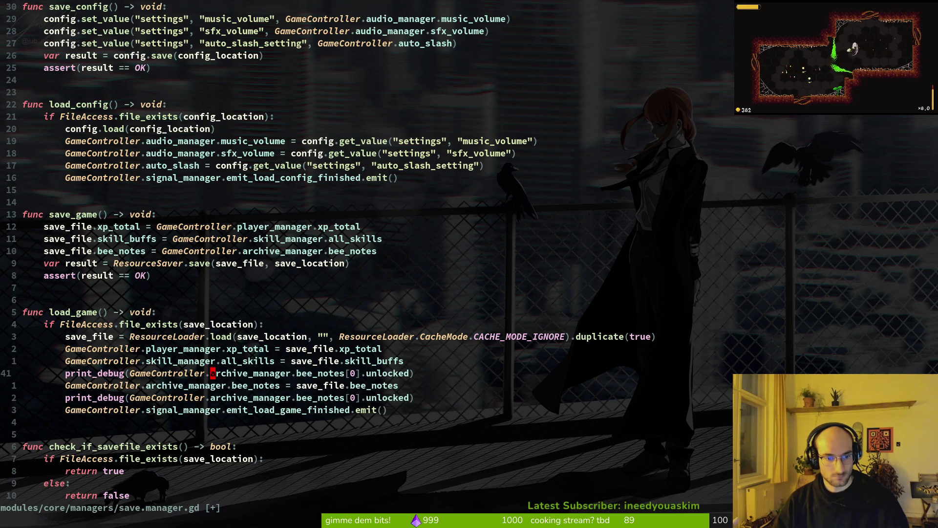
type("cw")
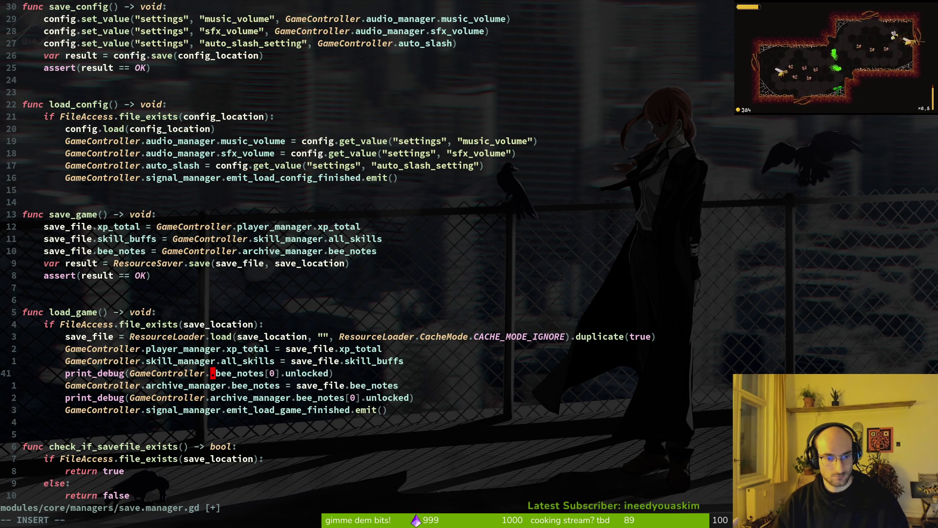
type("skill_manager")
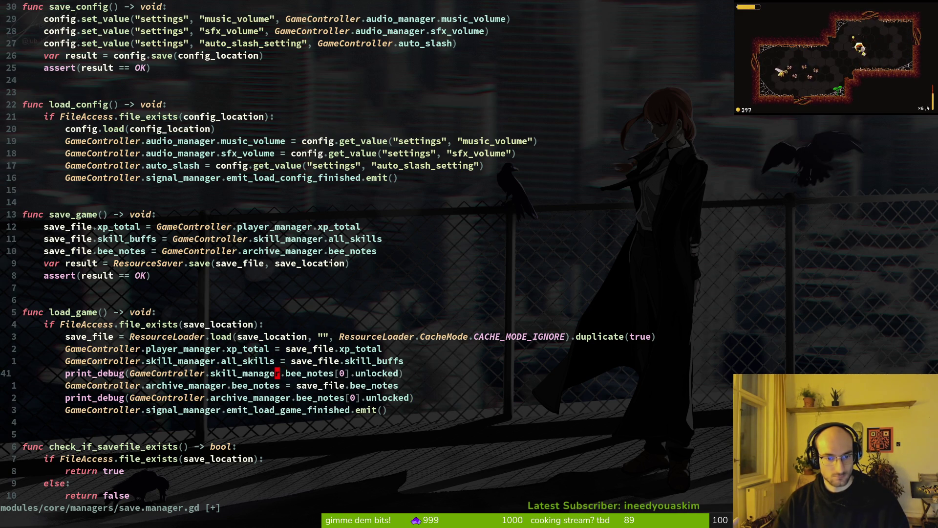
type("cwall_skills")
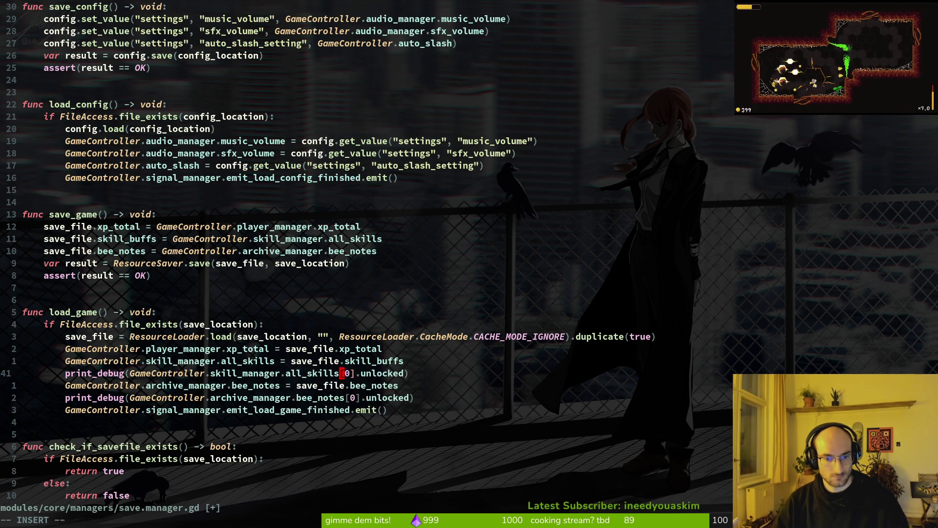
key("Escape")
type(":w")
key("Return")
Finish the print as all_skills[0].unlocked after checking skill_data.gd, save, and launch the game
type("cw")
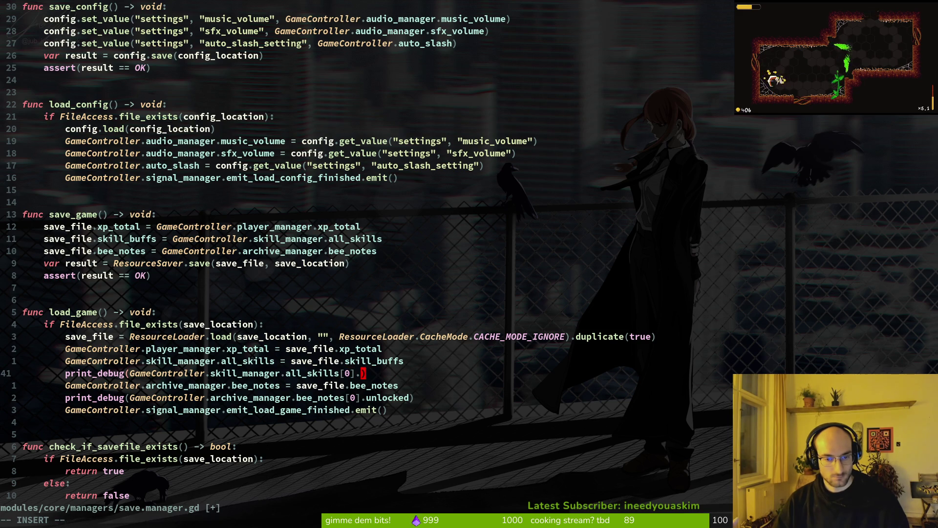
type("unlocked")
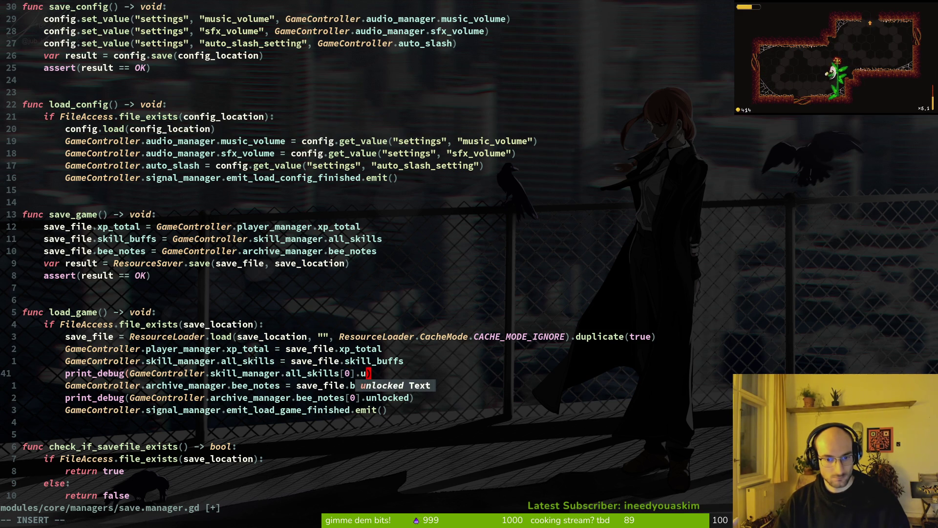
key("space")
key("f")
key("f")
type("skidata")
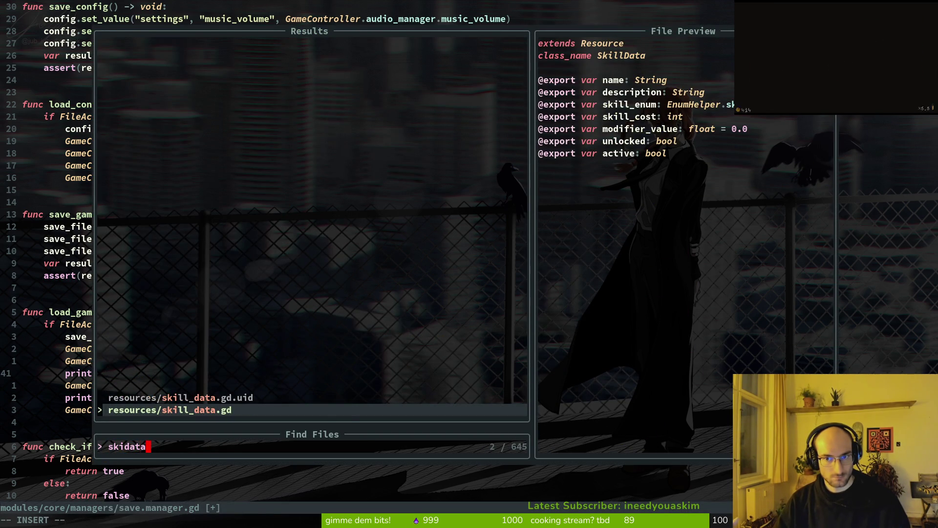
key("Escape")
type(":w")
key("Return")
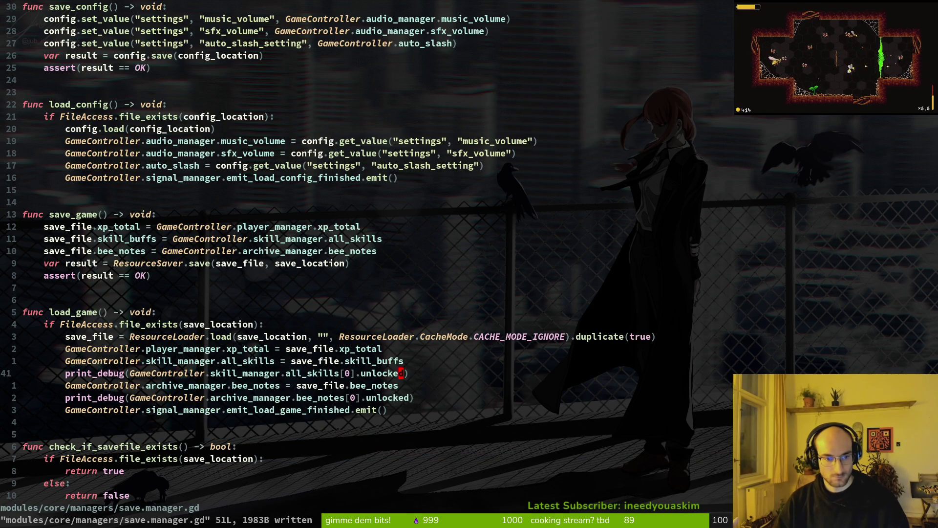
key("alt+Tab")
key("F5")
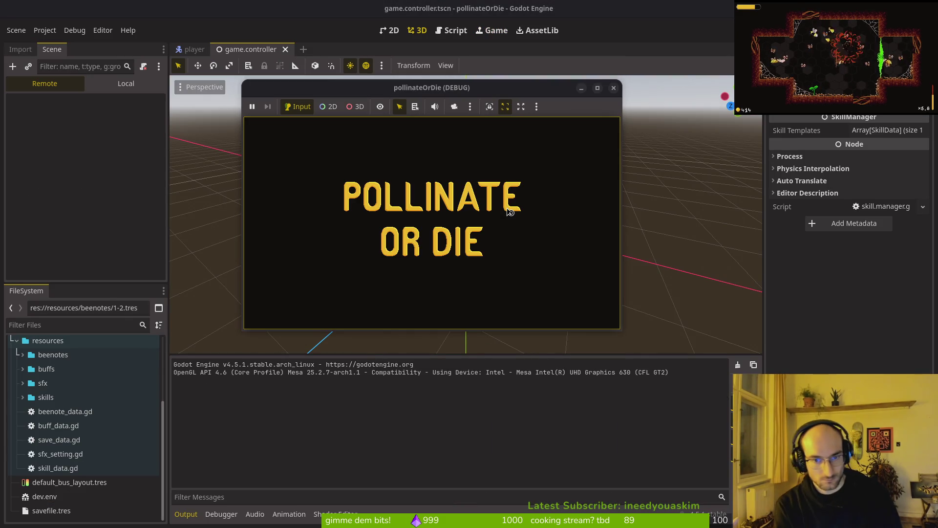
Check the archives overlay and buy the increase health skill in the skill tree
key("Left")
key("e")
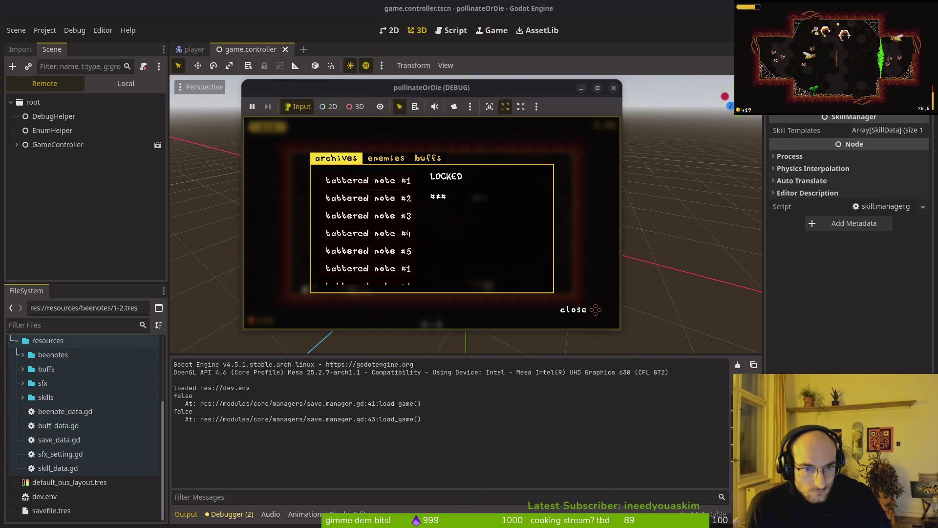
key("Escape")
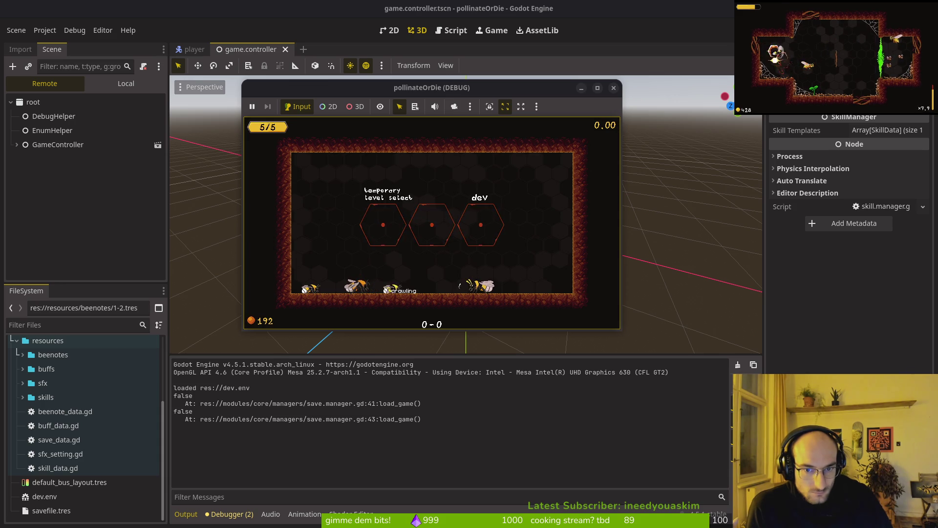
key("e")
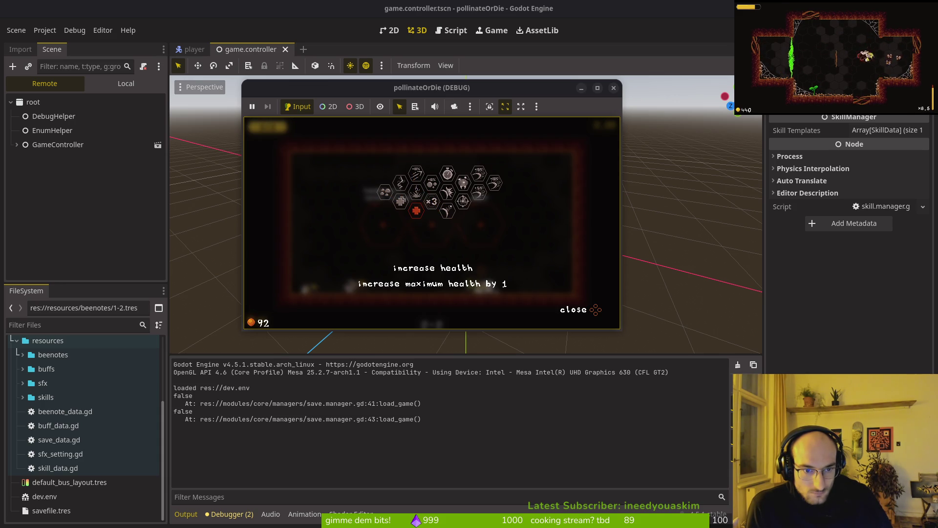
key("Escape")
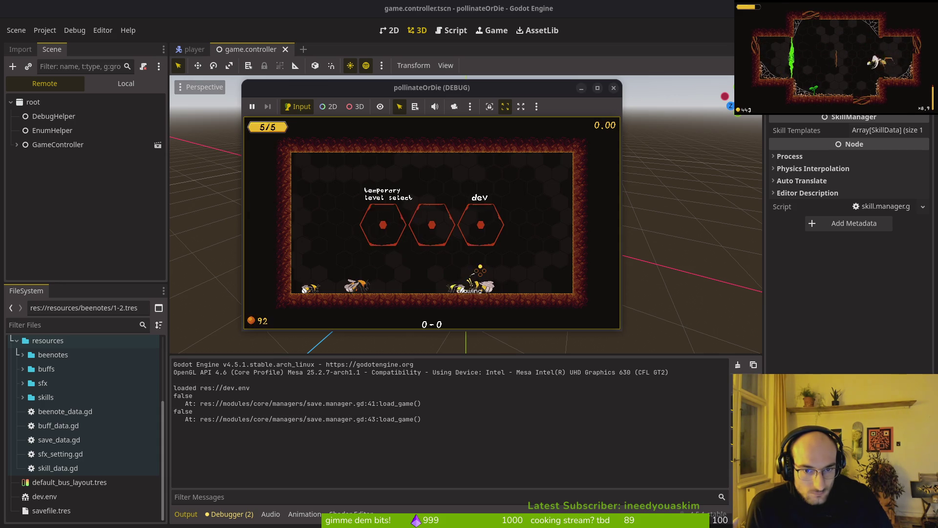
key("e")
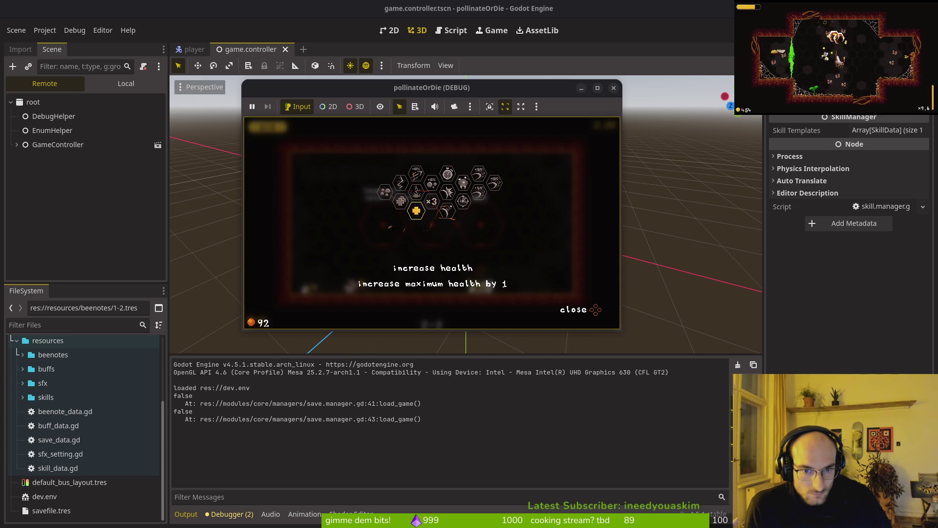
key("Escape")
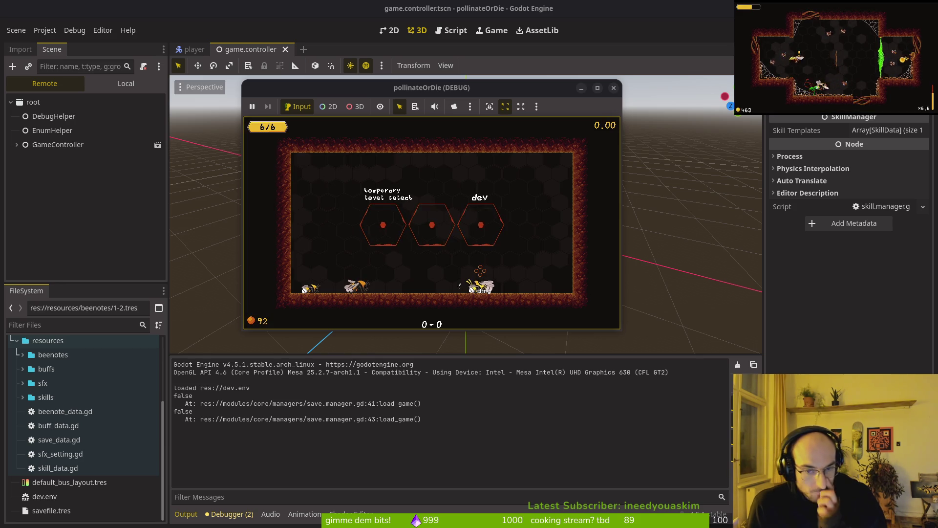
Save and quit to the main menu, load the game, review the skill tree, and close the game
key("Escape")
key("Return")
key("Return")
key("Up")
key("Up")
key("Return")
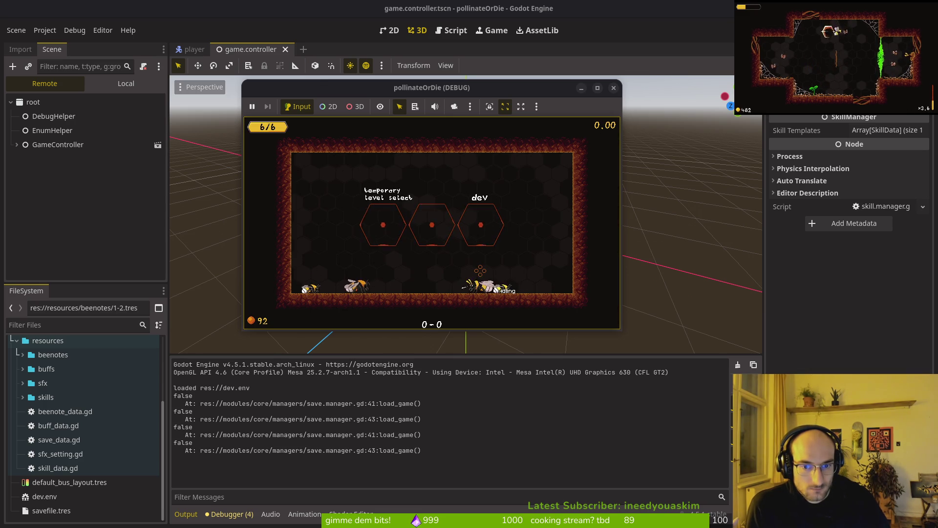
key("Return")
key("Left")
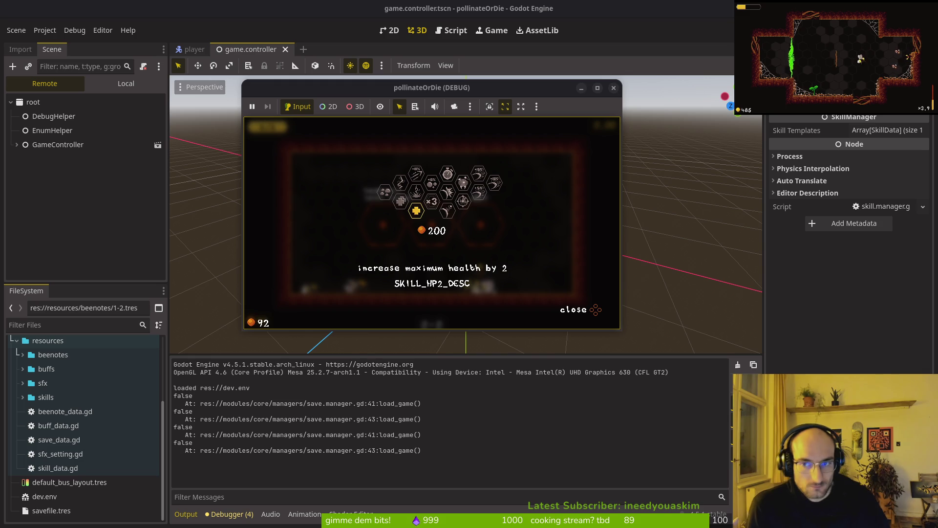
key("Up")
key("F8")
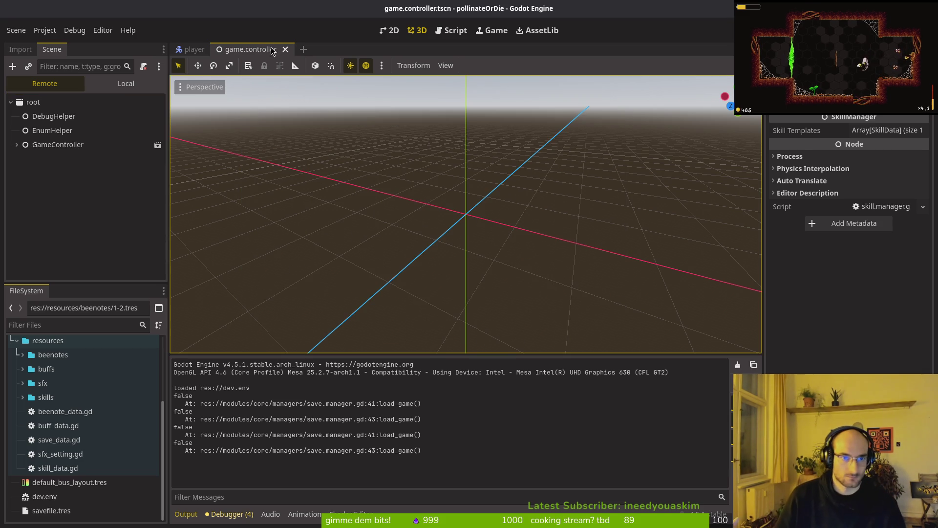
Find hp1's index in skillManager's Skill Templates, update the debug print's index, save and relaunch
left_click(106, 82)
left_click(885, 130)
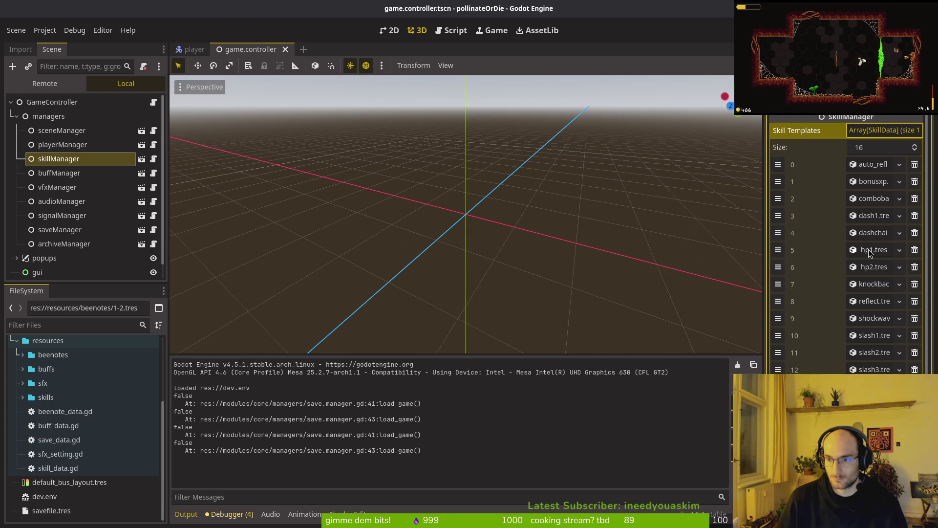
key("alt+Tab")
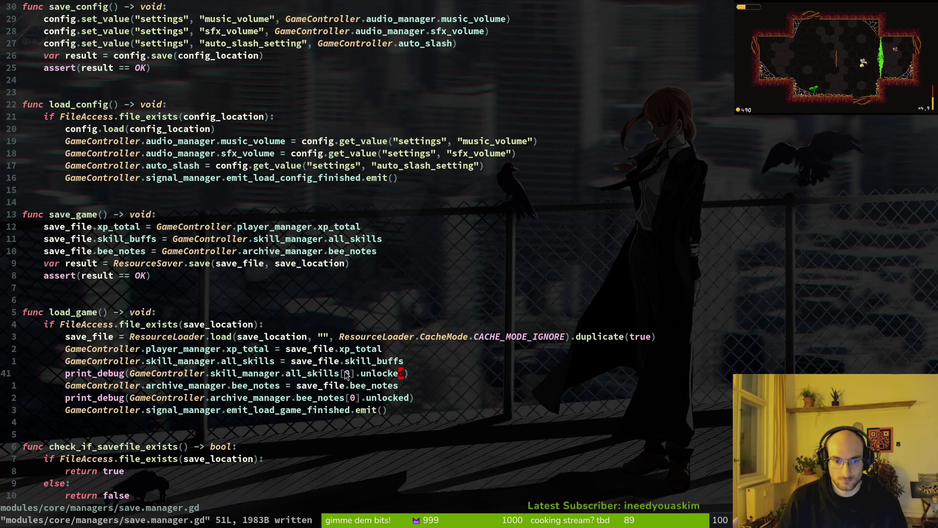
type("s")
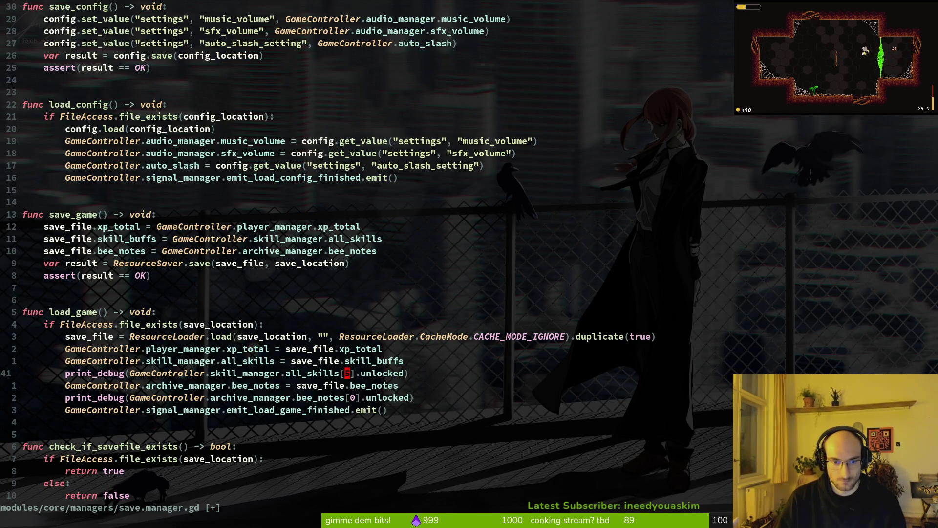
type(":w")
key("Return")
key("alt+Tab")
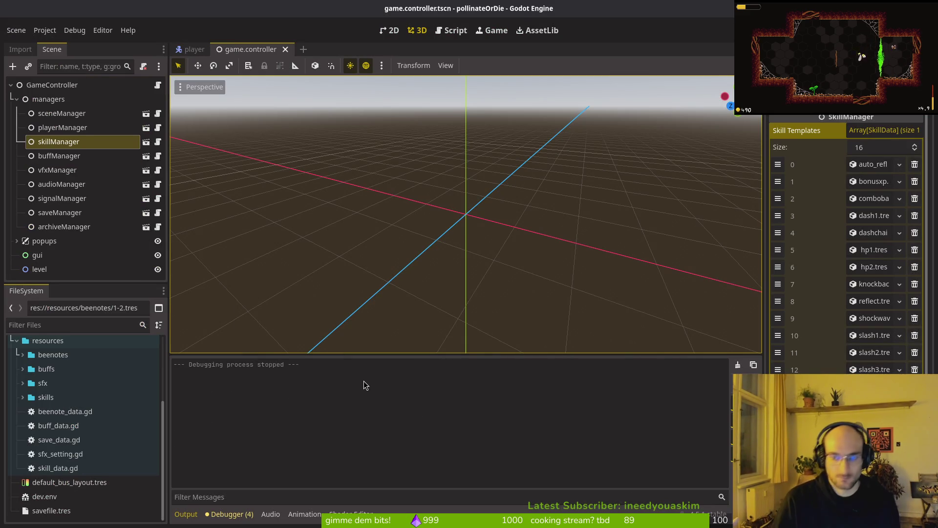
key("F5")
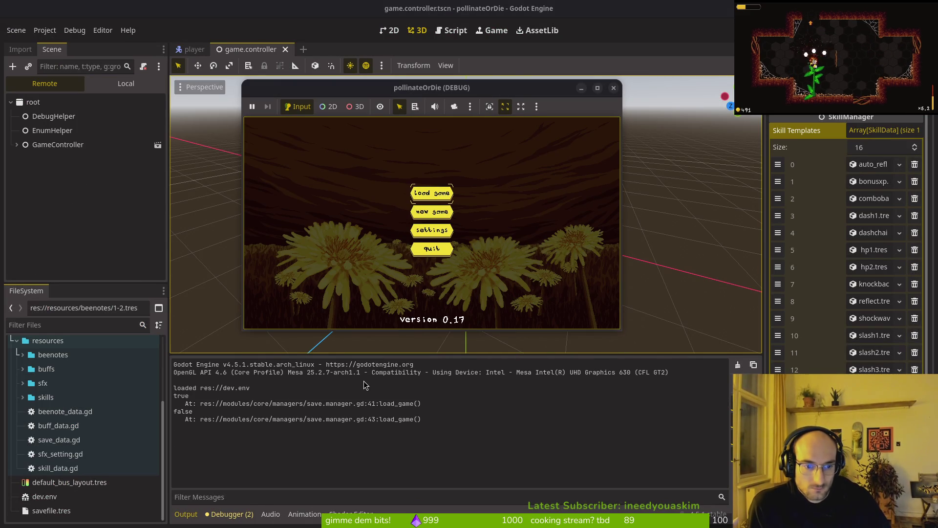
Load the save, view the archives and skill tree, then fly into the middle hexagon to teleport
key("Return")
key("Tab")
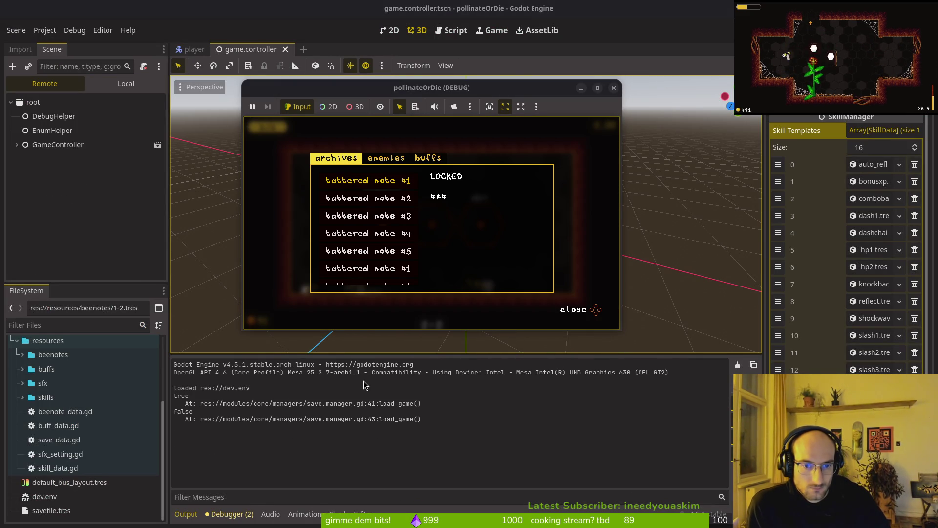
key("Escape")
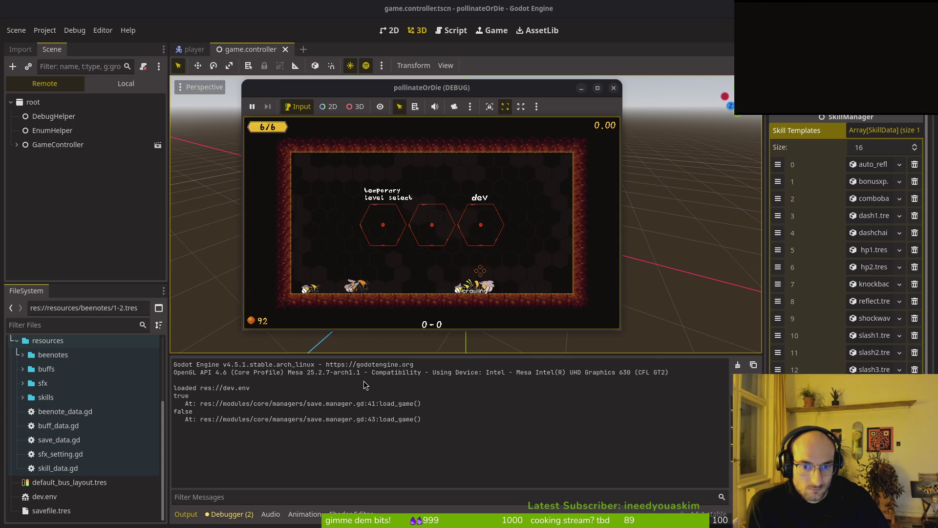
key("Tab")
key("Escape")
key("Left")
key("Up")
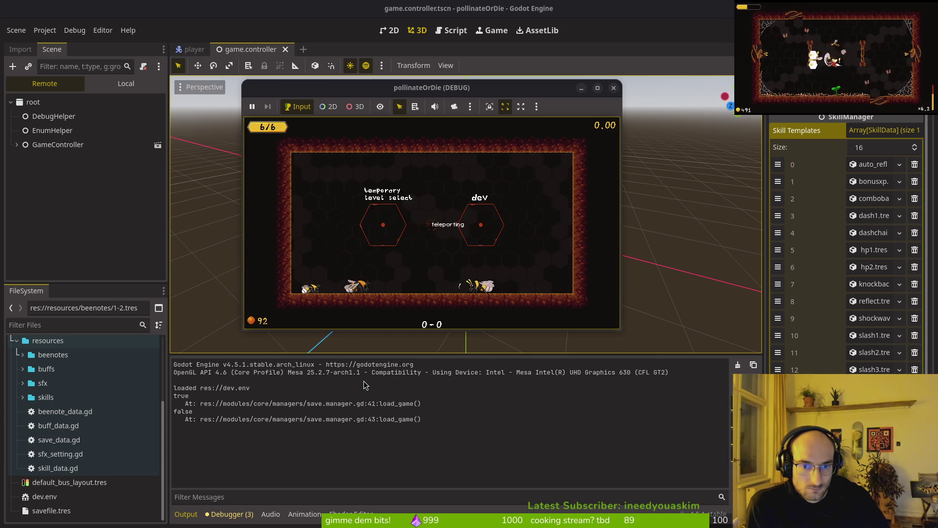
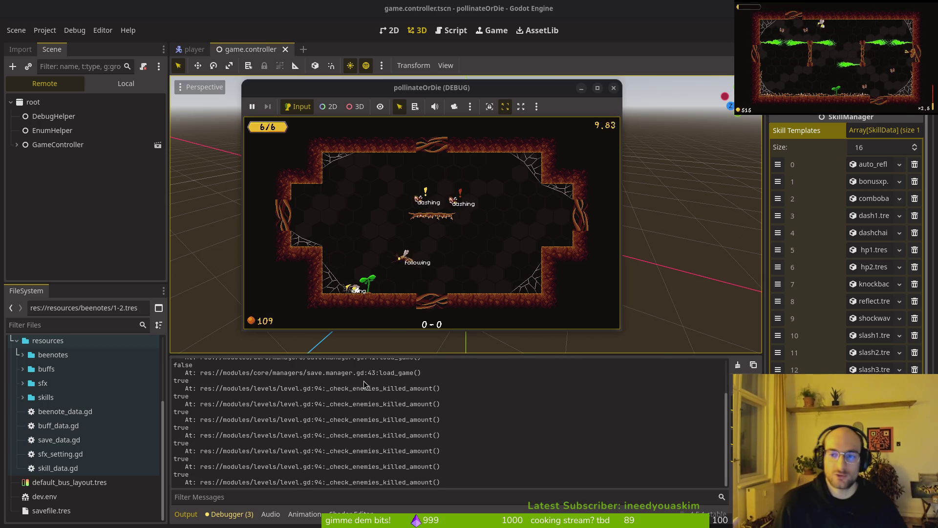
Stop the running game and relaunch it with F5
left_click(614, 87)
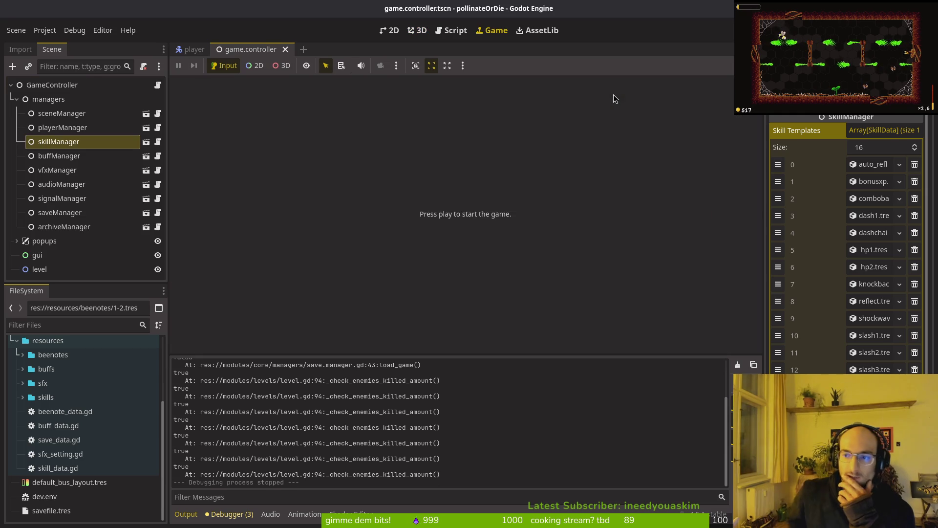
left_click_drag(73, 359, 191, 53)
key("F5")
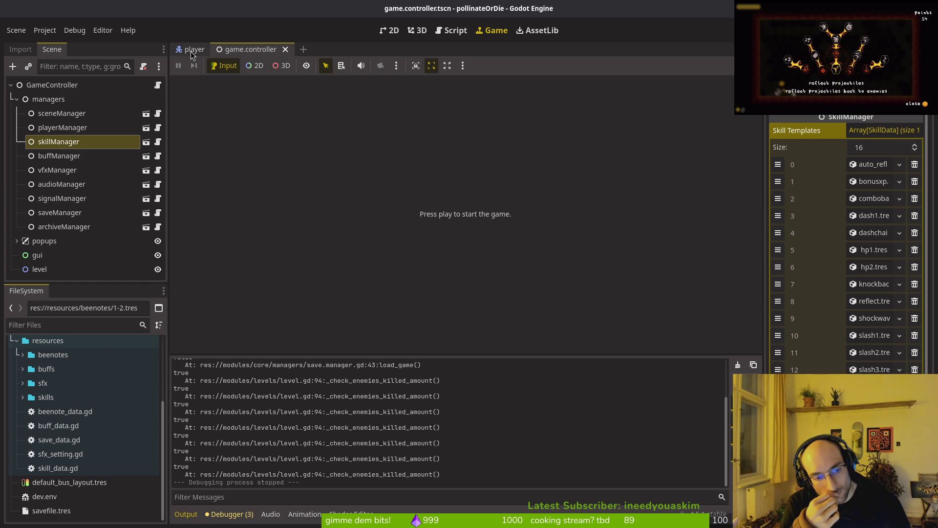
Quick-open level_1_1.tscn by searching 'levelts'
key("alt+shift+o")
type("levelts")
key("Down")
key("Return")
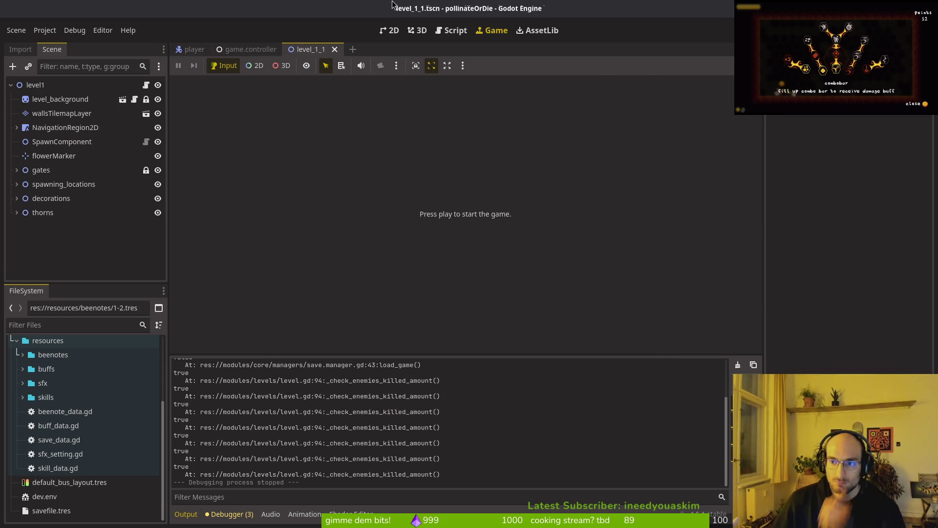
Select the level1 root to check its Beenote Data is 1-1.tres, then switch to Neovim
left_click(79, 85)
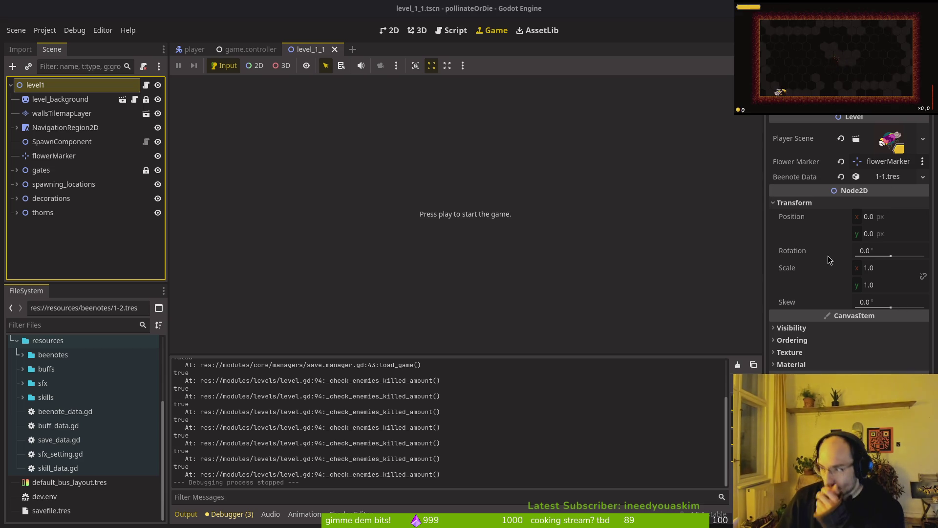
left_click(928, 128)
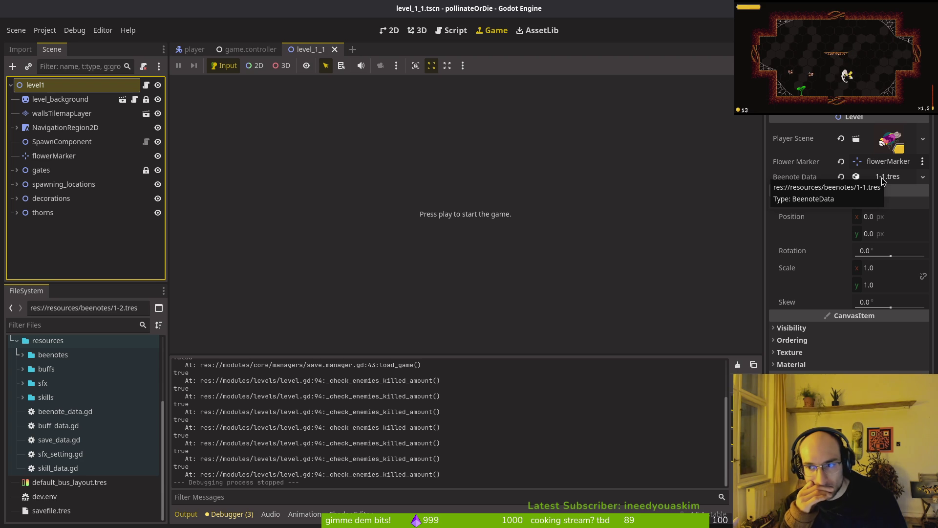
key("alt+Tab")
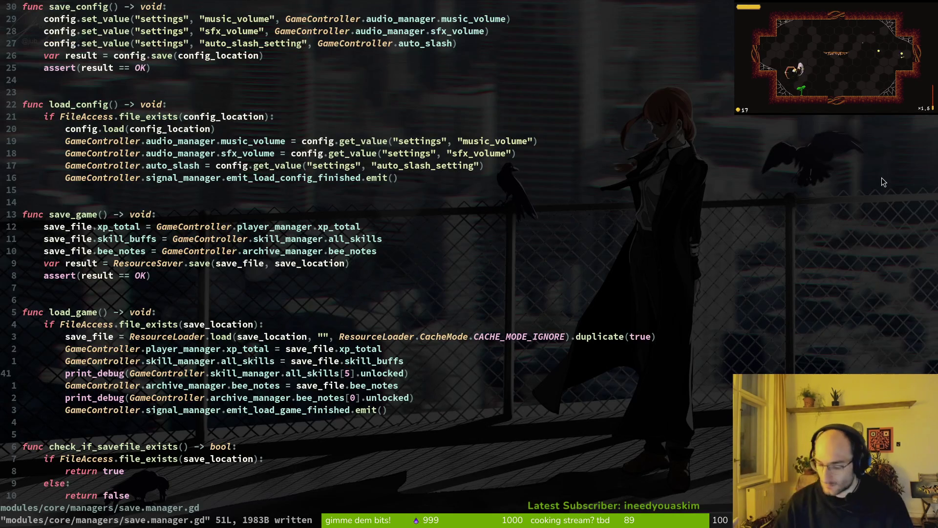
Open level.gd via the file finder and scroll down to _check_enemies_killed_amount
key("ctrl+p")
type("level")
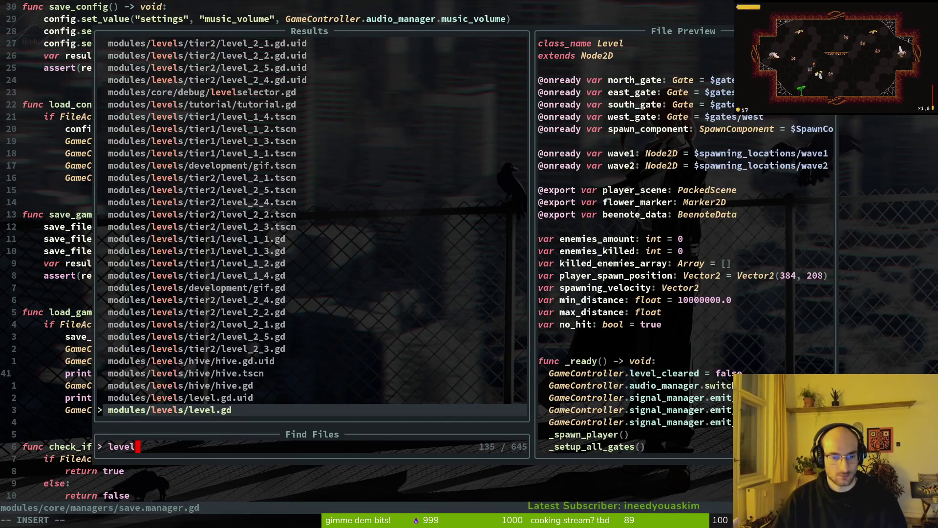
key("Return")
key("ctrl+d")
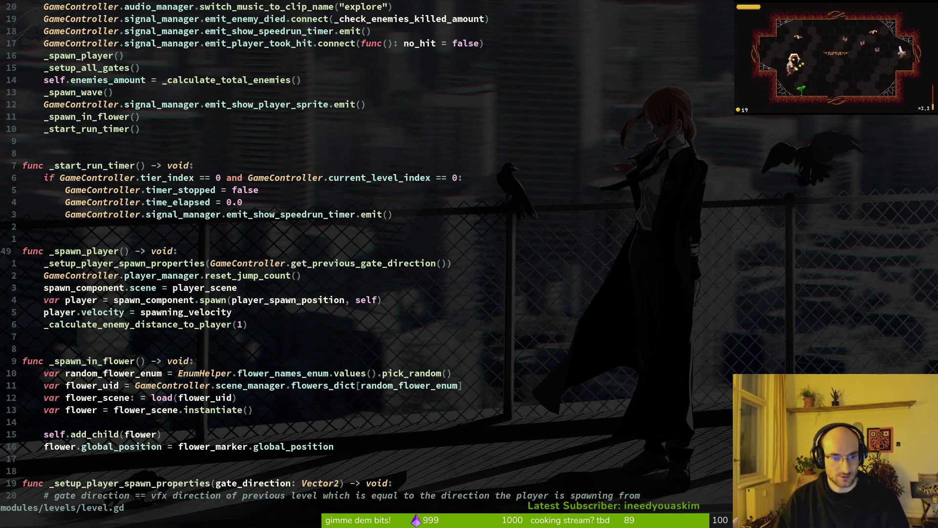
key("ctrl+u")
key("ctrl+d")
key("ctrl+d")
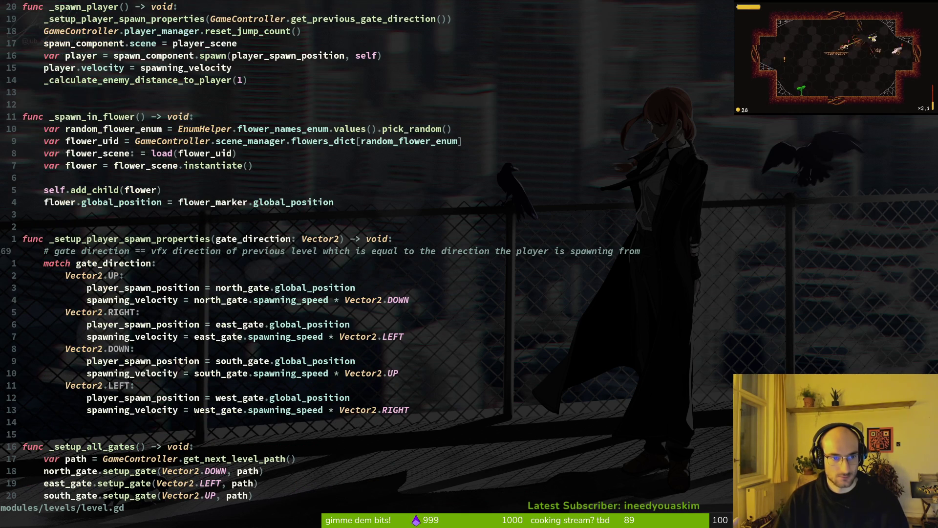
key("ctrl+o")
key("ctrl+o")
key("ctrl+o")
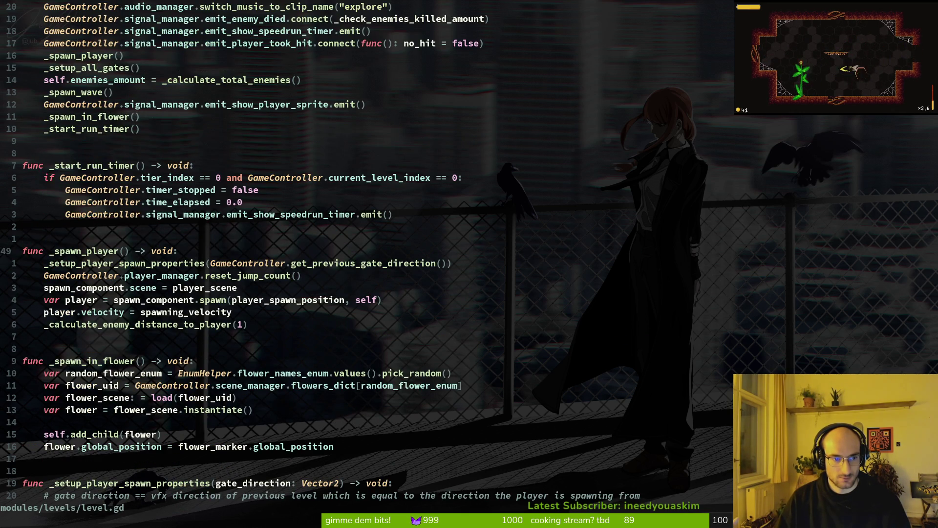
key("ctrl+u")
key("ctrl+d")
key("ctrl+d")
key("ctrl+d")
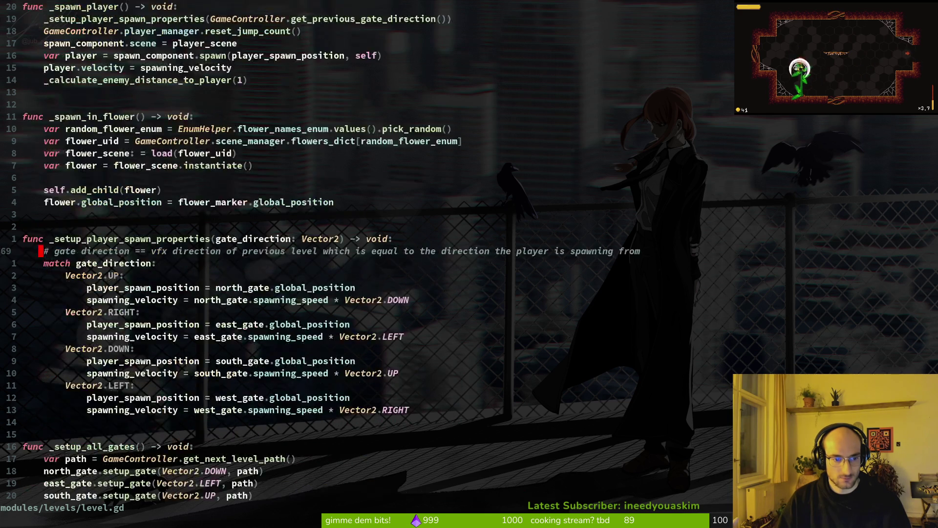
Line-select the beenote_data.unlocked = true line in the no-hit reward code
key("k")
key("k")
key("k")
key("j")
key("j")
key("shift+v")
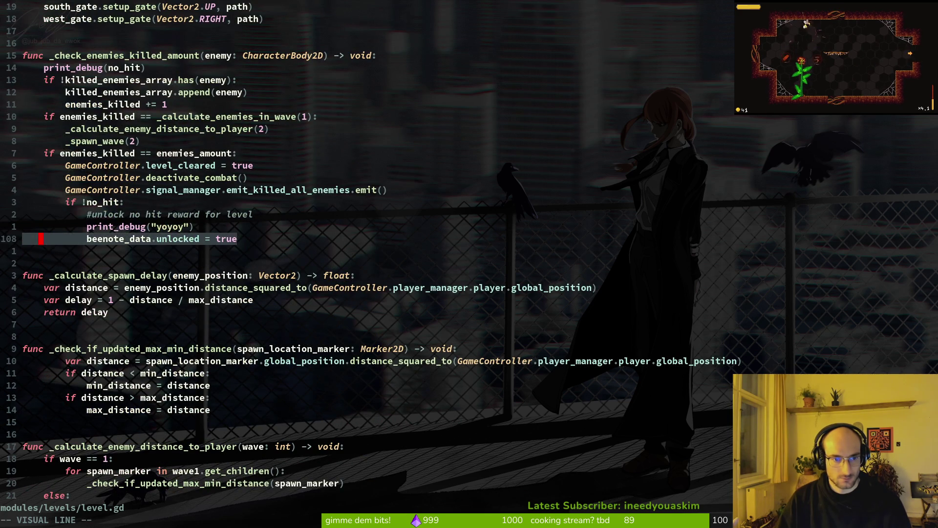
key("Escape")
key("k")
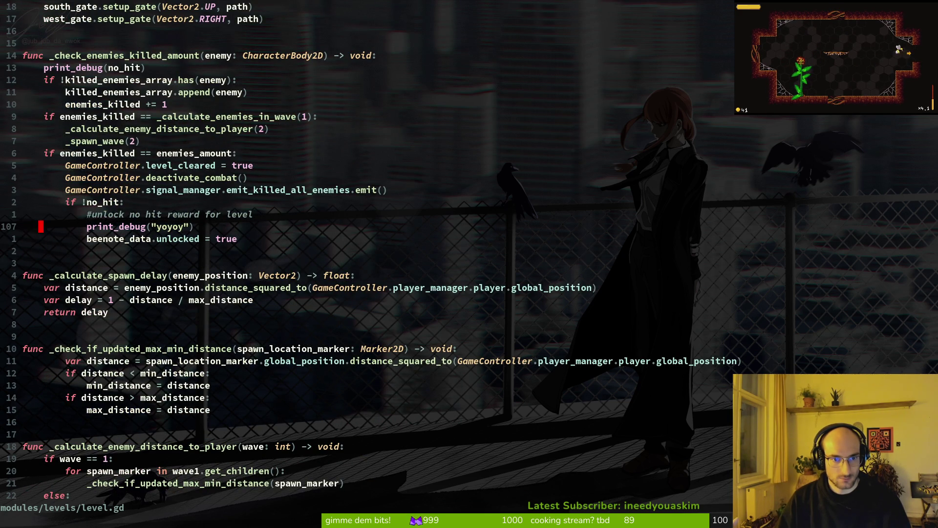
key("j")
key("shift+v")
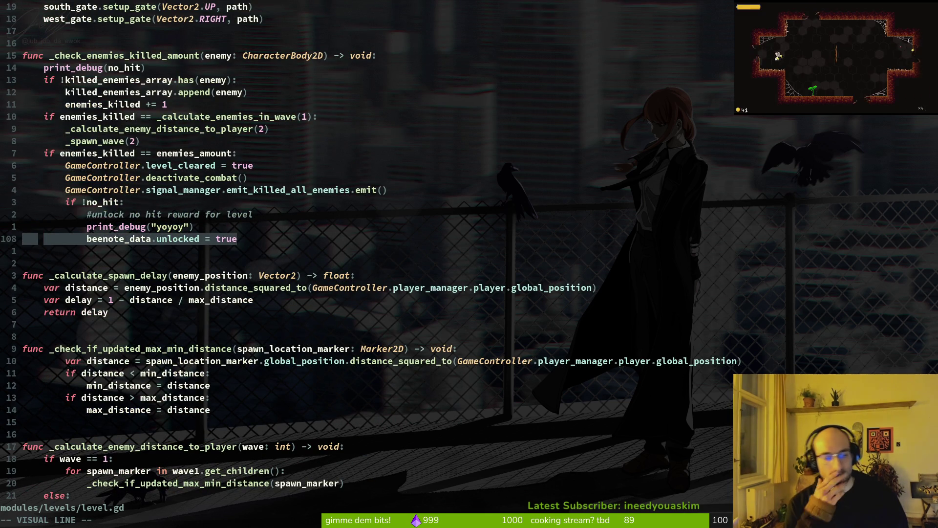
key("Escape")
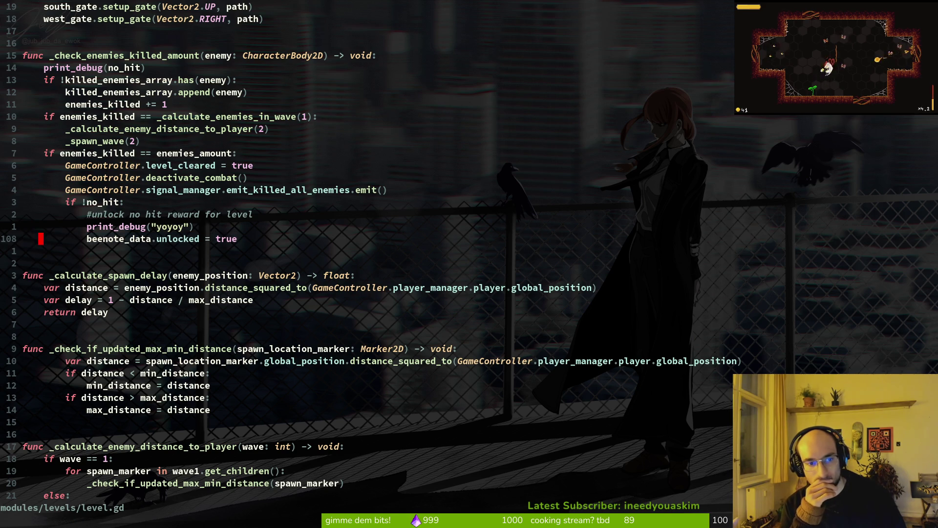
key("shift+v")
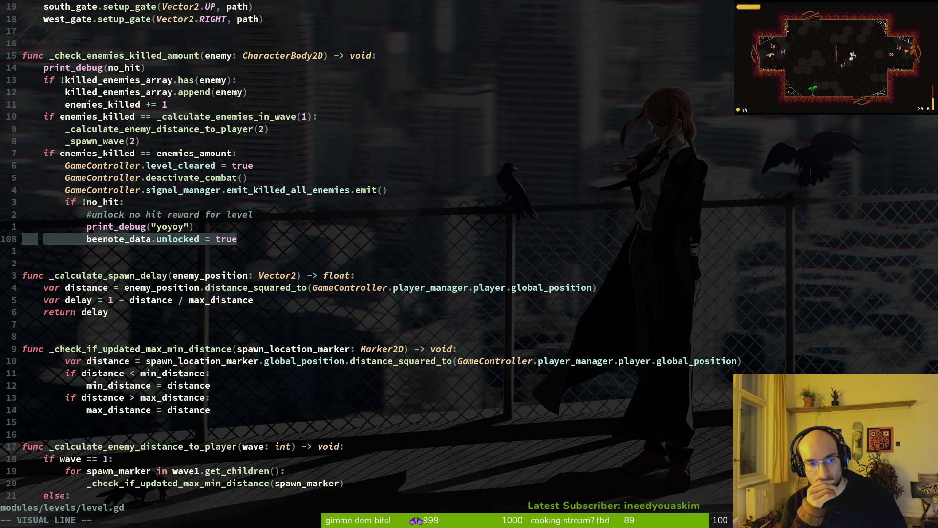
key("Escape")
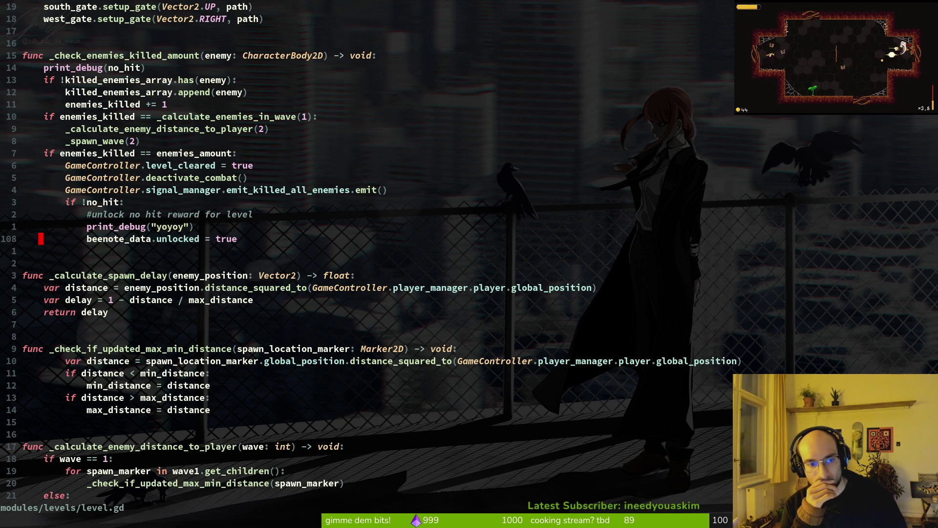
key("shift+v")
key("Escape")
key("shift+v")
key("Escape")
key("shift+v")
key("Escape")
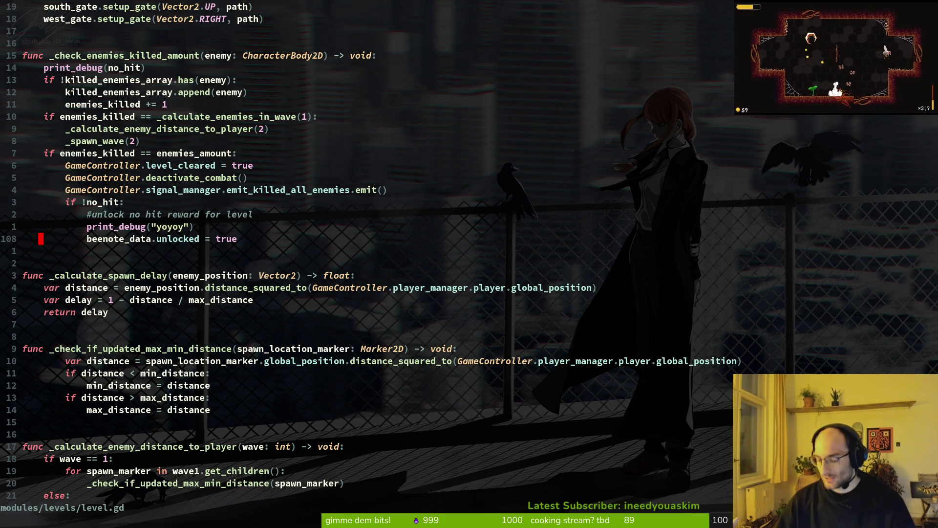
Open dying.gd, cut the save_game() line from _end_game, and save the file
key("space")
key("f")
key("f")
type("dy")
key("Return")
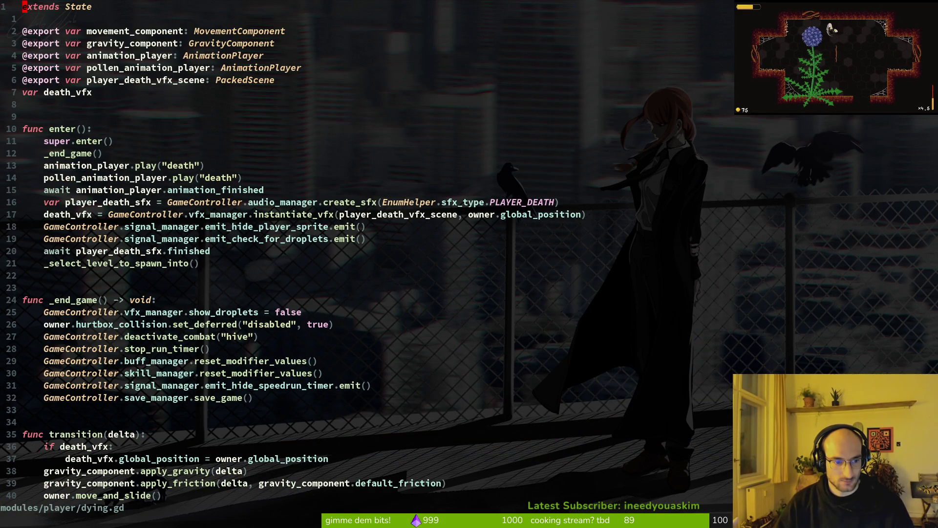
key("3")
key("1")
key("j")
key("d")
key("d")
type(":w")
key("Return")
Paste save_game() indented below beenote_data.unlocked in level.gd and save it
key("ctrl+6")
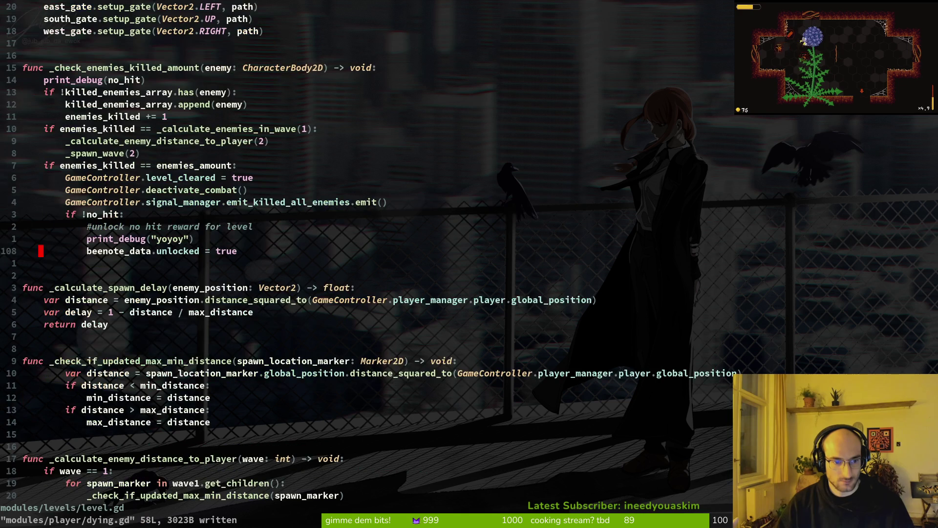
key("p")
key("greater")
key("greater")
key("greater")
key("greater")
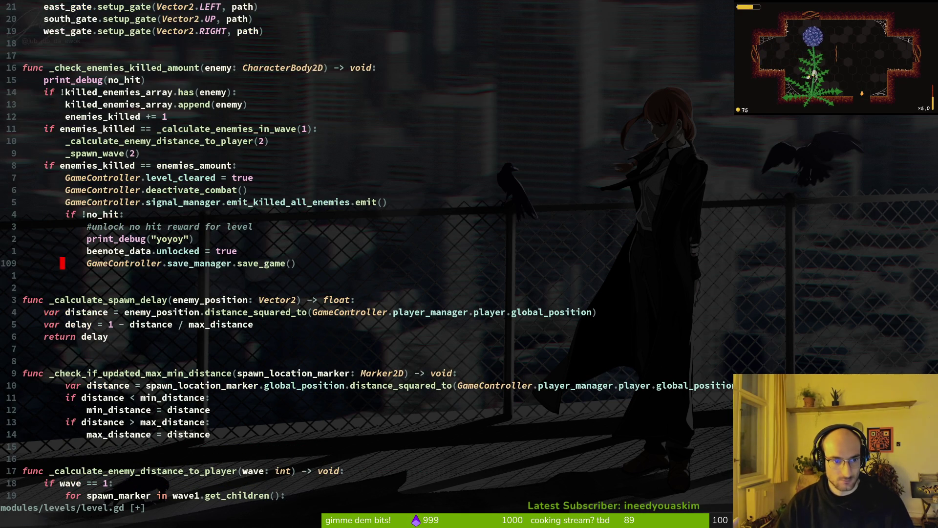
type(":w")
key("Return")
key("ctrl+6")
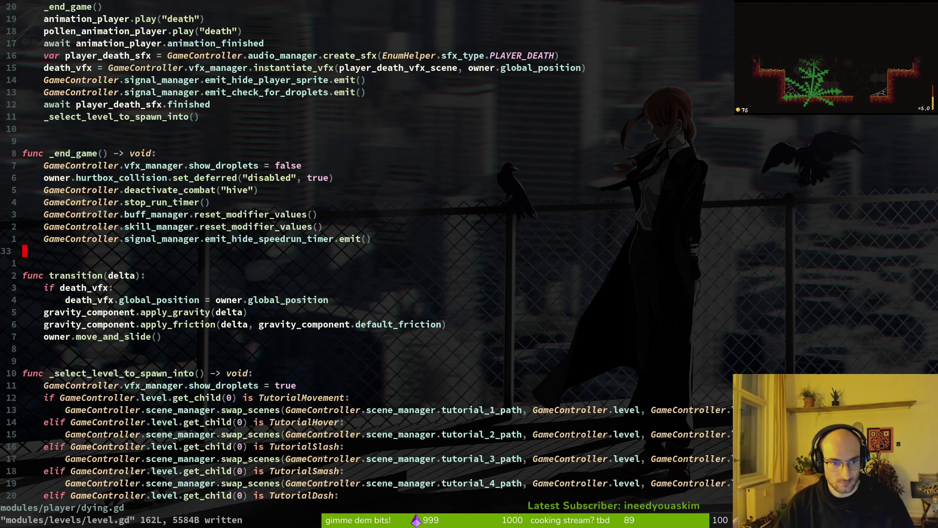
key("ctrl+6")
Open save.manager.gd with the finder ('savma') and glance over at Godot
key("space")
key("f")
key("f")
type("savma")
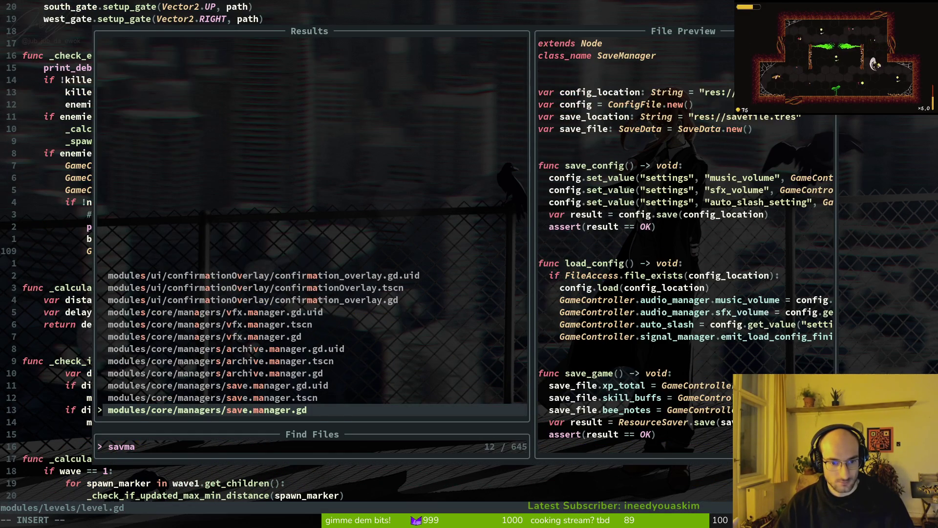
key("Return")
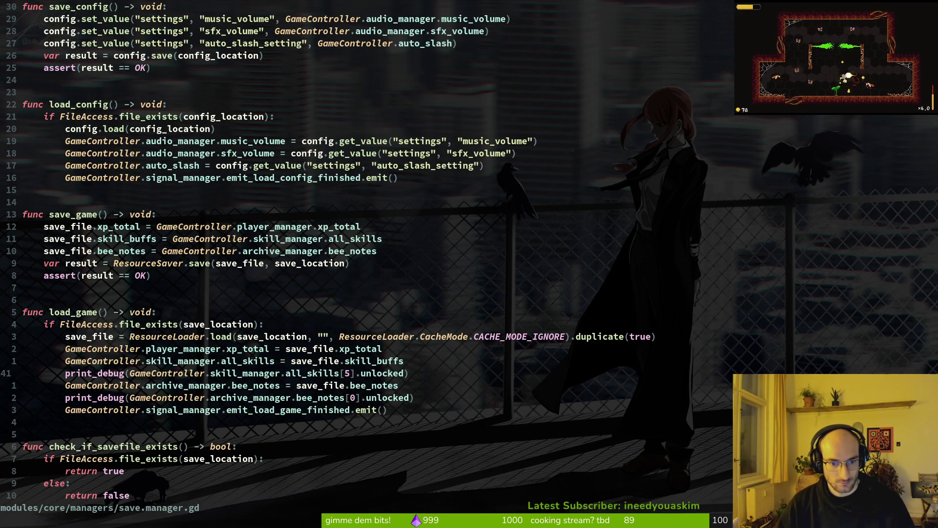
key("alt+Tab")
key("alt+Tab")
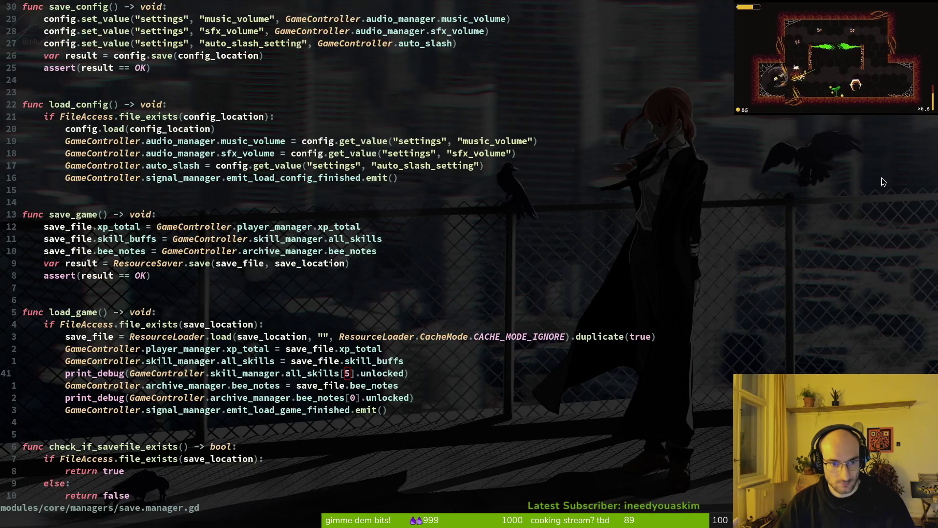
key("alt+Tab")
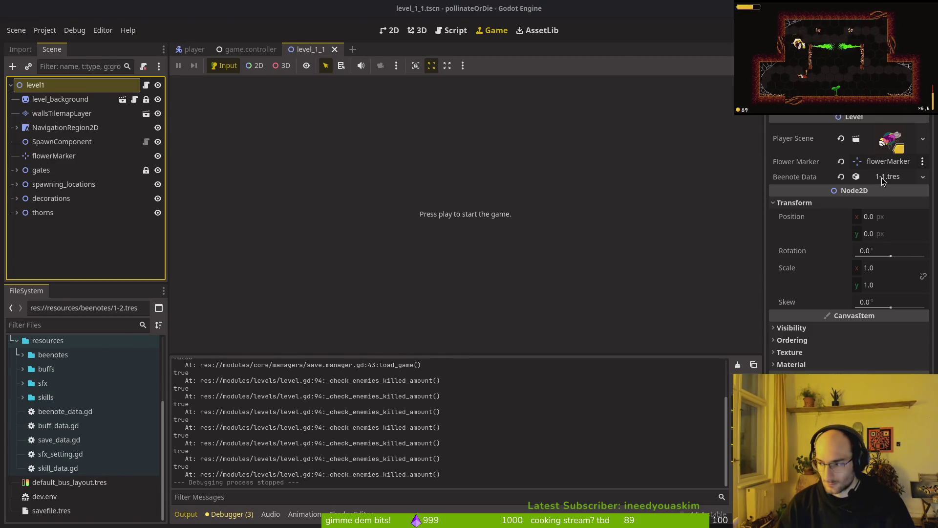
key("alt+Tab")
Save level.gd again and launch the game in Godot with F5
key("ctrl+o")
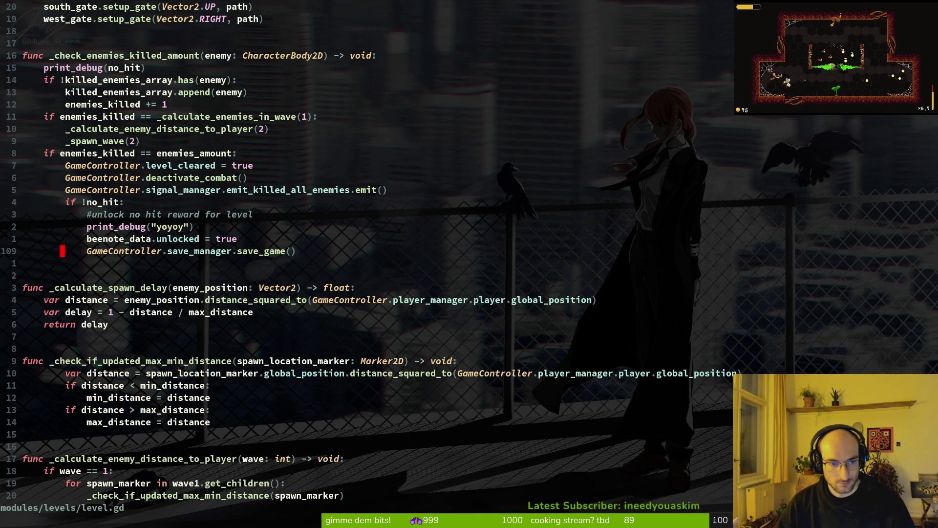
type(":w")
key("Return")
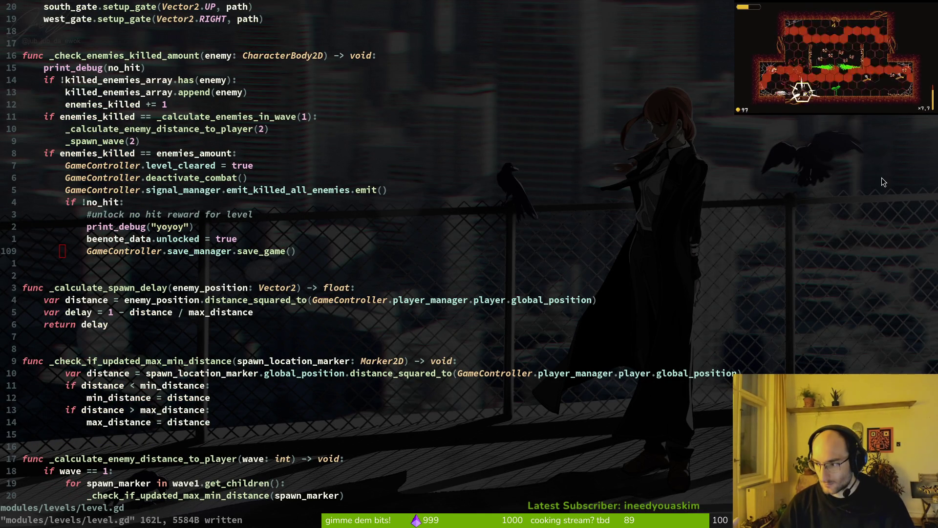
key("alt+Tab")
key("F5")
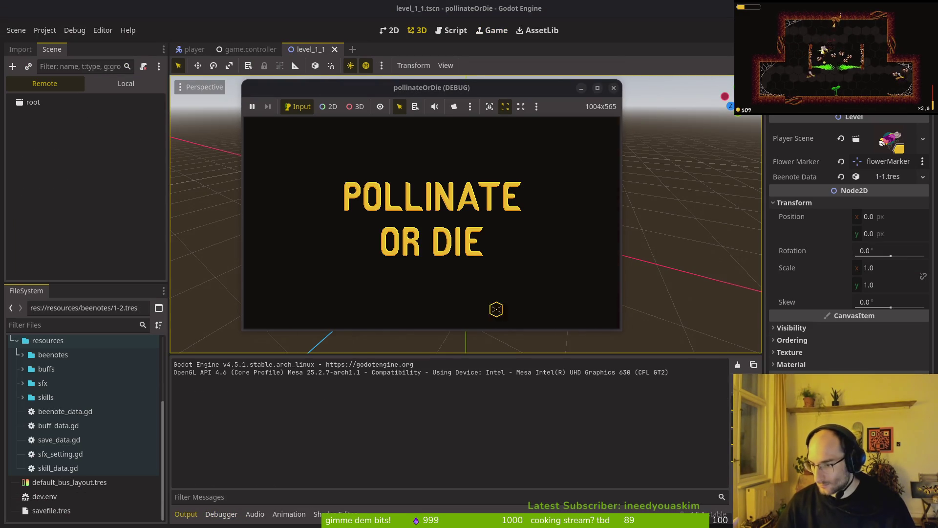
Start a game, peek at the skill tree and archives, then fight until the summary: 18 kills, 6 hits
left_click(455, 188)
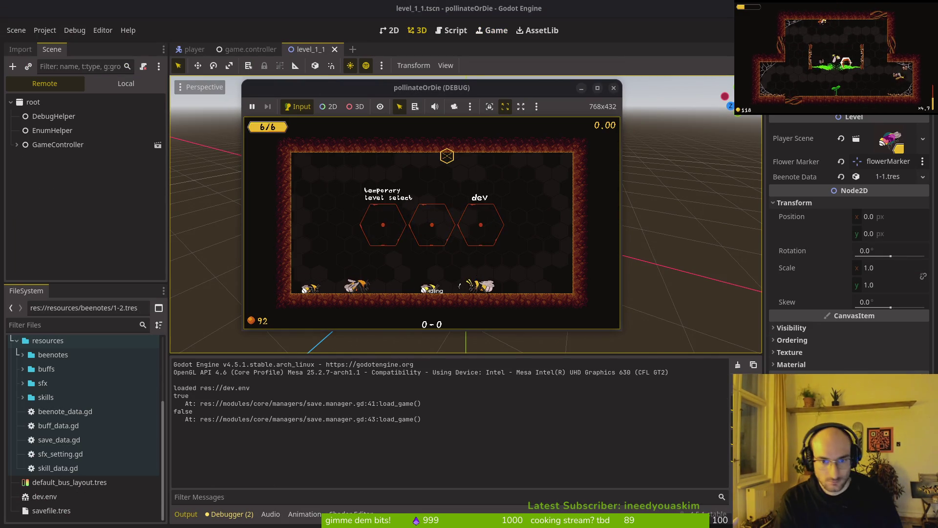
key("Right")
key("e")
key("Escape")
key("e")
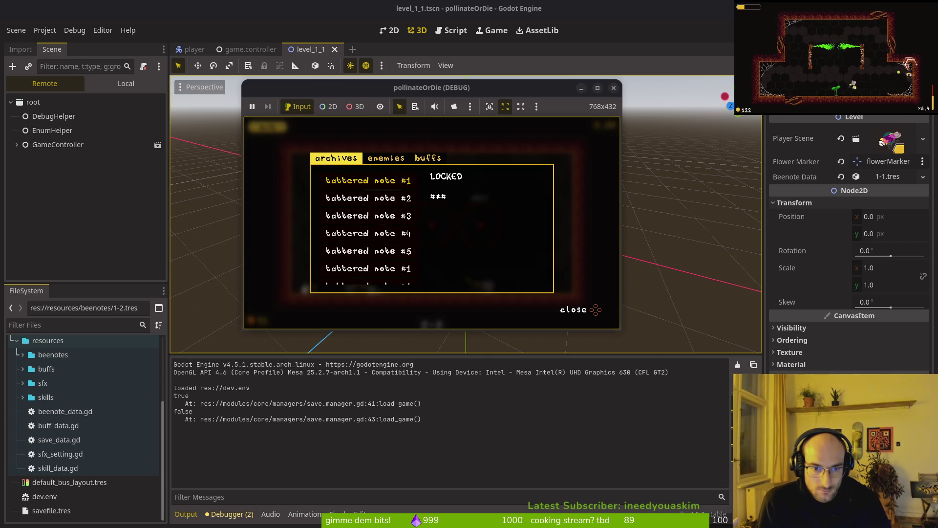
key("Escape")
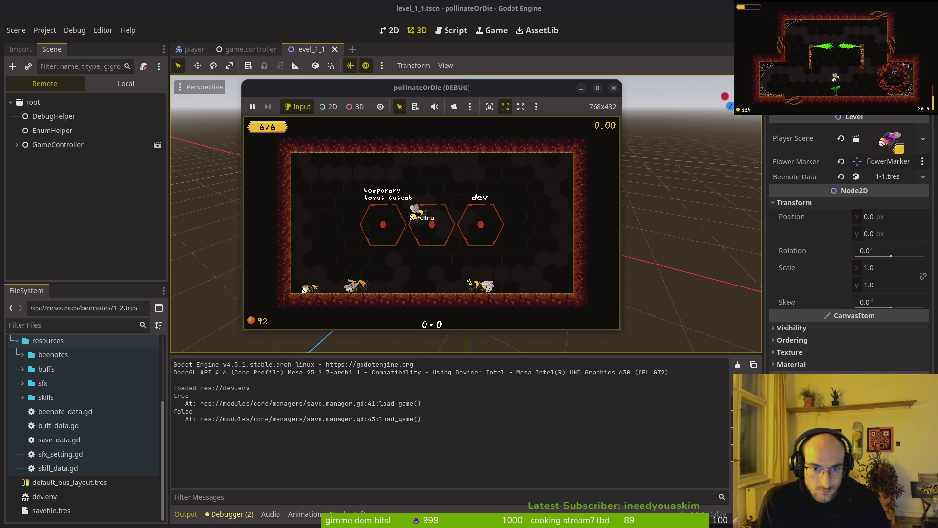
key("shift")
key("shift")
key("shift")
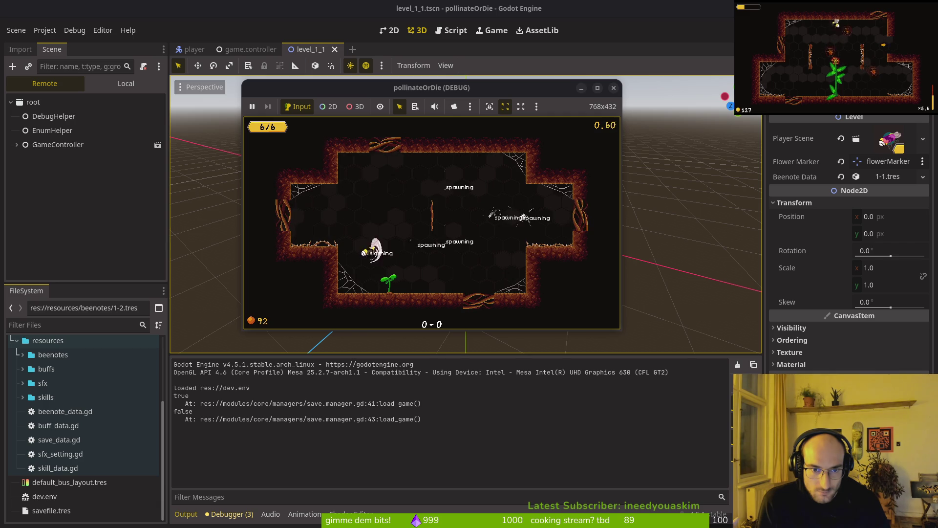
key("space")
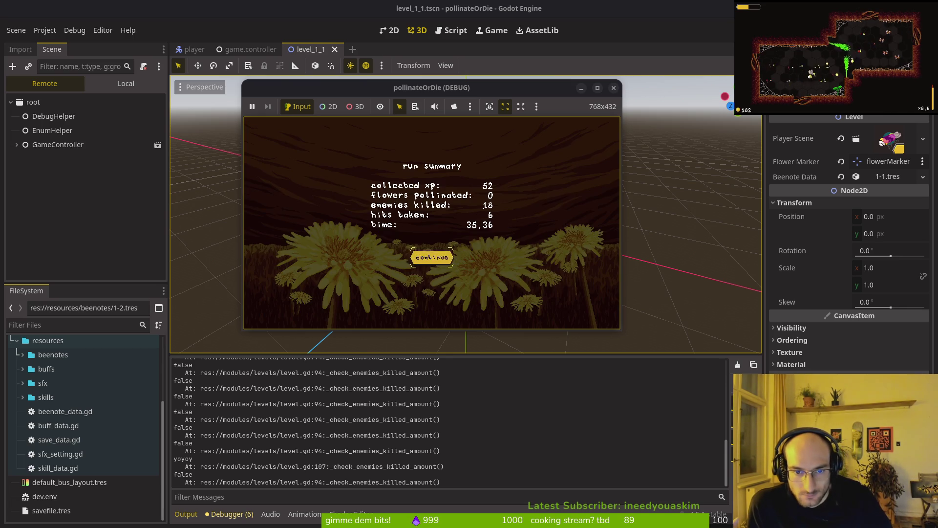
Dismiss the run summary and select archive note #2 to read its meow2 text
key("Return")
key("e")
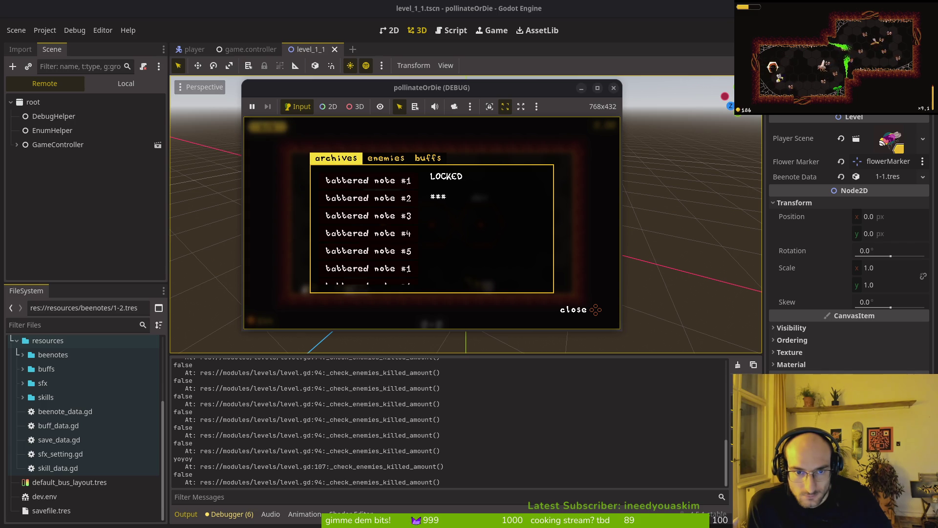
key("Left")
key("Right")
key("Down")
key("Down")
key("Down")
key("Up")
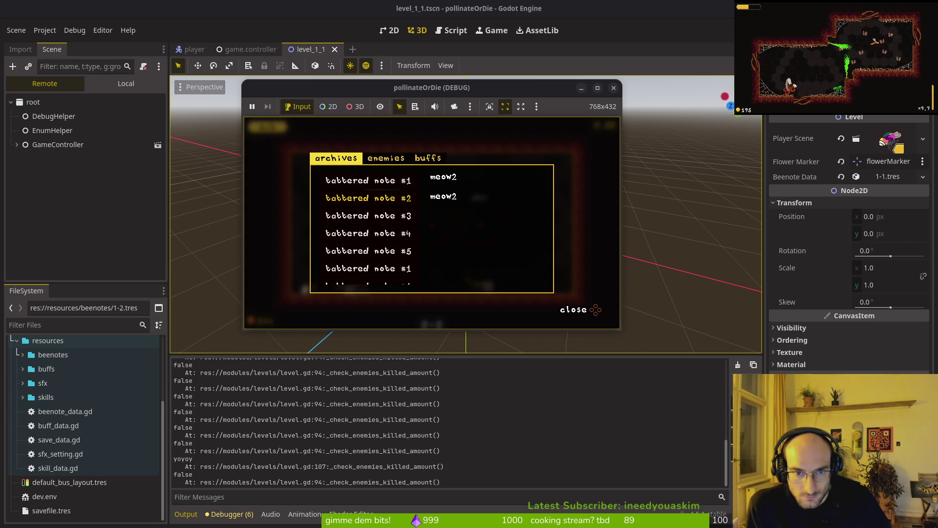
Quit to the main menu from the pause menu and load the save
key("Escape")
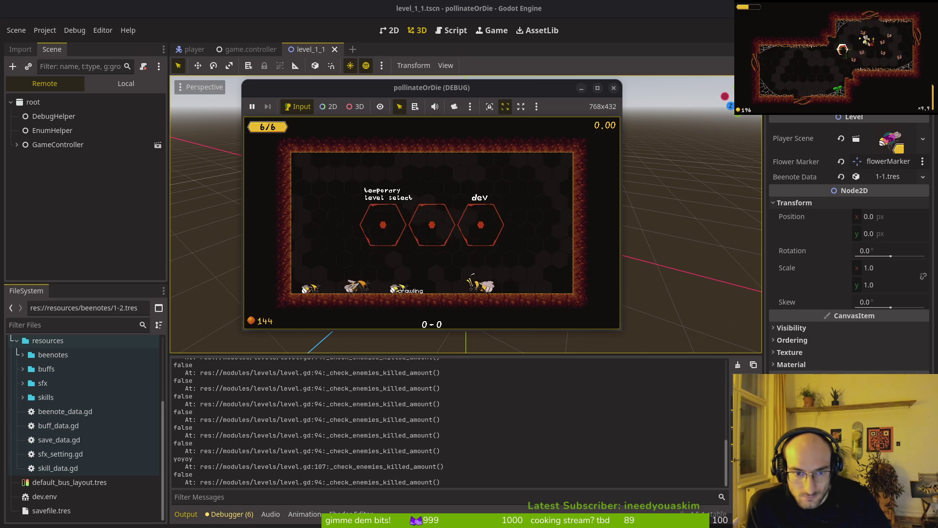
key("Escape")
key("Down")
key("Down")
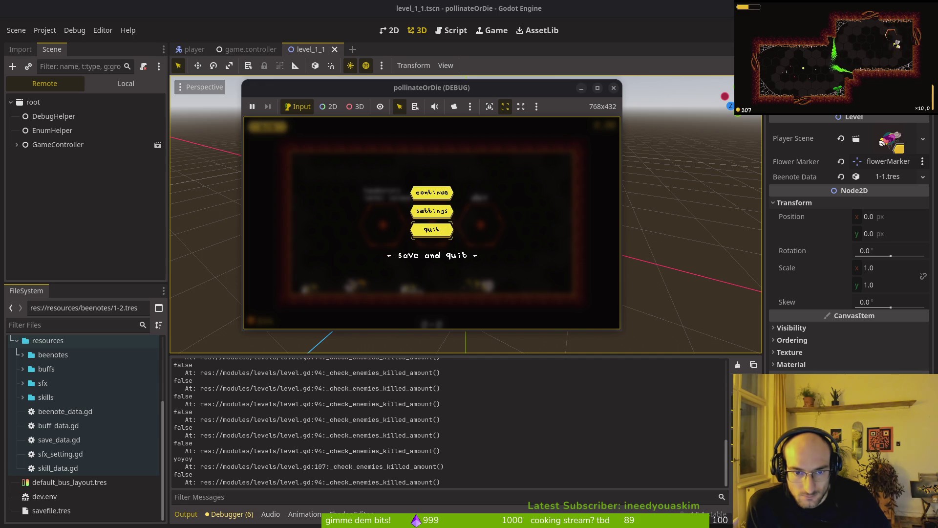
key("Return")
key("Return")
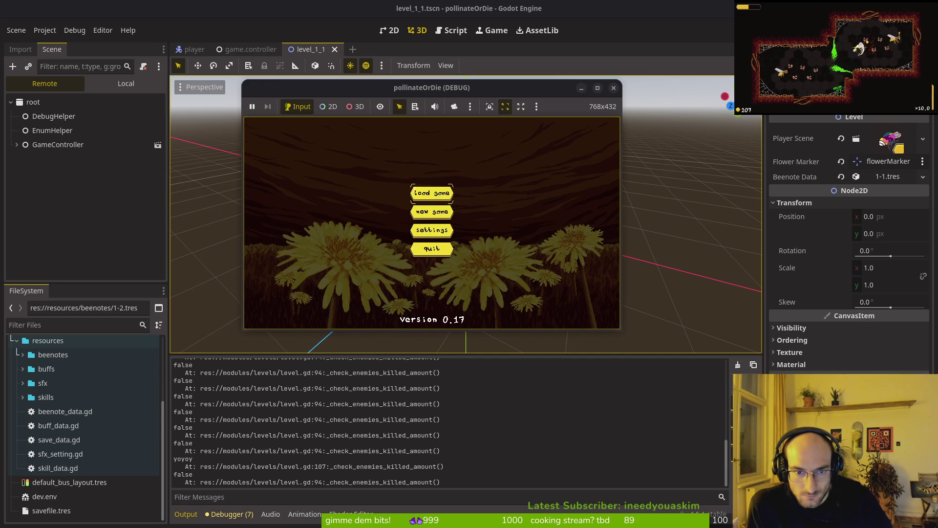
key("Return")
Check the archives in the reloaded hub, then quit back to the title screen
key("Left")
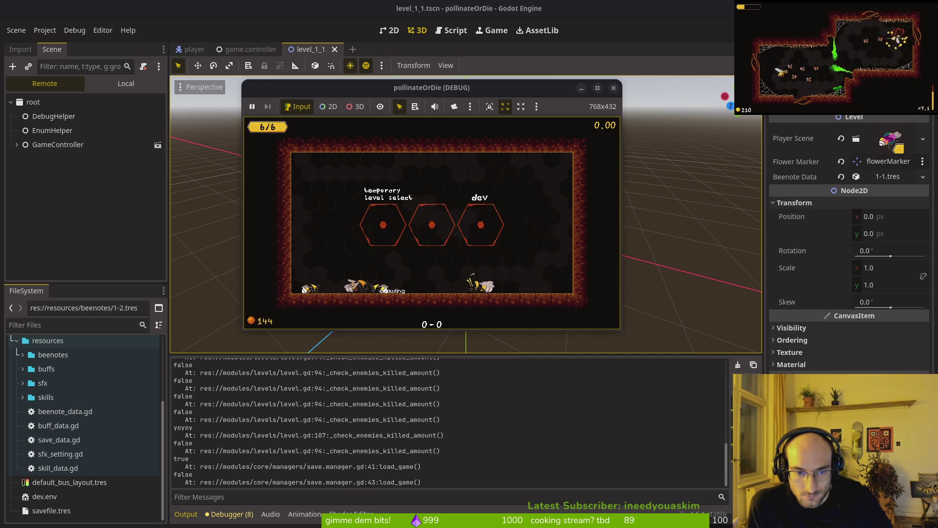
key("e")
key("Escape")
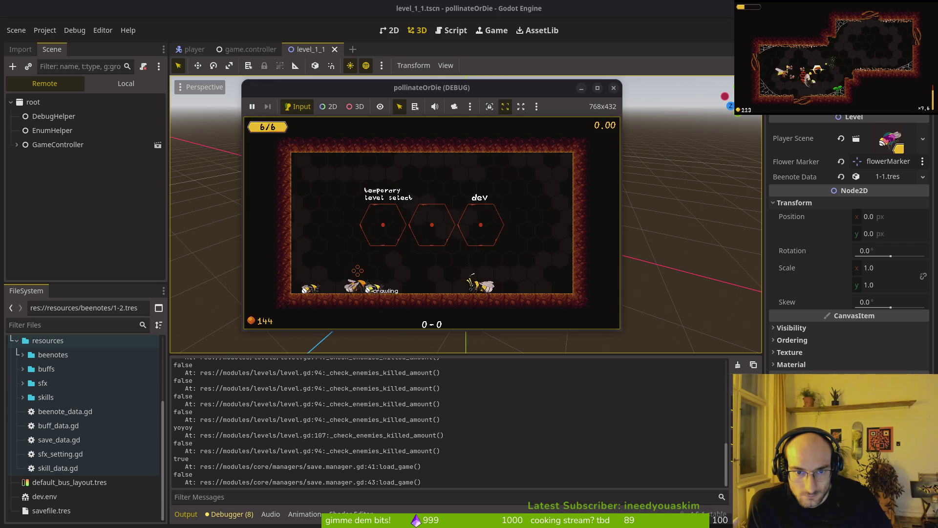
key("Escape")
key("Down")
key("Return")
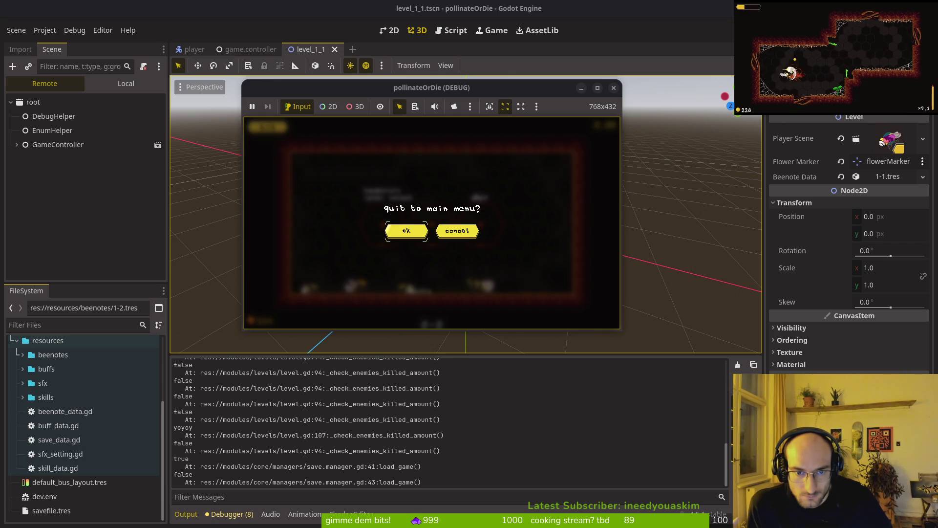
key("Return")
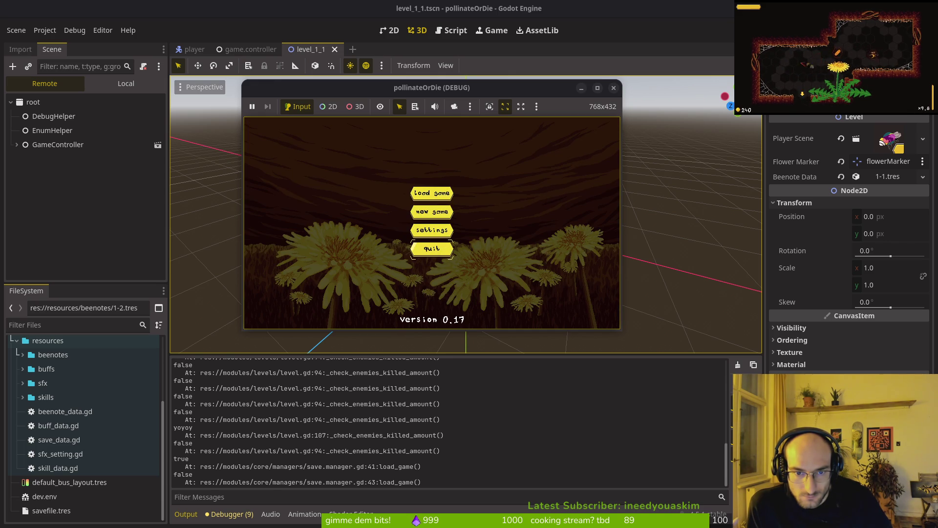
key("Return")
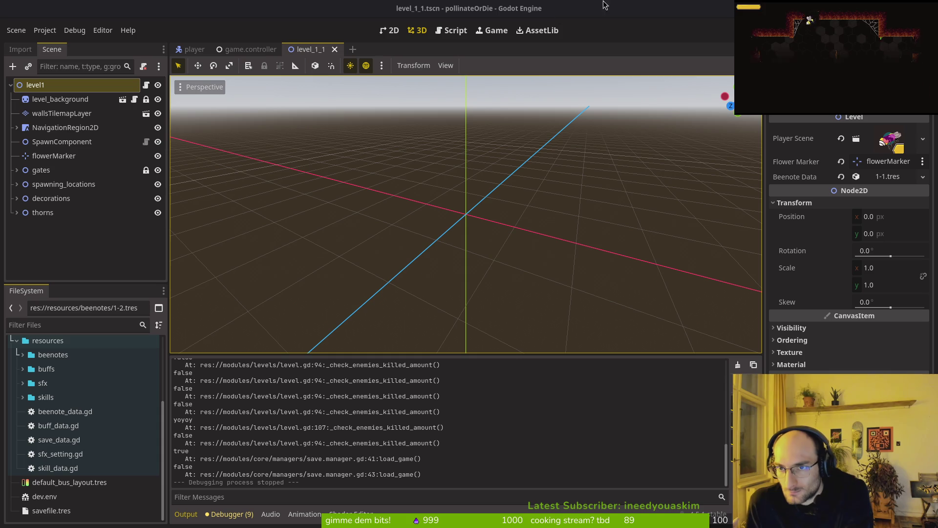
Relaunch with F5, load the save, flip archives tabs to find note #2 LOCKED, then close the game
key("F5")
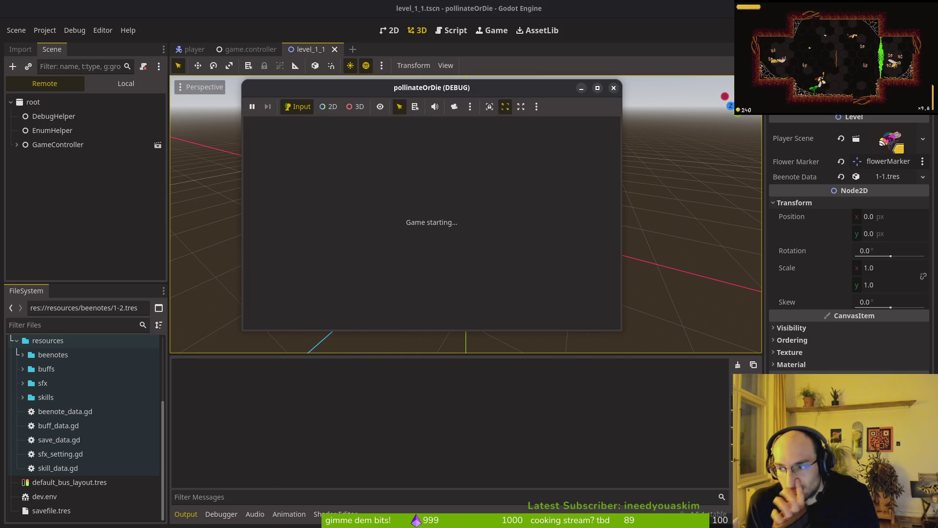
key("Return")
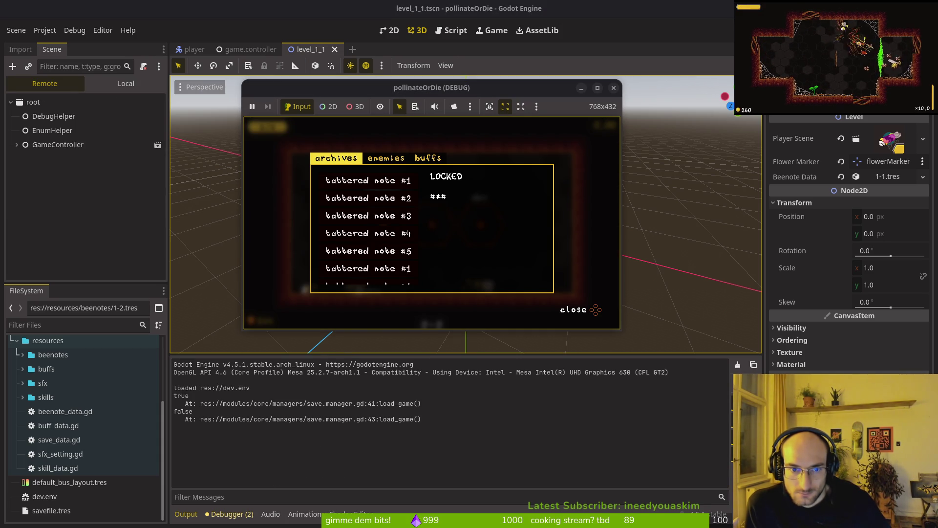
key("Left")
key("Left")
key("Left")
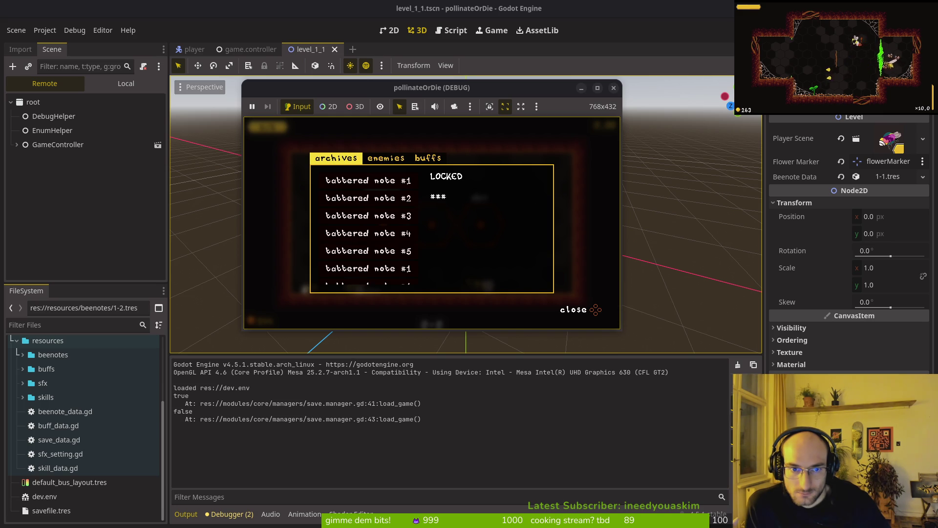
key("Right")
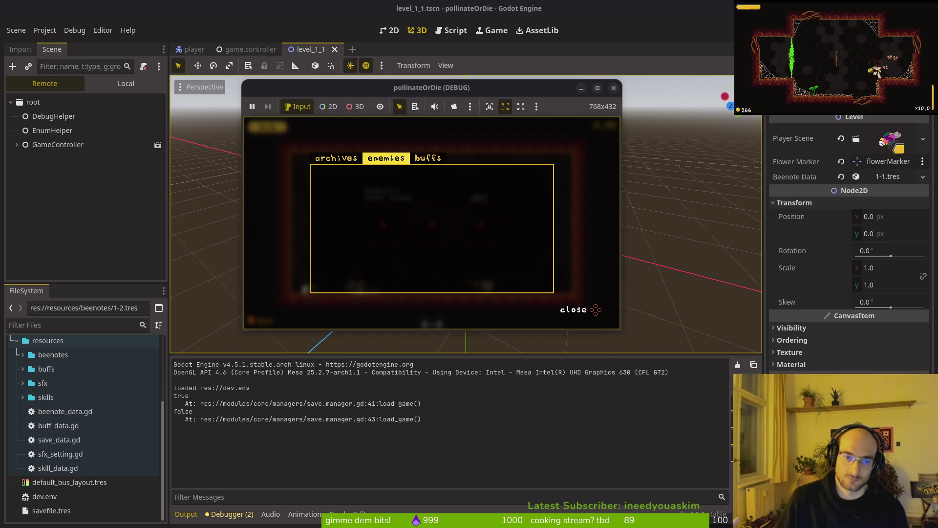
key("Left")
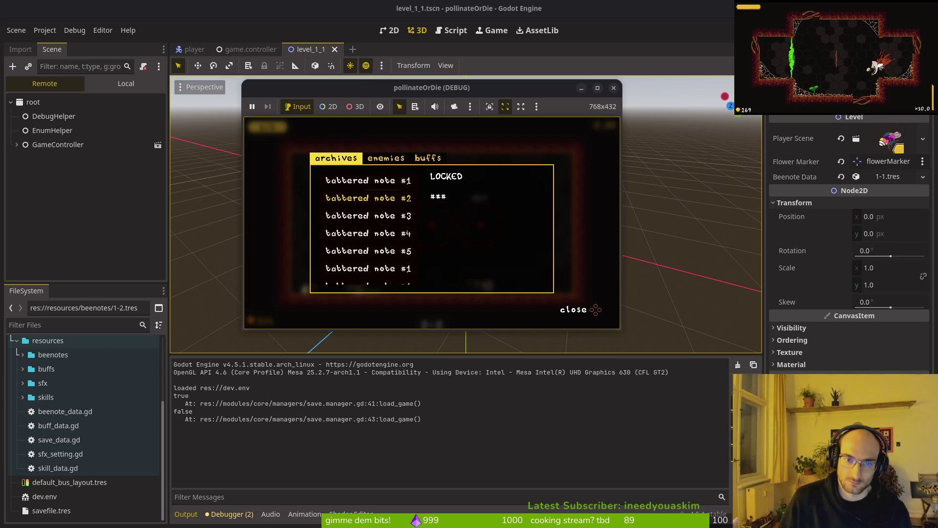
left_click(613, 88)
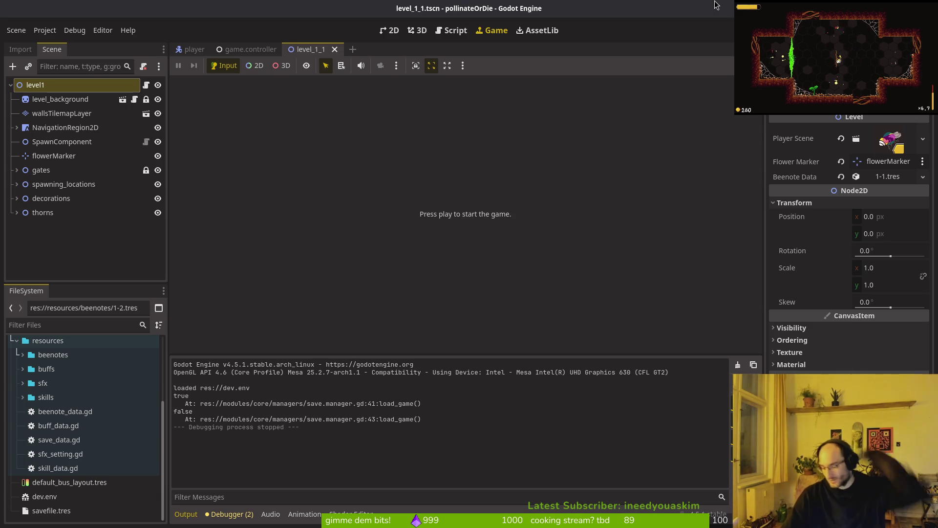
Expand the level's Beenote Data: title meow, content meow1, Unlocked off
key("alt+shift+o")
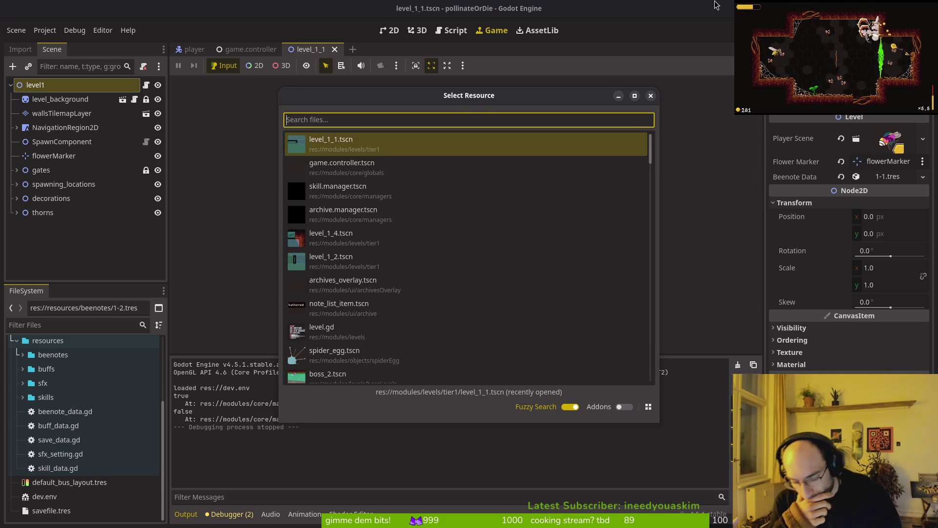
key("Escape")
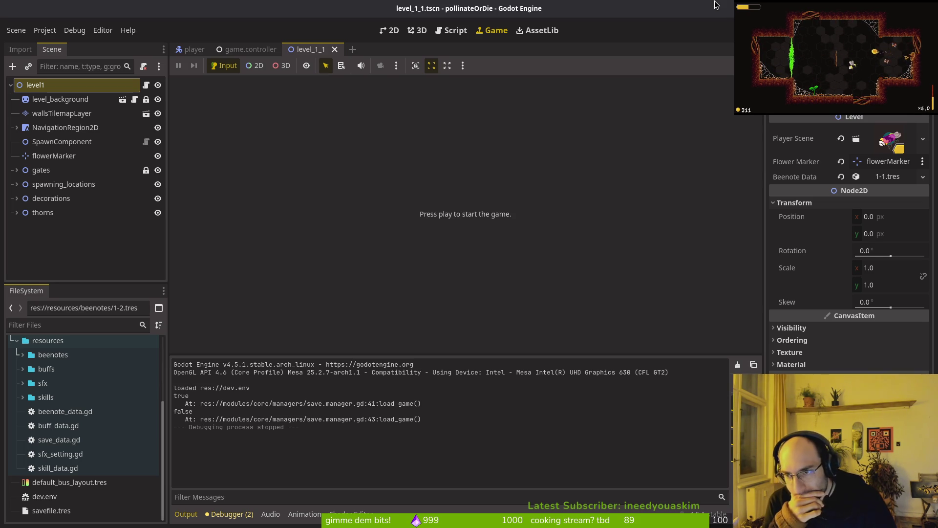
left_click(890, 177)
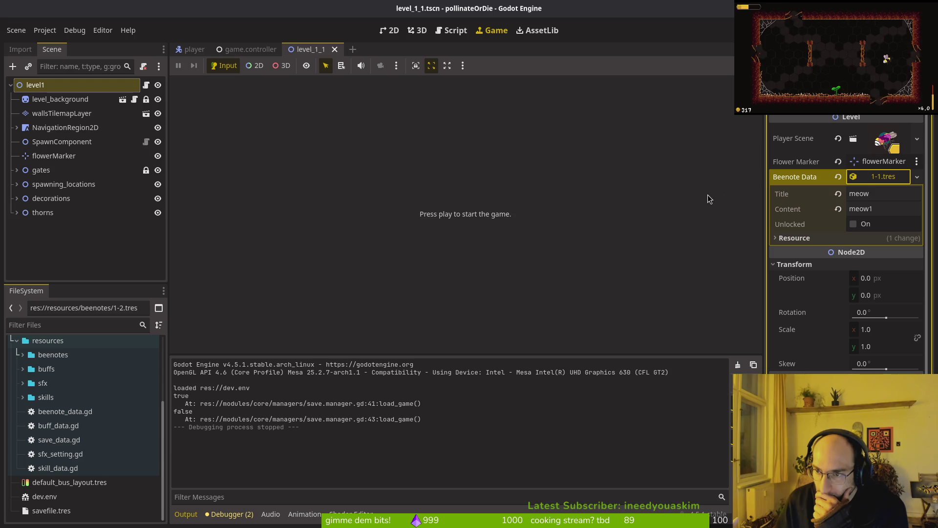
type("s")
Quick-search 'skiov' to find the skills_overlay scene
key("alt+shift+o")
type("skiov")
key("Down")
key("Up")
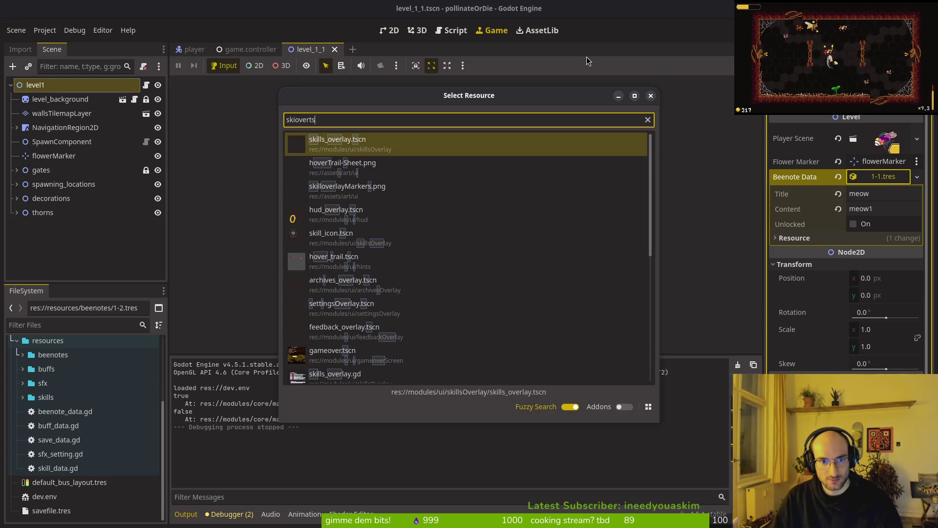
Open skills_overlay.tscn, then quick-open archives_overlay.tscn via 'arcoverlts'
key("Return")
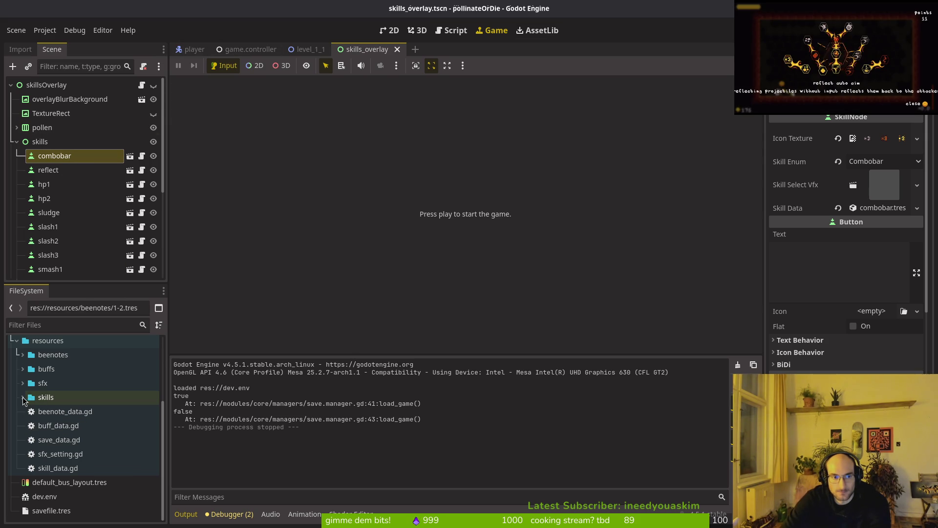
key("alt+shift+o")
type("arcoverlts")
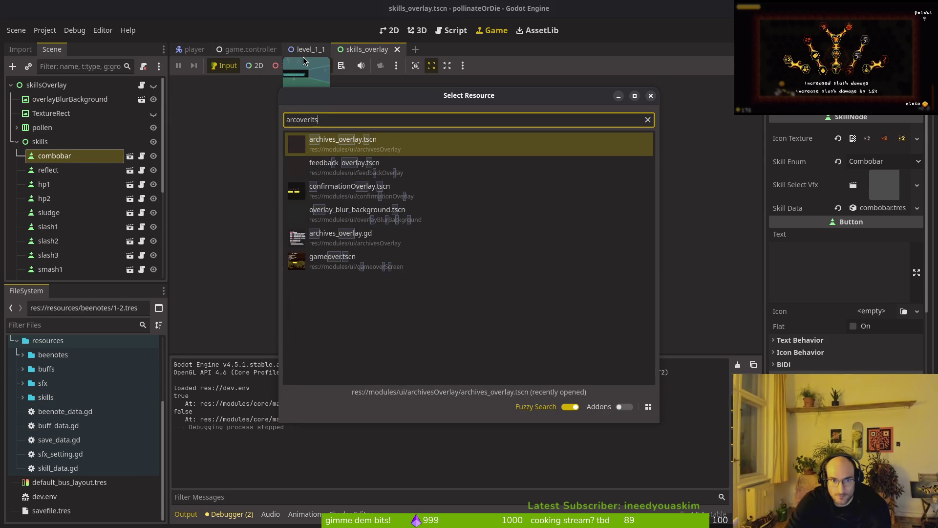
key("Return")
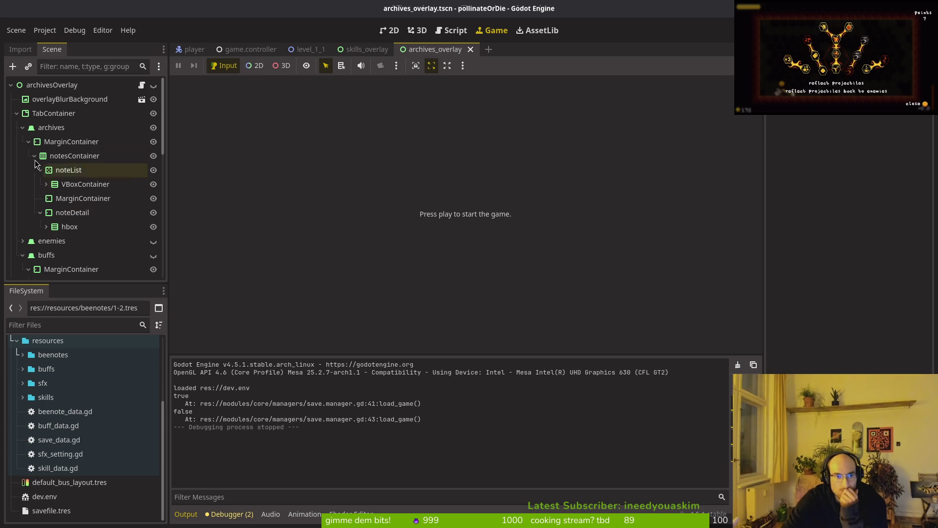
Select note list item 1-1, which uses 1-1.tres, then start a Neovim file search
left_click(46, 184)
left_click(73, 200)
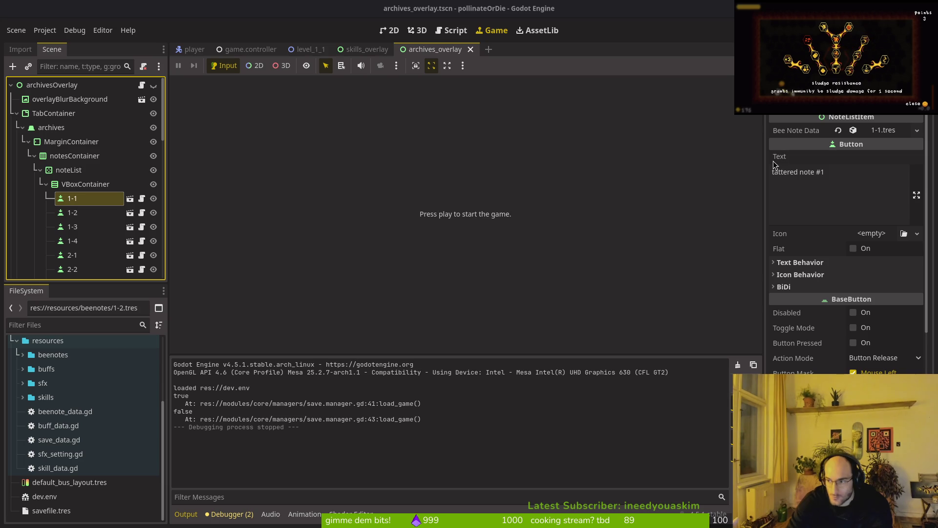
key("alt+Tab")
key("space")
Open note_list_item.gd ('noteli'), move down toward _ready, and reopen the file finder
key("f")
key("f")
type("noteli")
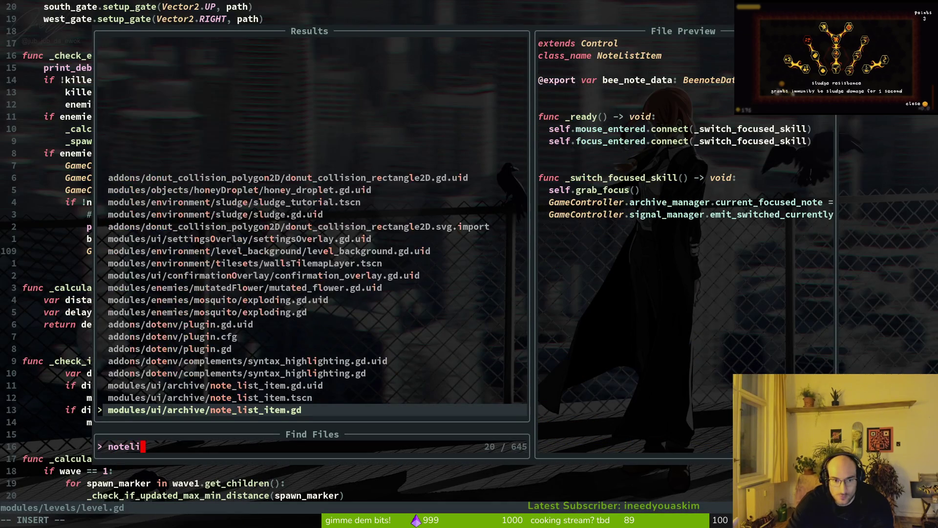
key("Return")
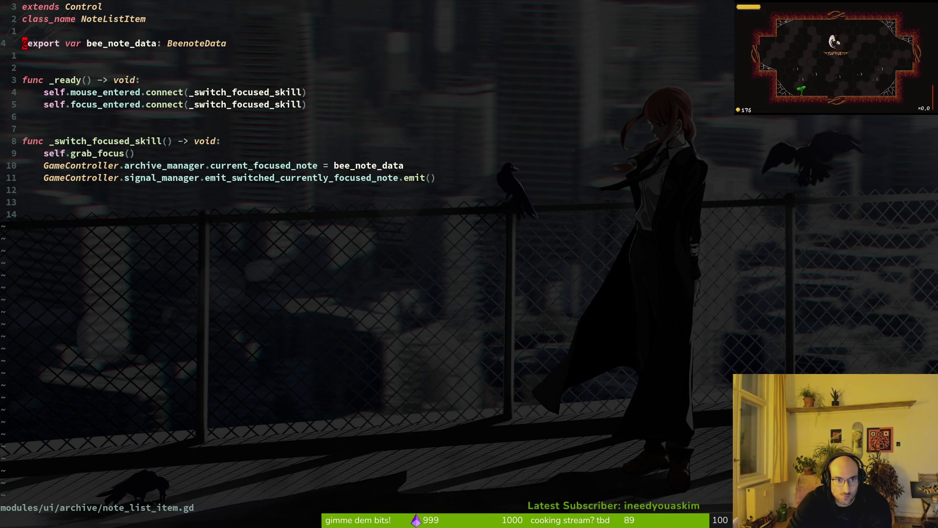
key("j")
key("j")
key("j")
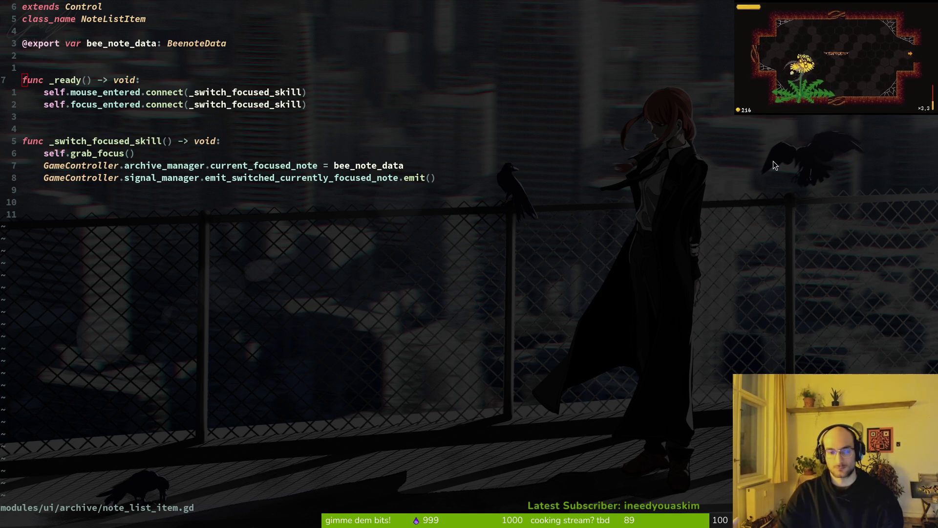
key("space")
key("f")
key("f")
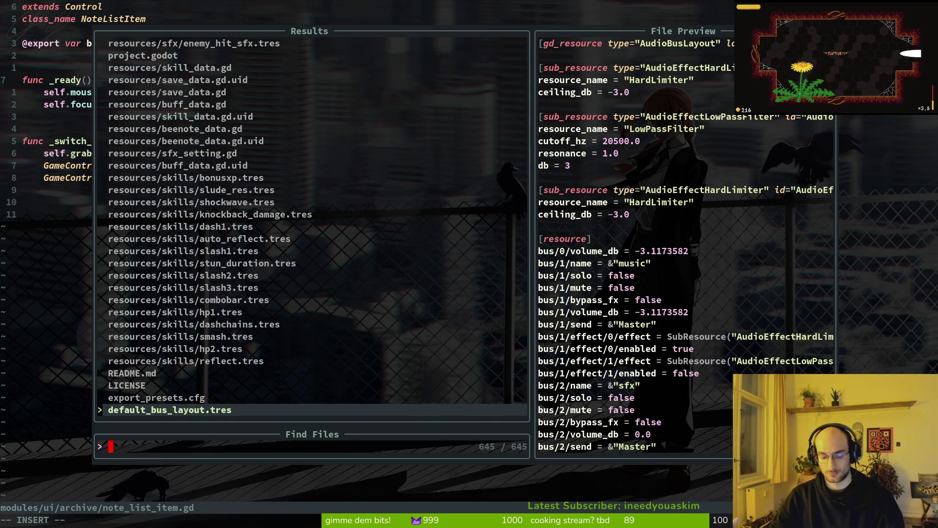
In beenote_data.gd, duplicate the unlocked export line as an int level_tier variable and save
type("notedata")
key("Return")
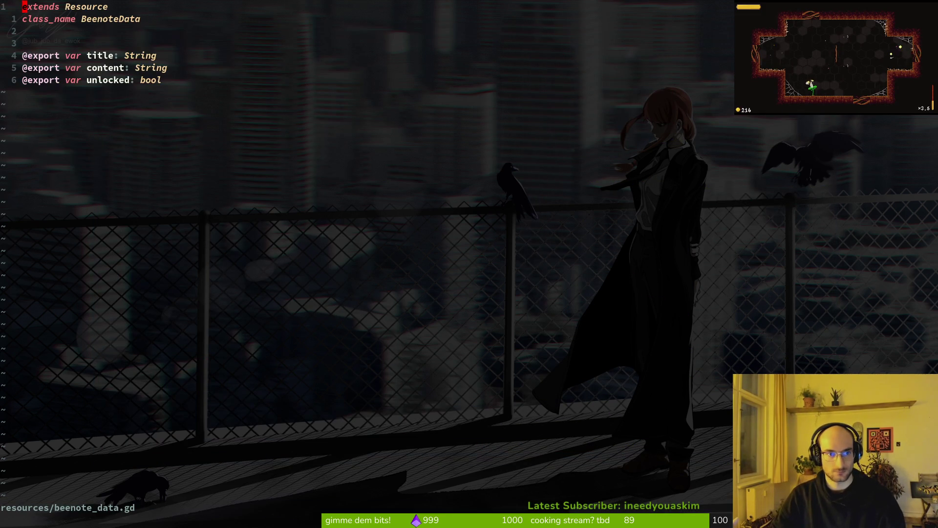
key("j")
key("y")
key("y")
type("pl")
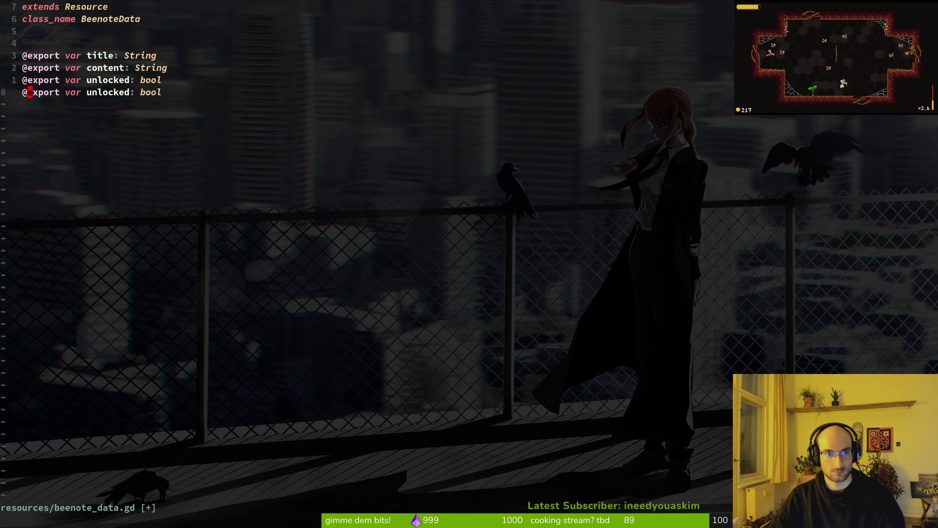
type("cwlevel")
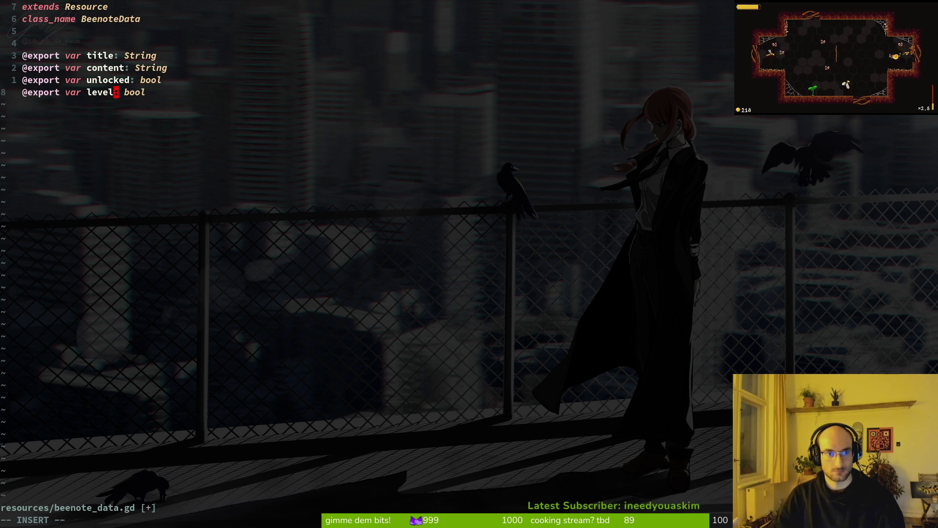
type("_tier")
key("Escape")
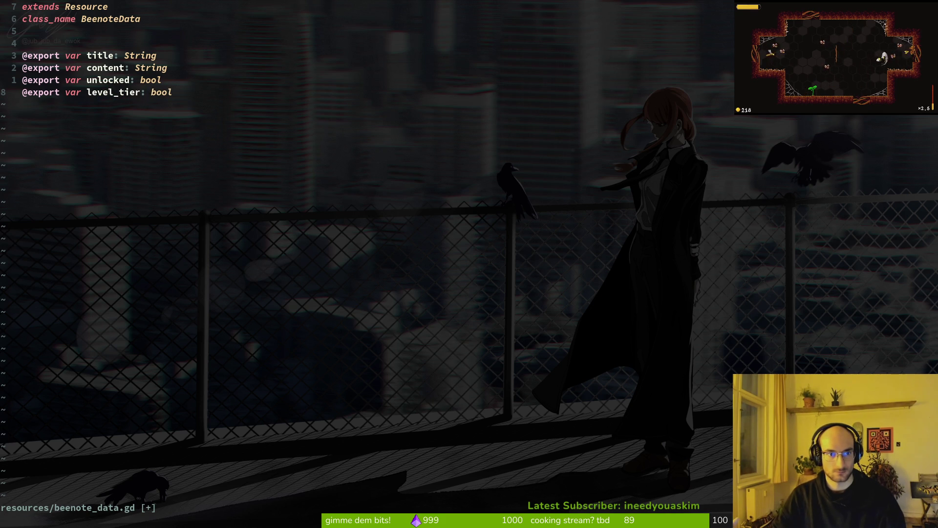
type("wcwint")
key("Escape")
key("O")
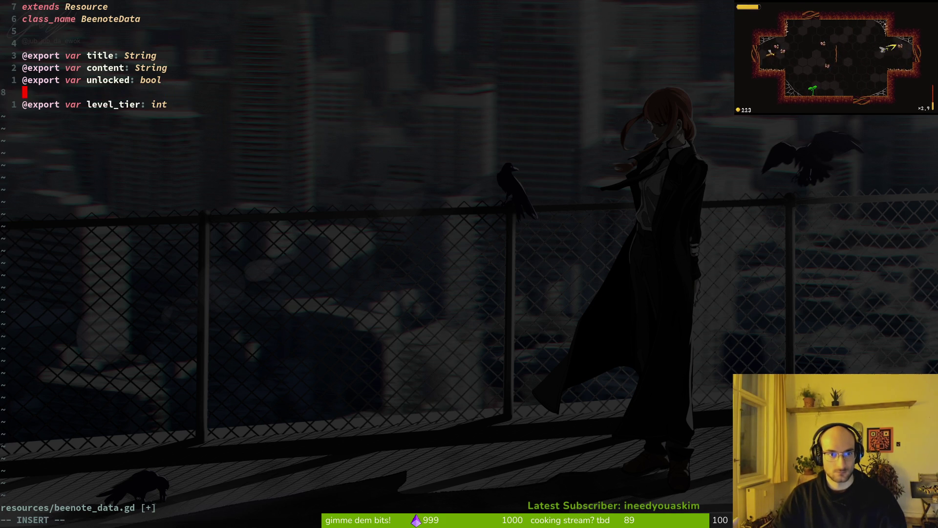
key("Escape")
key("d")
key("d")
type(":w")
key("Return")
key("w")
key("w")
Rename the new variable to level_name, retype it as String, and save the script
type("cwlevel_name")
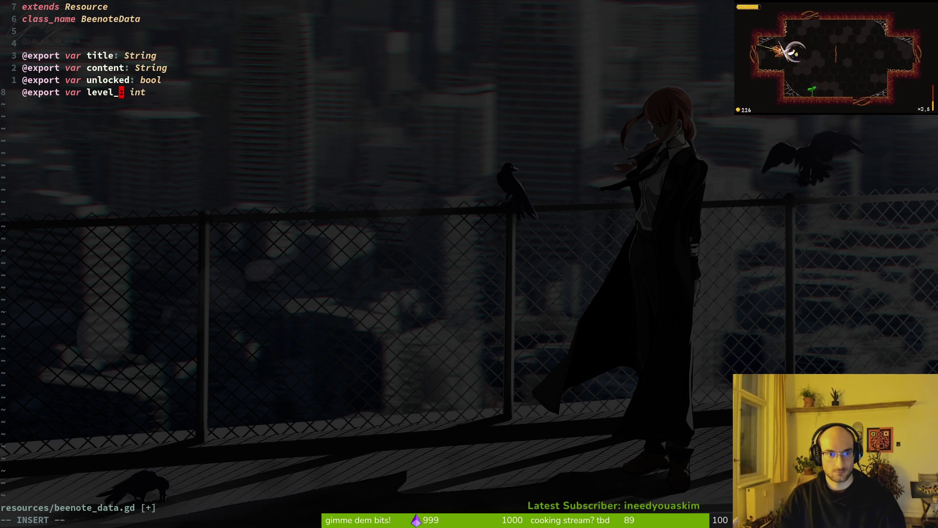
key("Escape")
type(":w")
key("Return")
type("wcw")
type("Str")
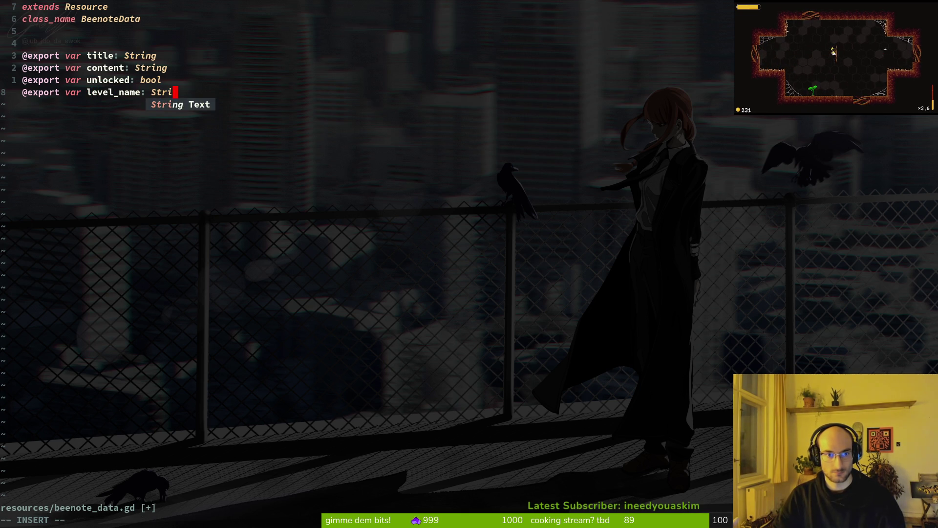
type("ing")
key("Escape")
type(":w")
key("Return")
key("space")
Open skill.manager.gd through the file finder
key("f")
key("f")
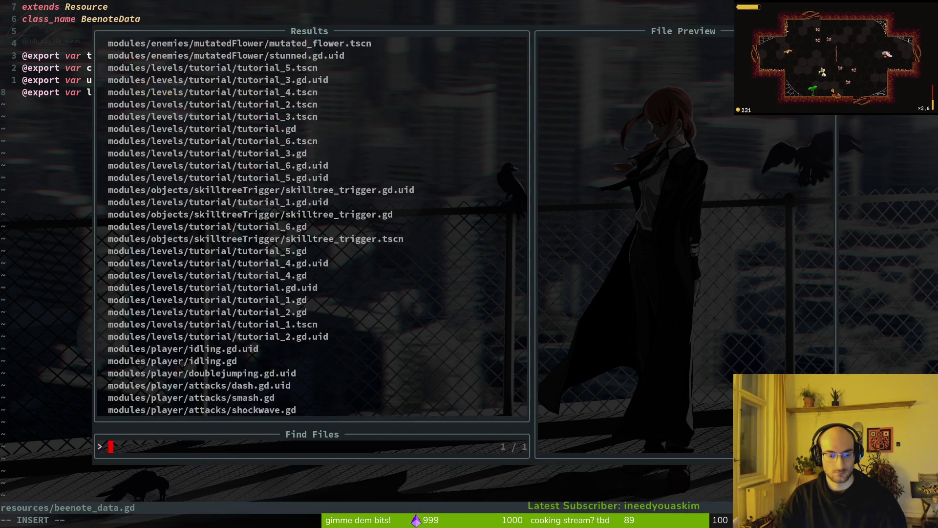
type("enum")
key("Return")
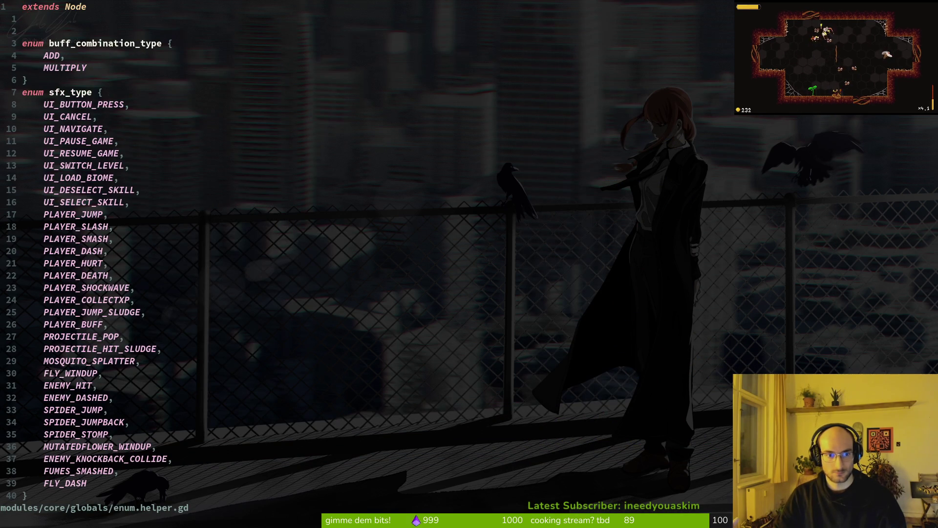
key("space")
key("f")
key("f")
type("skidata")
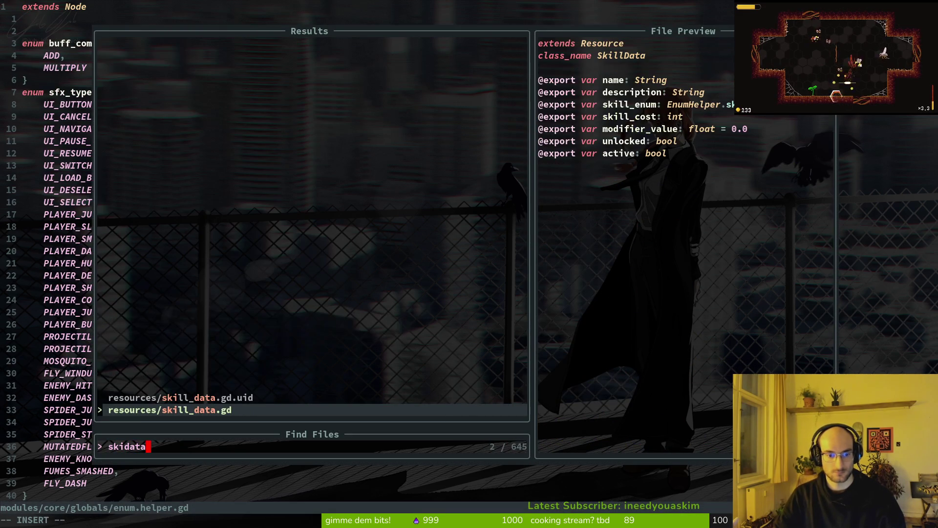
key("Escape")
key("space")
key("f")
key("f")
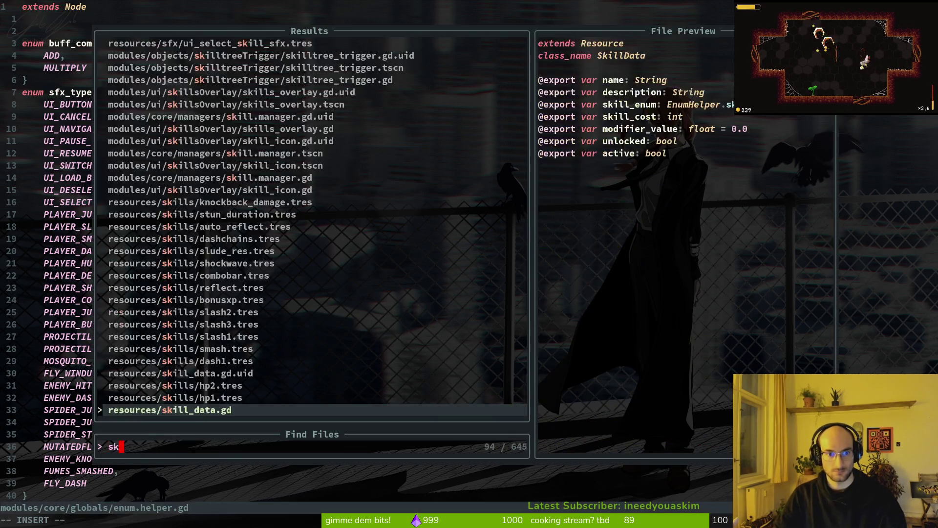
type("skillman")
key("Return")
Grep the project for get_skill_by_enum and open skill_icon.gd at its usage on line 34
key("j")
key("j")
key("j")
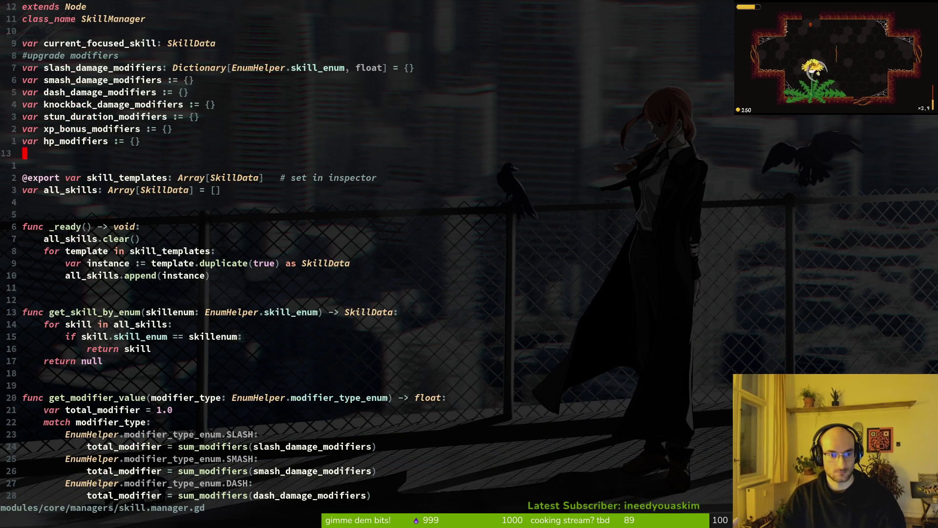
key("k")
key("w")
key("space")
key("f")
key("w")
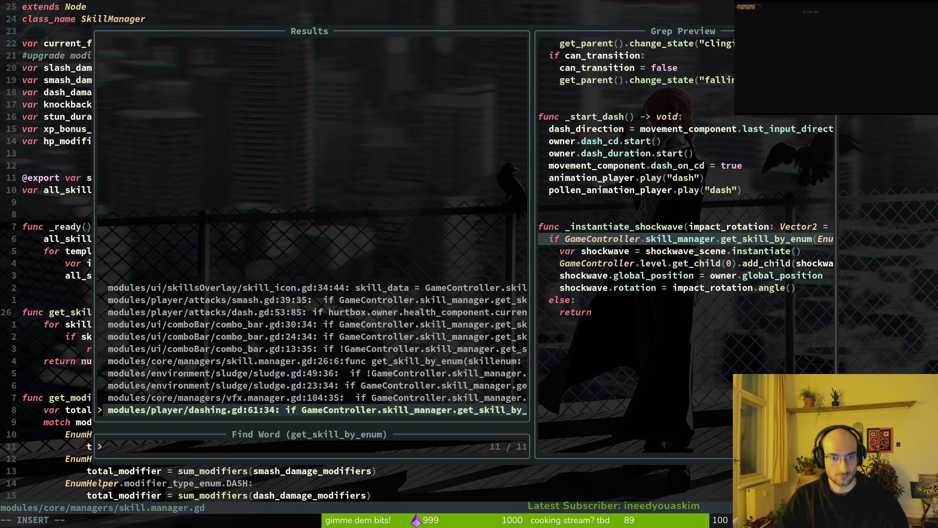
key("Up")
key("Up")
key("Up")
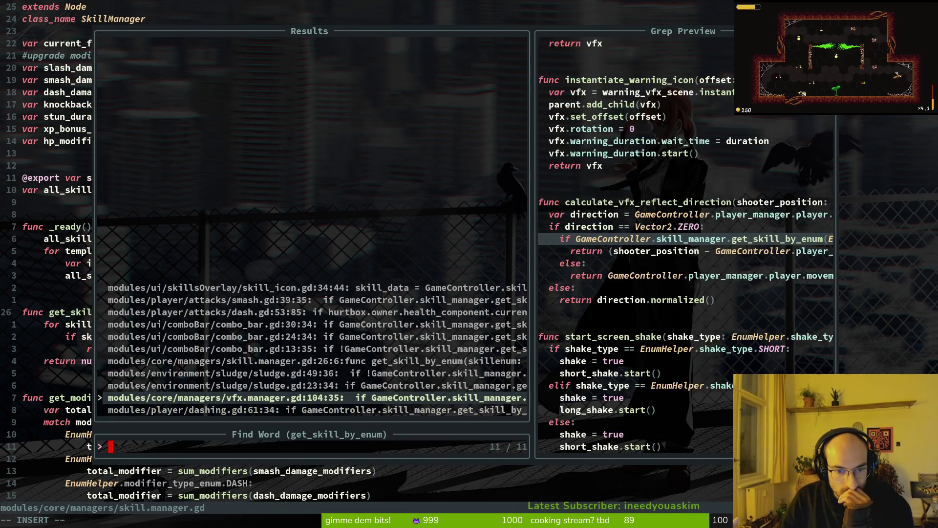
key("Up")
key("Up")
key("Up")
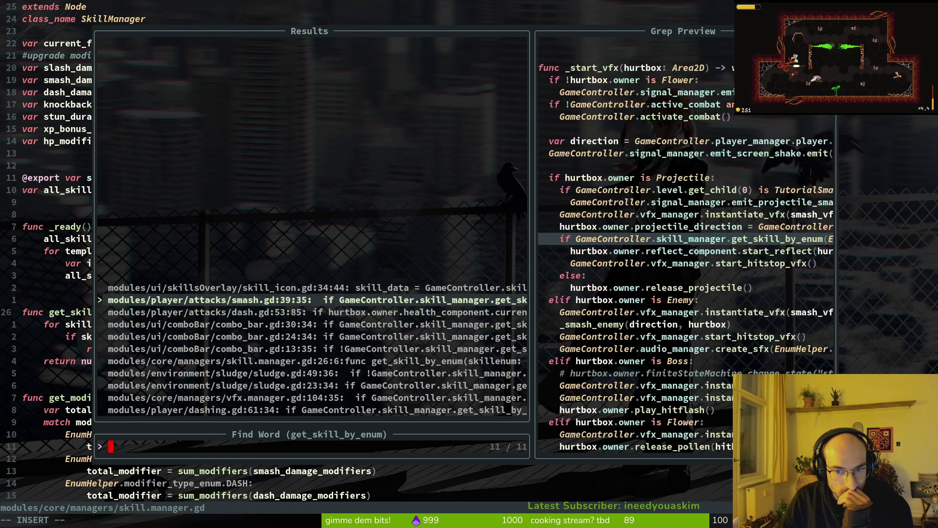
key("Return")
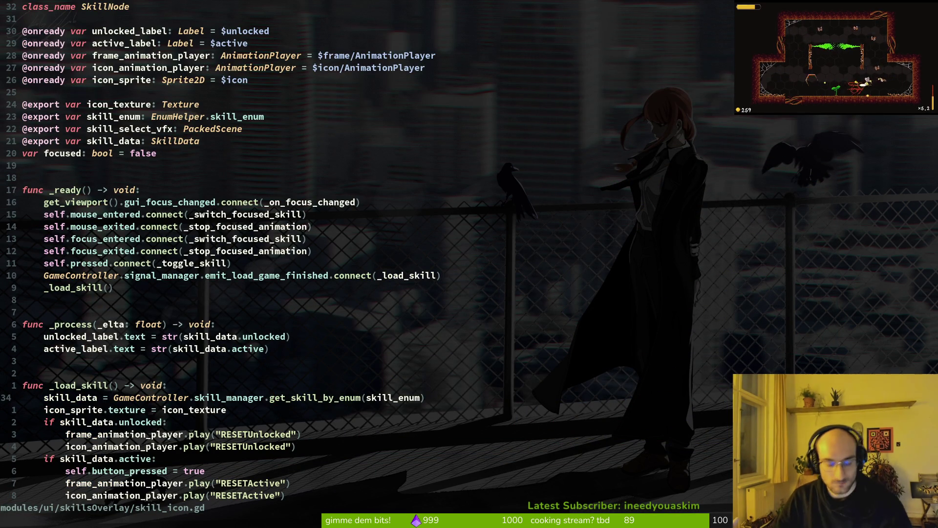
Copy skill_icon.gd's skill_data loading line for reuse
key("shift+v")
key("y")
key("g")
key("d")
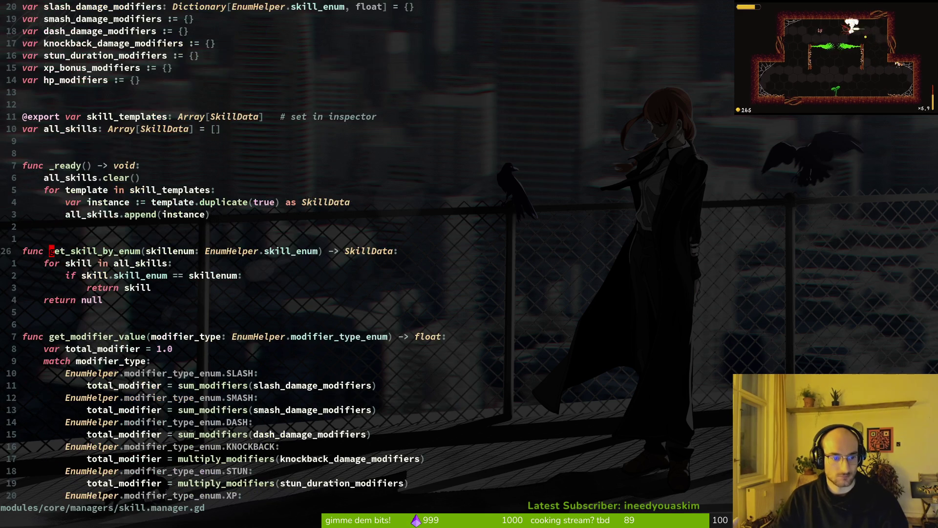
key("ctrl+o")
key("space")
In note_list_item.gd, paste the loading line into _ready as bee_note_data via archive_manager, and save
key("f")
key("f")
type("notelist")
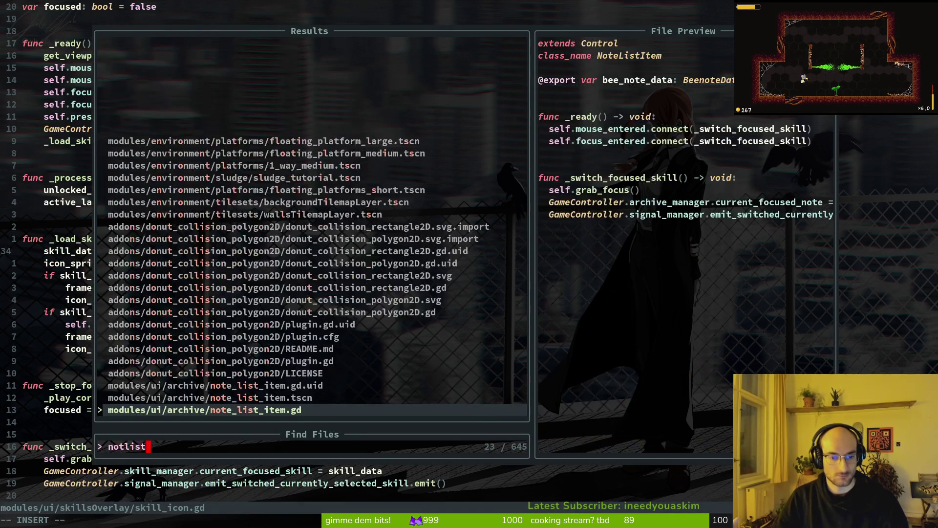
key("Return")
key("j")
type("kp")
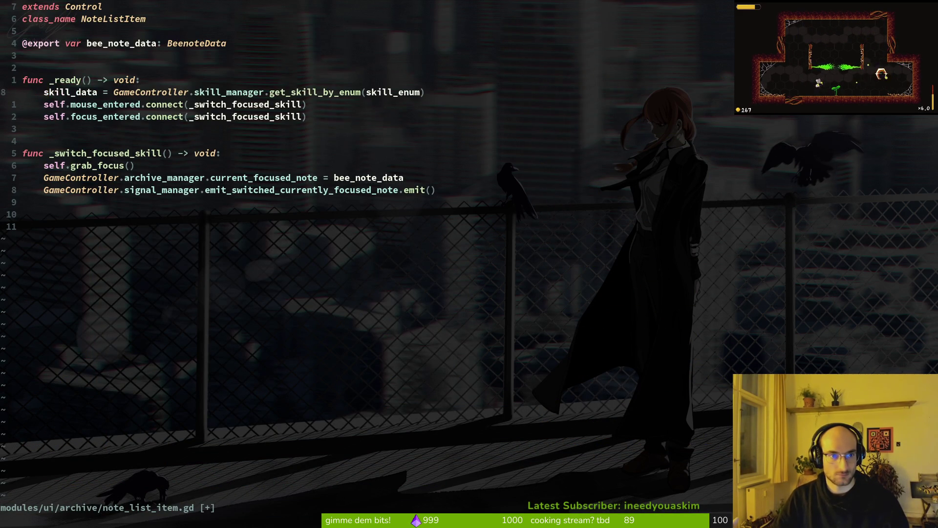
type("ciwbee_note_data")
key("Escape")
key("w")
type("ciw")
type("archive_manager")
key("Escape")
type(":w")
key("Return")
Change the call to get_note_by_enum with an empty argument and save
type("wciwget_note_by_")
type("enum")
key("Escape")
type("ci(")
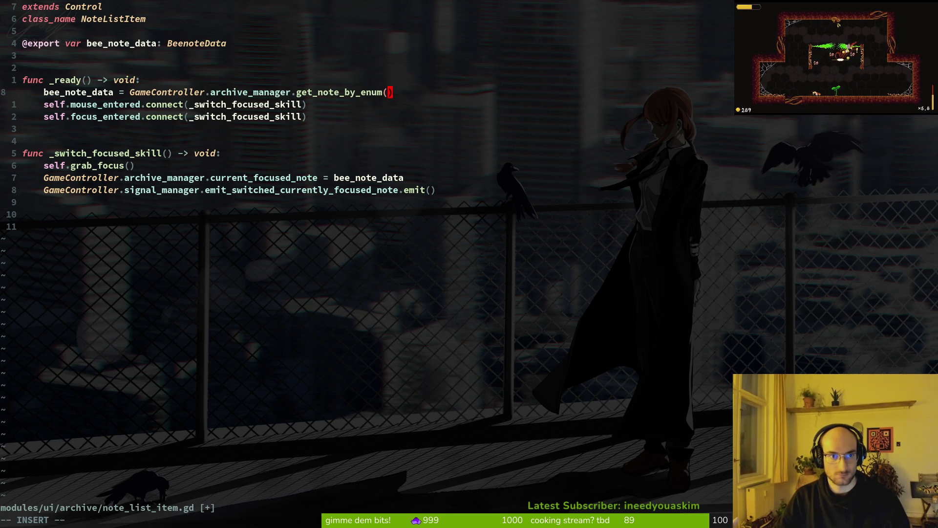
key("Escape")
type(":w")
key("Return")
Copy the skill_enum export line from skill_icon.gd
key("ctrl+6")
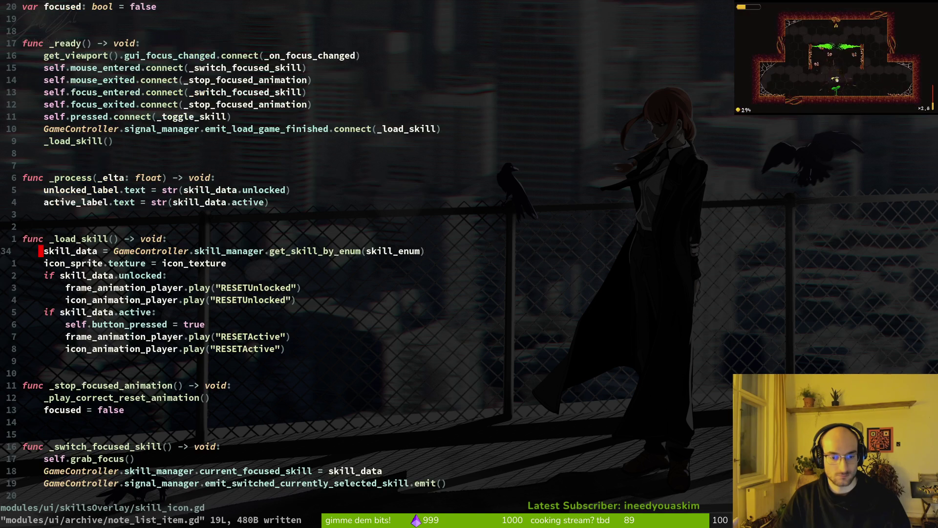
key("g")
key("g")
key("j")
key("j")
key("j")
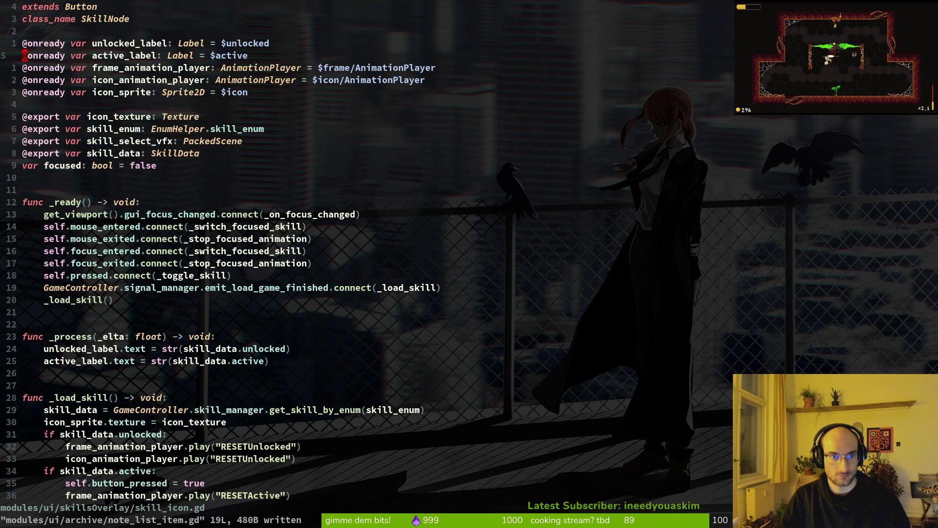
key("j")
key("j")
key("j")
key("y")
key("y")
key("ctrl+6")
Paste it above bee_note_data in note_list_item.gd as an exported level_enum and save
key("k")
key("k")
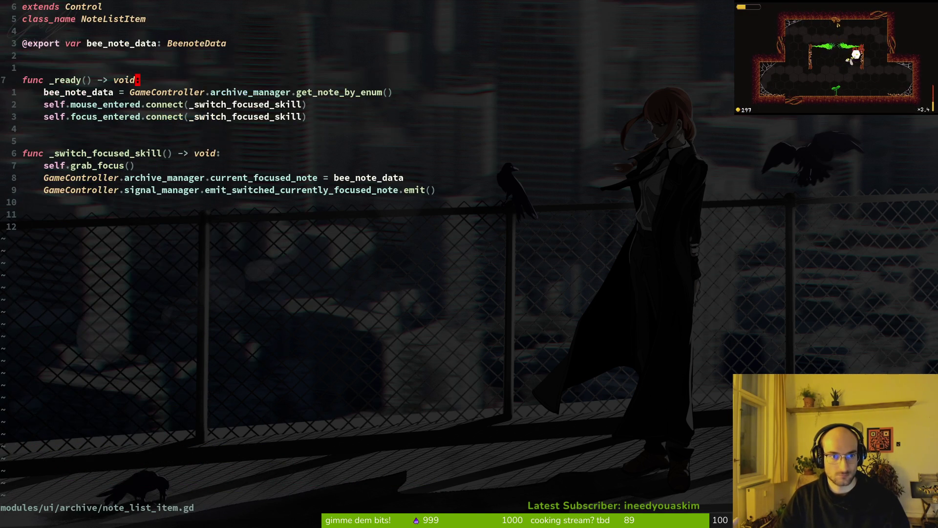
key("k")
key("P")
key("w")
key("w")
type("wciwlevel_enum")
key("Escape")
key("h")
key("i")
key("BackSpace")
key("Escape")
type(":w")
key("Return")
Pass level_enum into get_note_by_enum, then open enum.helper.gd
key("j")
key("j")
key("j")
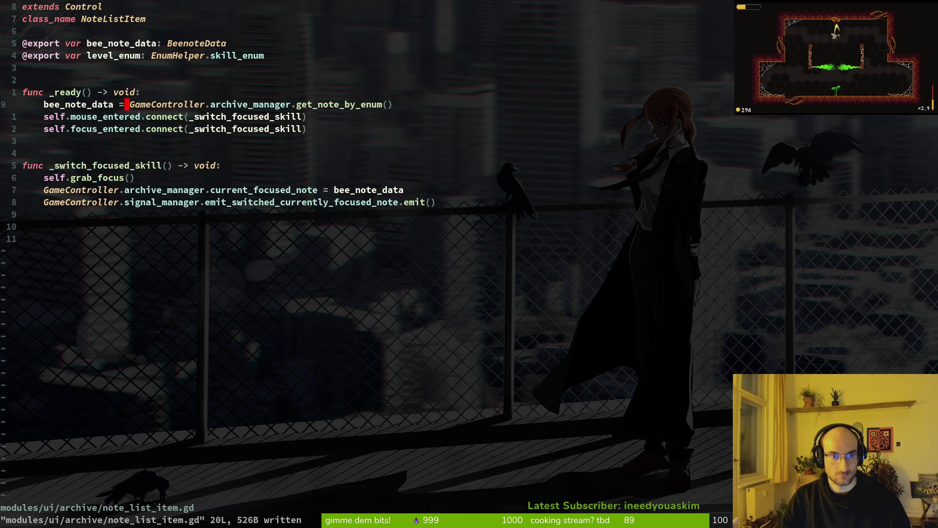
type("$ilevel_enum")
key("Escape")
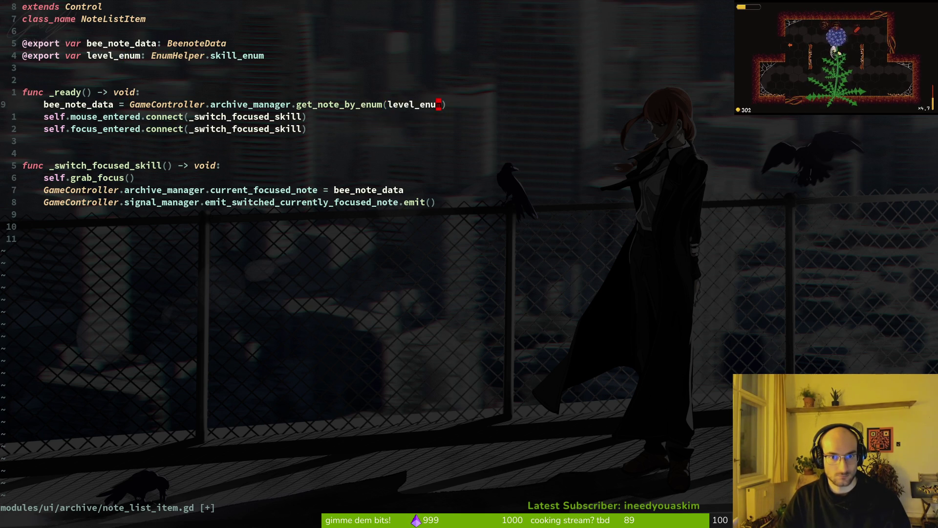
key("space")
key("f")
key("f")
type("enum")
key("Return")
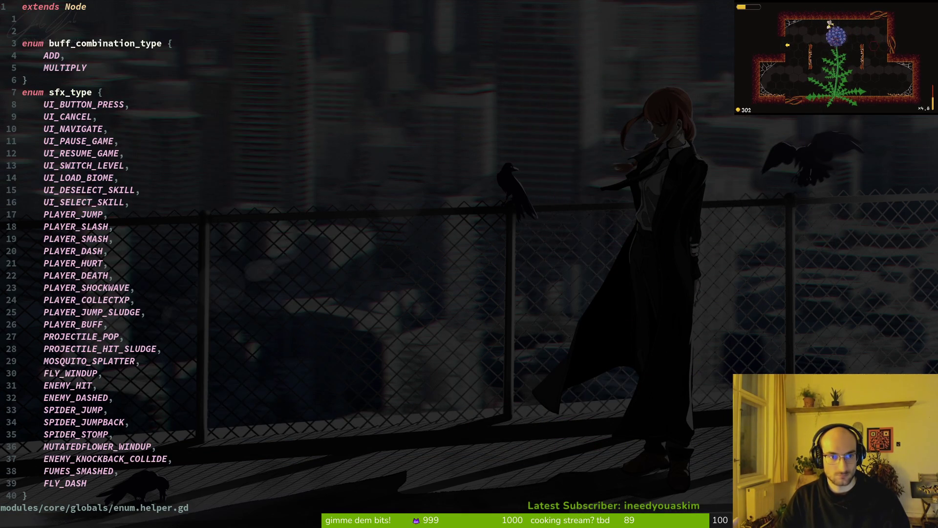
Copy the skill_enum block and paste a duplicate at the end of enum.helper.gd
key("shift+v")
key("Escape")
key("shift+g")
key("k")
key("k")
key("k")
key("shift+v")
key("k")
key("k")
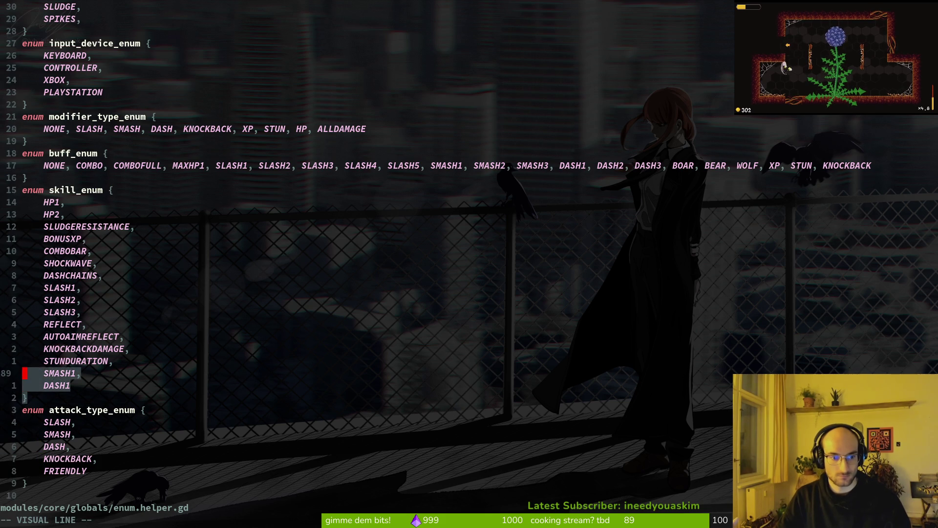
key("k")
key("k")
key("k")
key("y")
key("j")
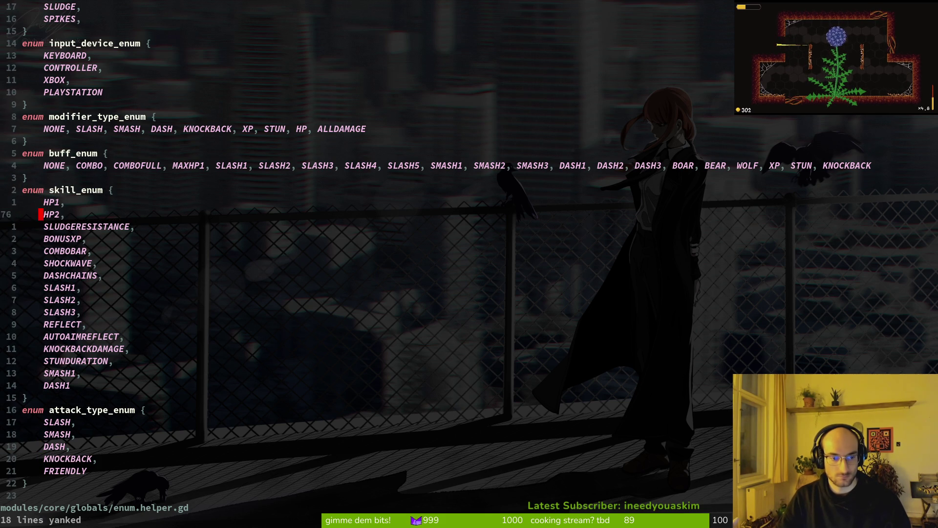
key("j")
key("j")
key("j")
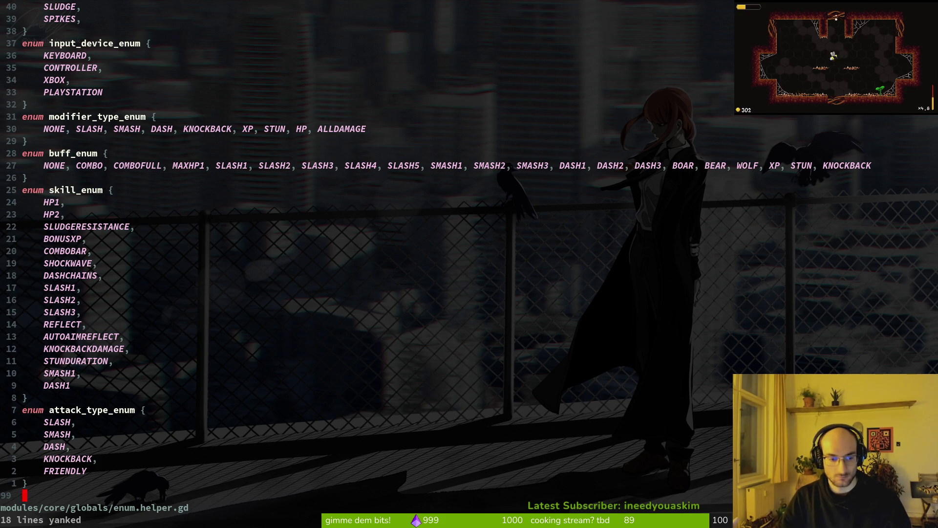
key("P")
Rename the pasted copy to level_enum and save the file
key("j")
type("vel_enum")
key("Escape")
type(":w")
key("Return")
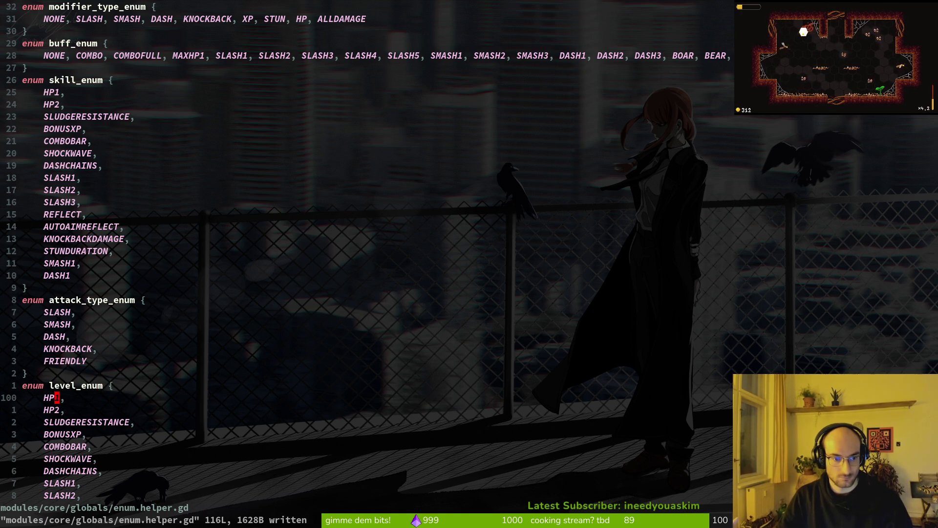
Replace the copy's first entry with 1_1 and duplicate that line
type("j^cw1-")
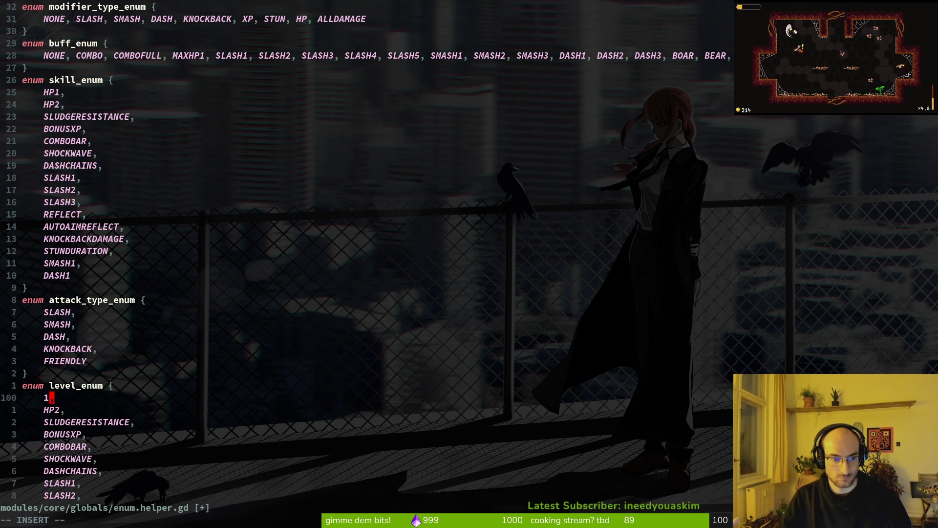
type("#")
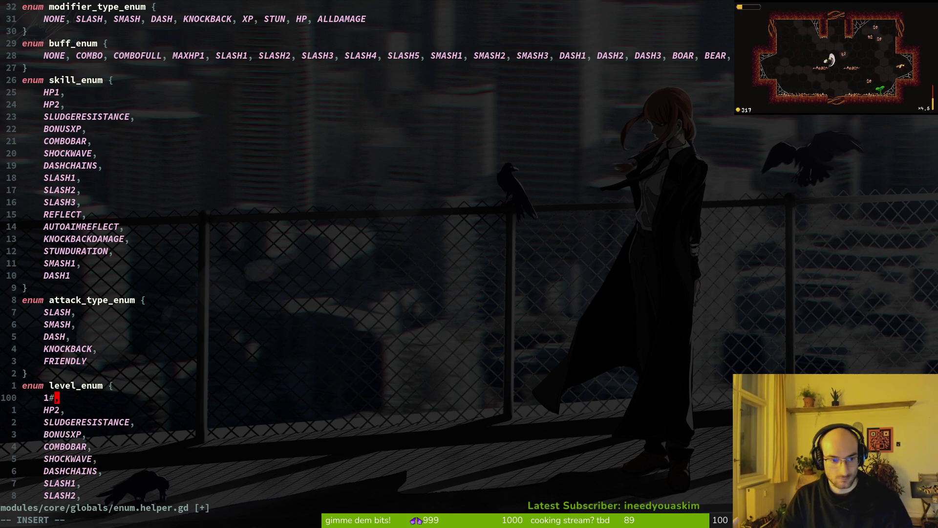
key("BackSpace")
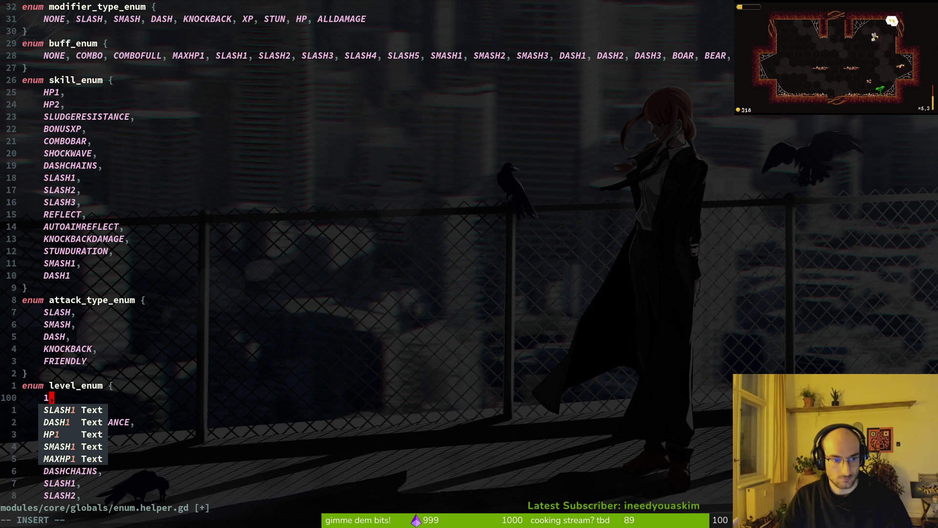
type("_2")
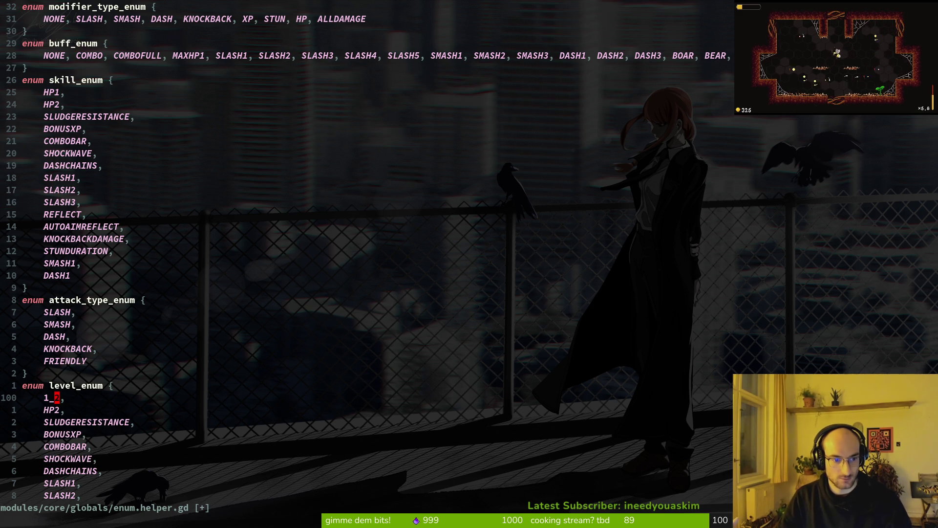
type("jciw")
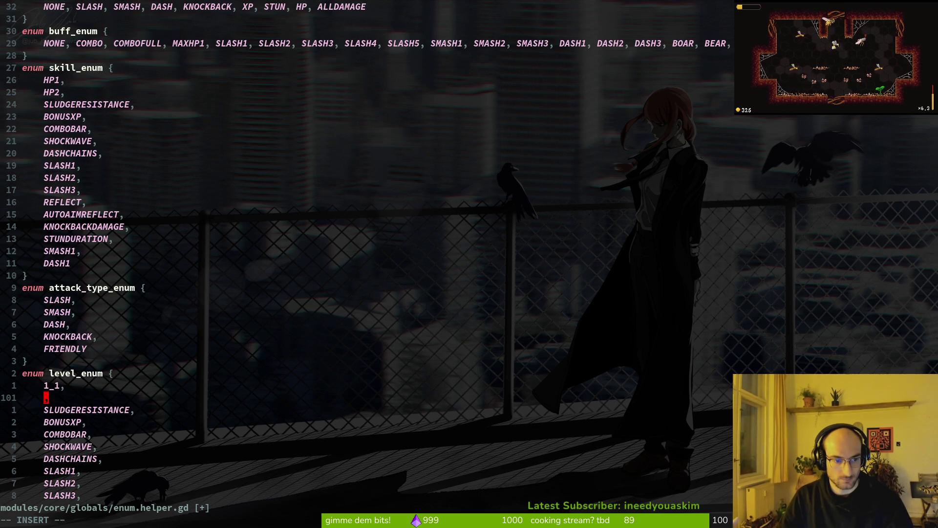
key("Escape")
key("shift+v")
key("Escape")
key("k")
key("shift+v")
key("y")
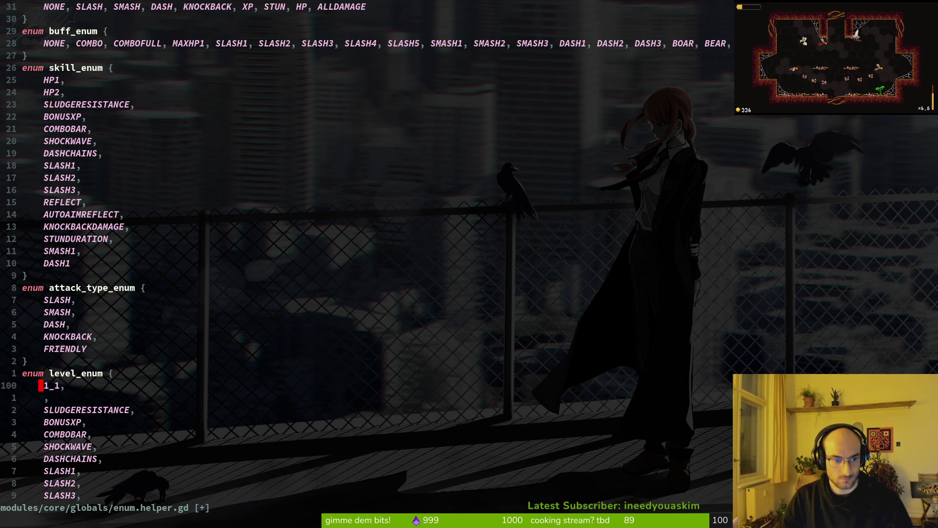
key("j")
key("p")
key("k")
Paste more 1_1 lines so level_enum holds nine entries
key("d")
key("d")
key("p")
key("y")
key("y")
key("p")
key("p")
key("p")
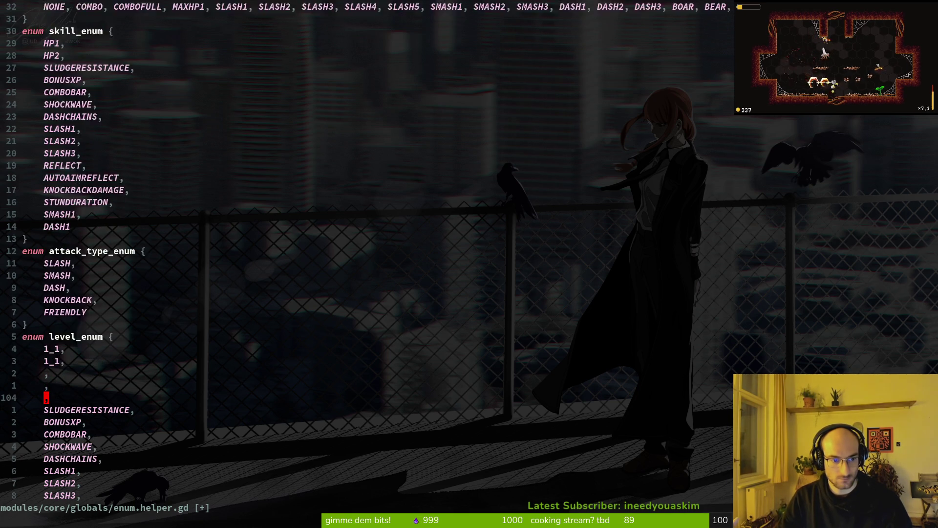
key("k")
key("k")
key("k")
key("k")
key("d")
key("d")
key("j")
key("k")
key("k")
key("j")
key("k")
key("y")
key("y")
key("p")
key("p")
key("p")
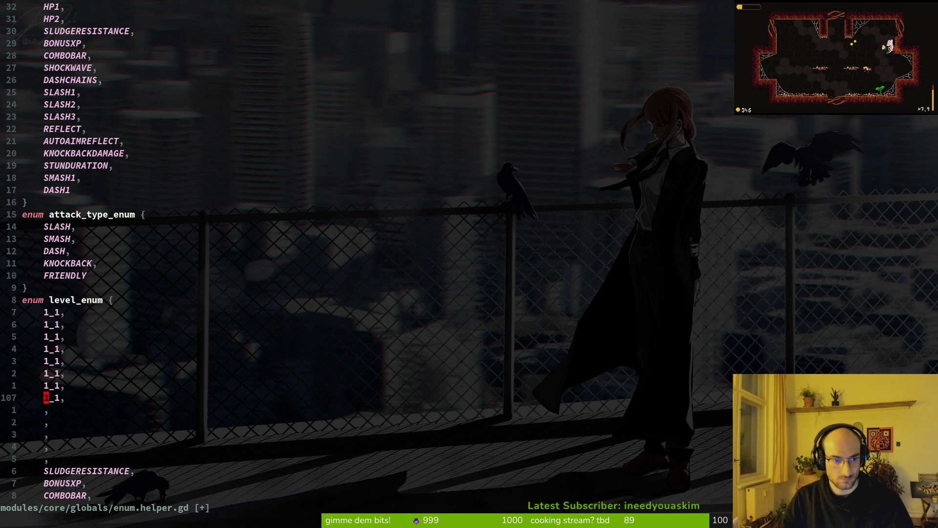
key("j")
key("shift+v")
Delete the leftover old skill entries and save the enum helper
key("d")
key("d")
key("d")
key("d")
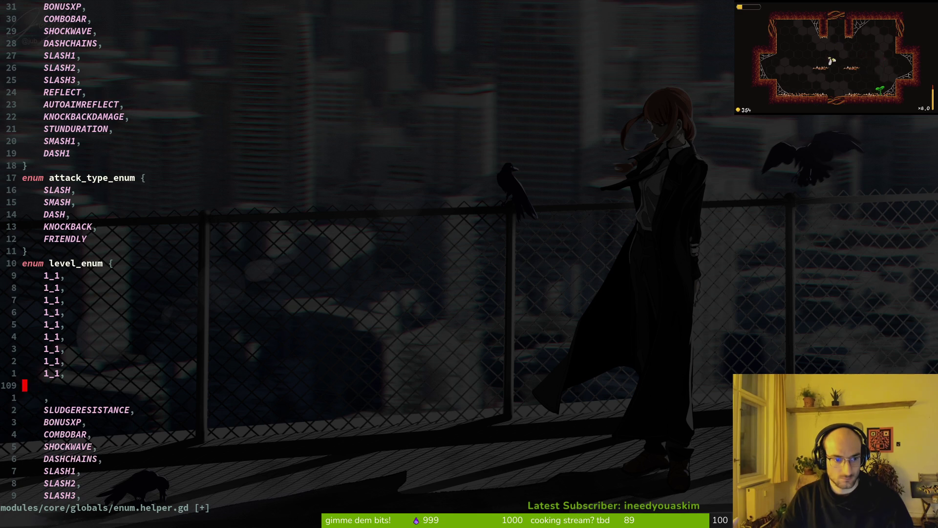
key("c")
key("c")
key("Escape")
key("shift+v")
key("shift+j")
key("j")
key("j")
key("j")
key("j")
key("j")
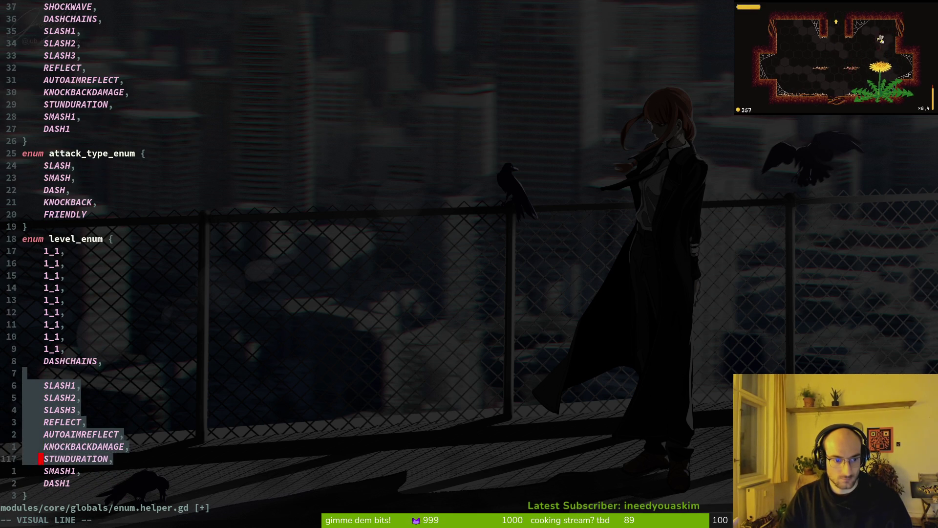
key("d")
key("k")
key("d")
key("d")
type(":w")
key("Return")
Renumber the following entries to 1_2, 1_3 and 1_4
key("k")
key("k")
key("k")
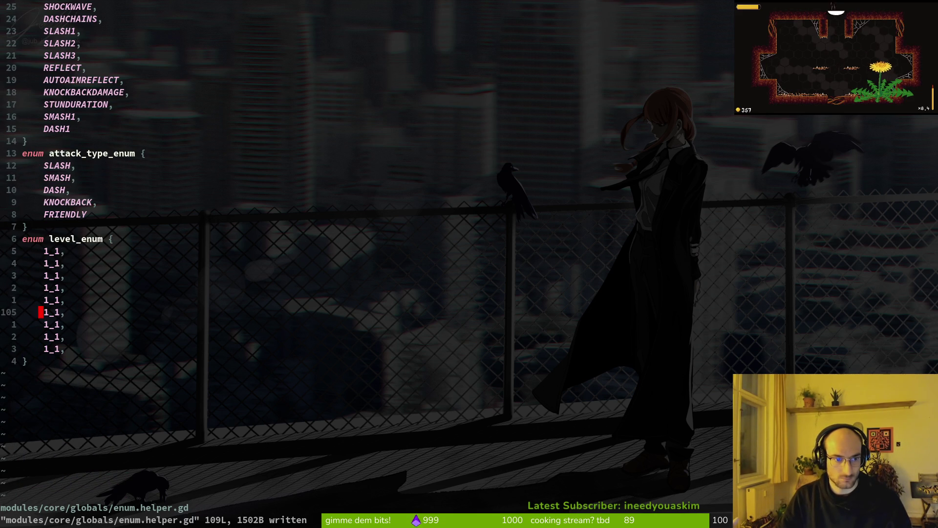
key("e")
key("ctrl+a")
key("j")
key("ctrl+a")
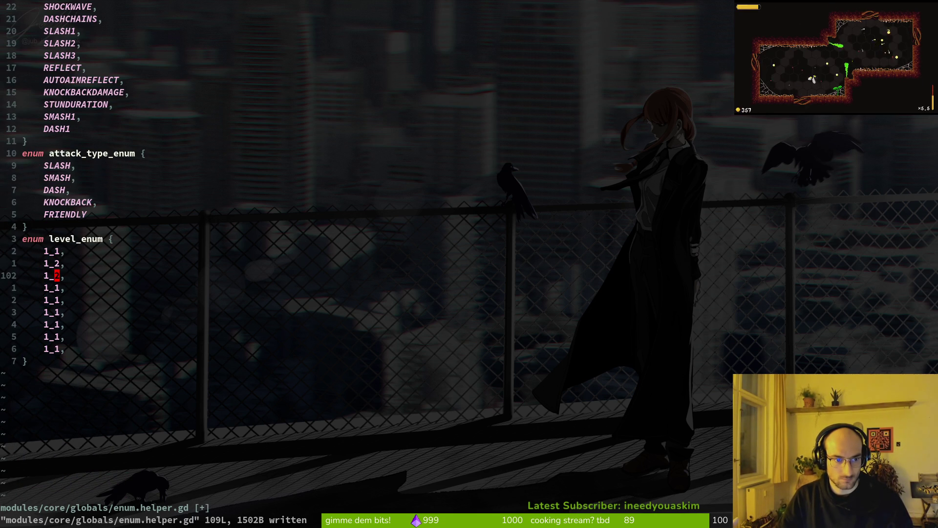
key("j")
key("ctrl+a")
key("j")
key("ctrl+a")
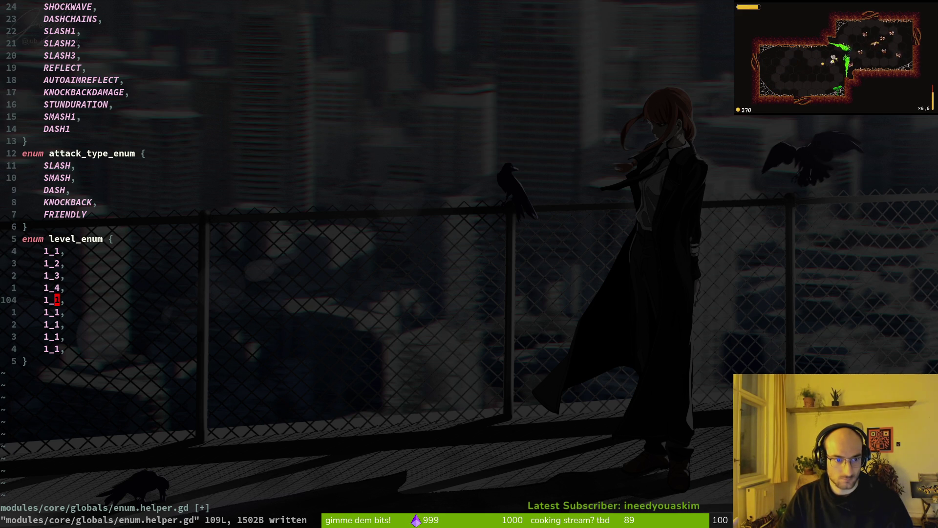
Renumber the remaining entries to 2_1 through 2_5
key("ctrl+a")
key("j")
key("ctrl+a")
key("j")
key("ctrl+a")
key("j")
key("ctrl+a")
key("j")
key("k")
key("l")
key("k")
key("k")
key("ctrl+a")
key("j")
key("ctrl+a")
key("j")
key("j")
key("ctrl+a")
key("ctrl+a")
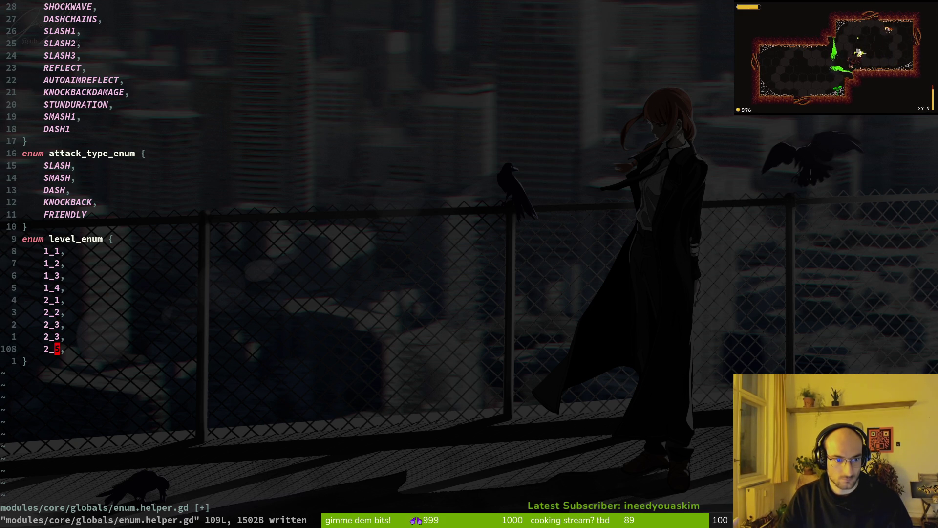
Jump back to the note_list_item.gd script
key("k")
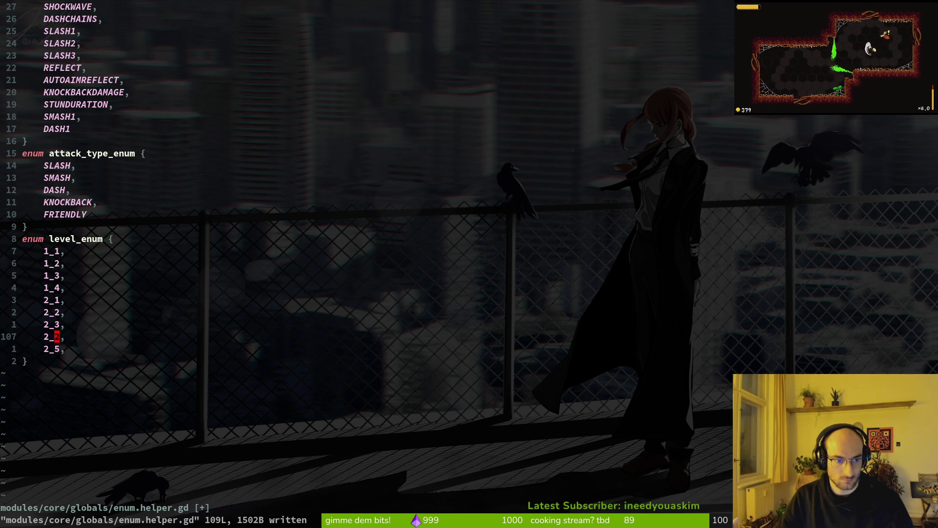
key("k")
key("k")
key("k")
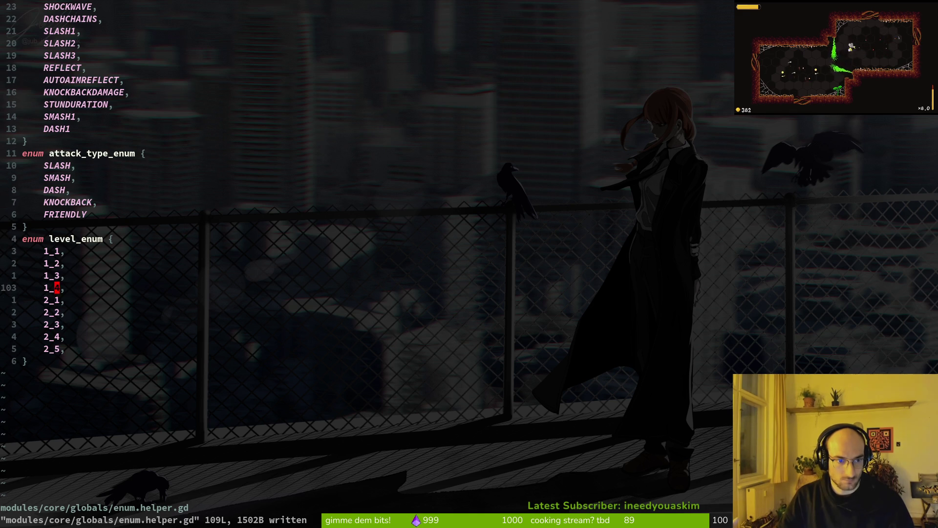
key("ctrl+o")
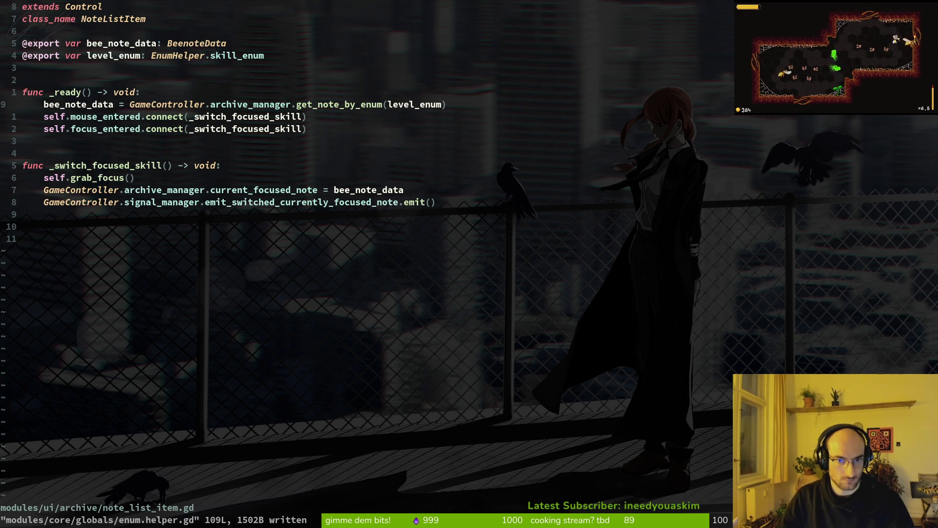
Find and open skill.manager.gd with the Telescope file finder
key("ctrl+i")
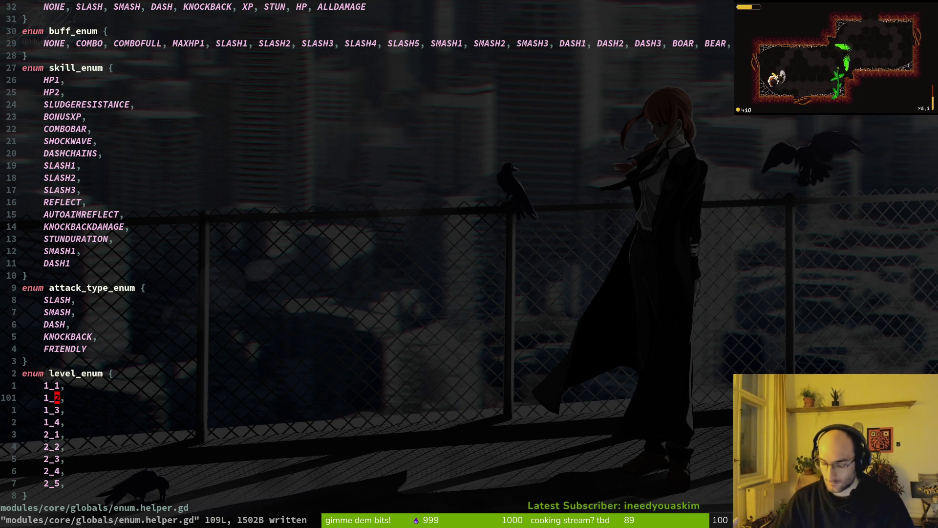
key("space")
key("f")
key("f")
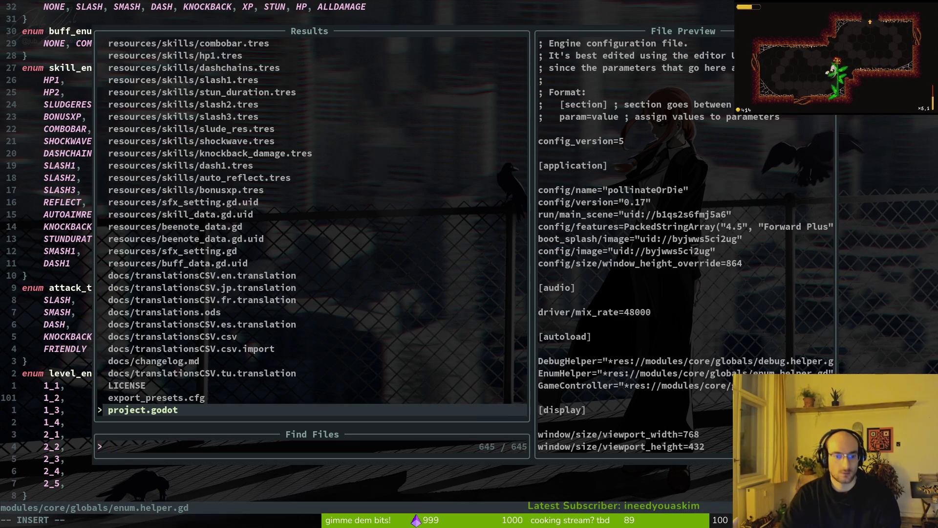
type("skima")
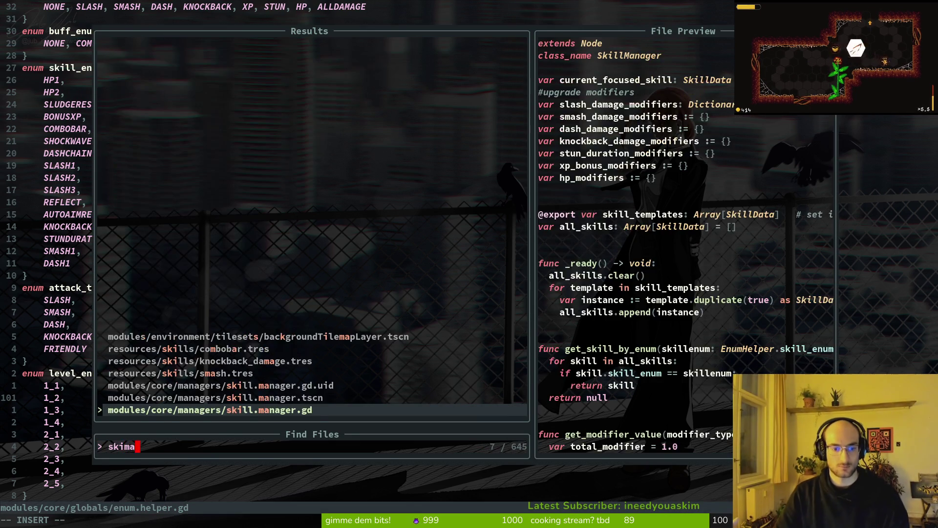
key("Return")
Select the get_skill_by_enum function and save skill.manager.gd
key("j")
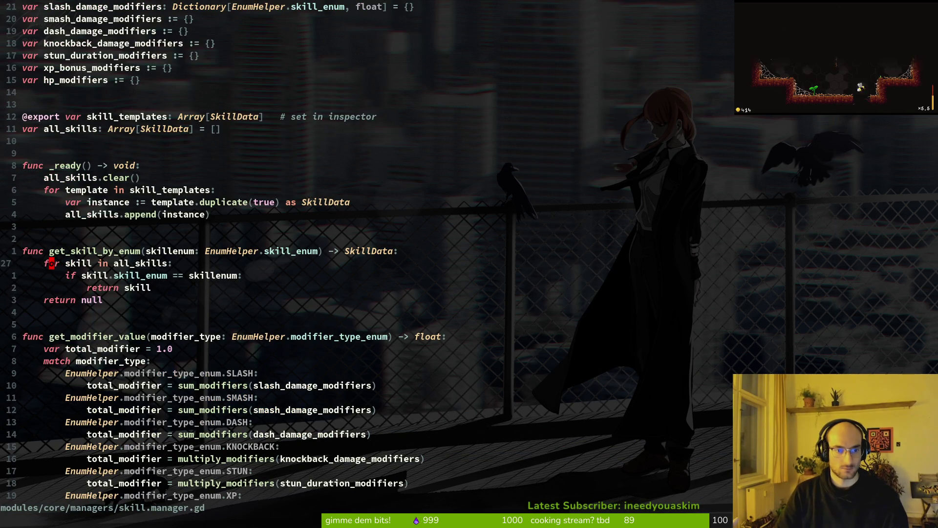
key("j")
key("shift+v")
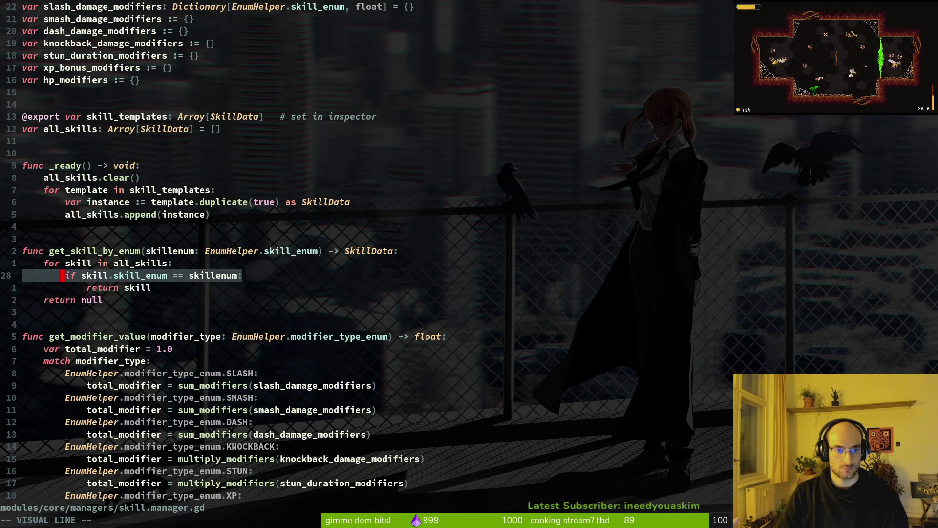
key("Escape")
key("k")
key("k")
key("shift+v")
key("j")
key("j")
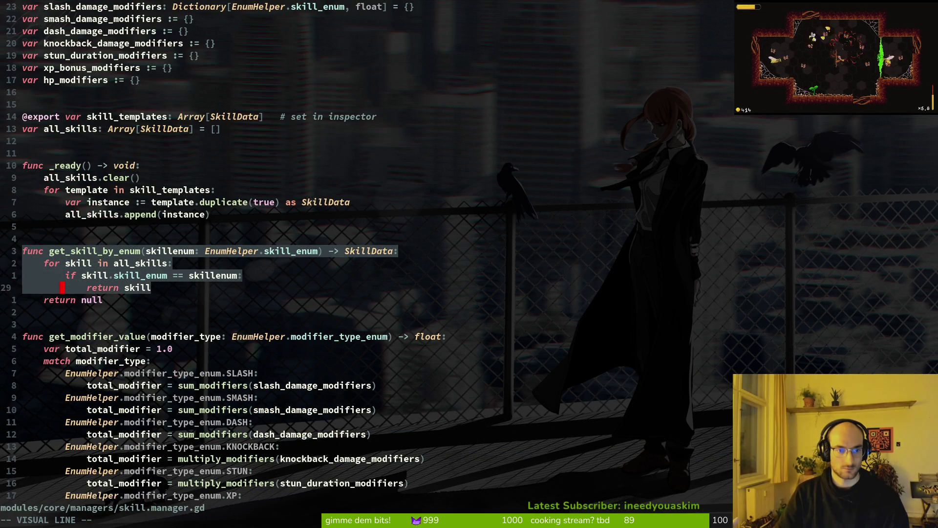
key("j")
key("j")
key("Escape")
type(":w")
key("Return")
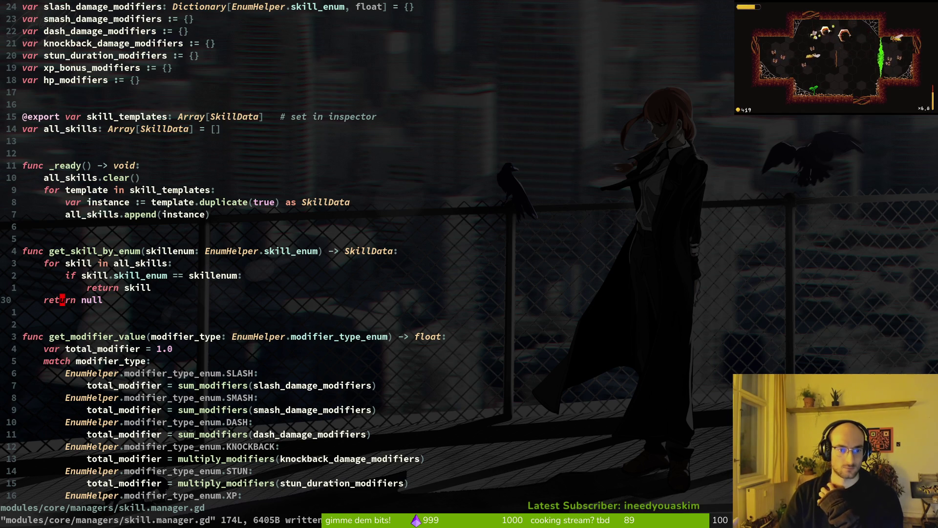
Yank the whole get_skill_by_enum function
key("space")
key("f")
key("f")
type("ksidata")
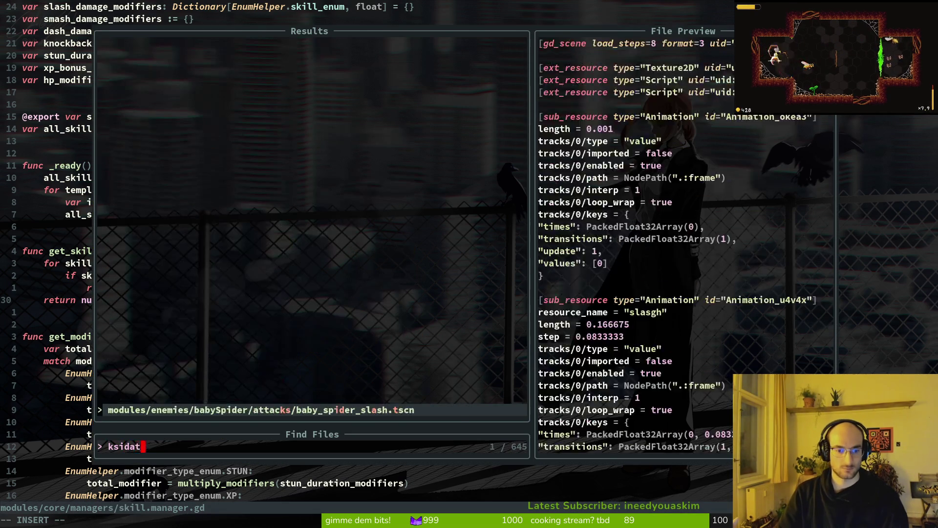
key("Escape")
key("Escape")
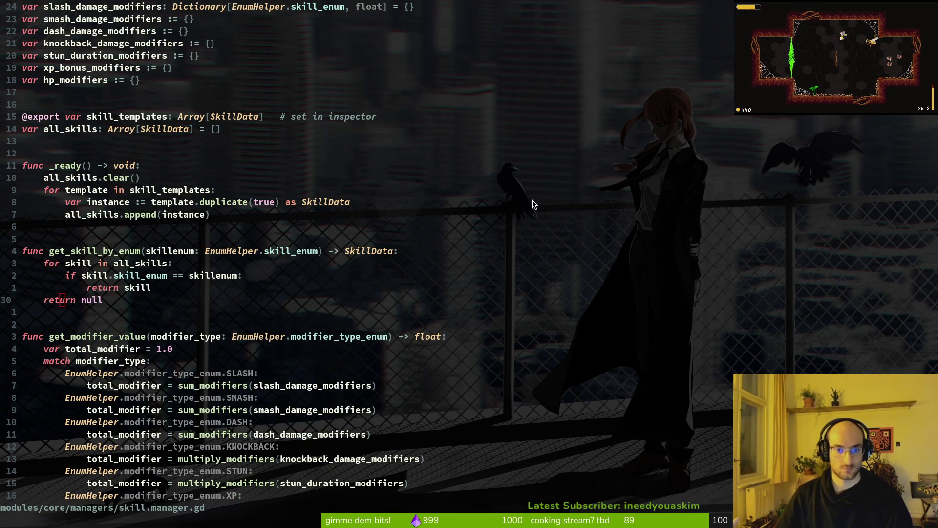
key("ctrl+o")
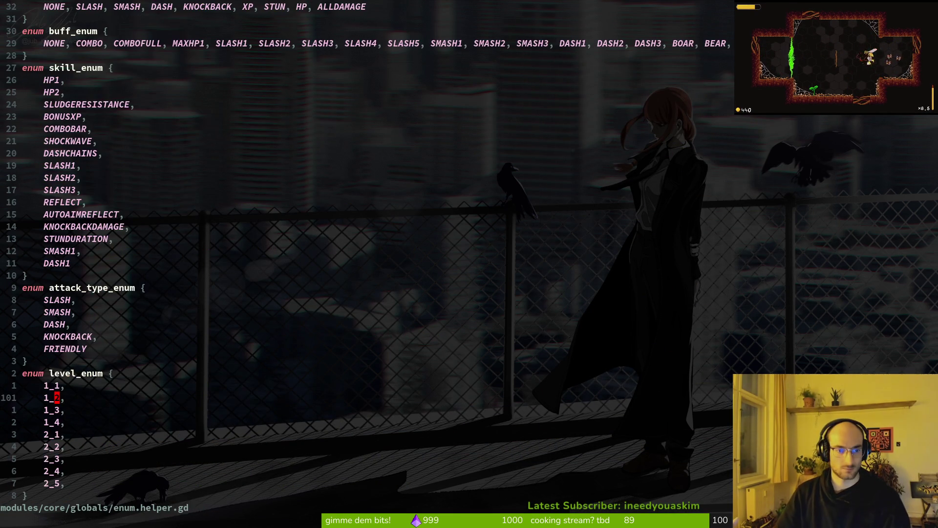
key("ctrl+o")
key("k")
key("k")
key("k")
key("k")
key("V")
key("j")
key("j")
key("j")
key("y")
Paste the function into archive.manager.gd below _ready and start renaming it get_note_by_enum
key("space")
key("f")
key("f")
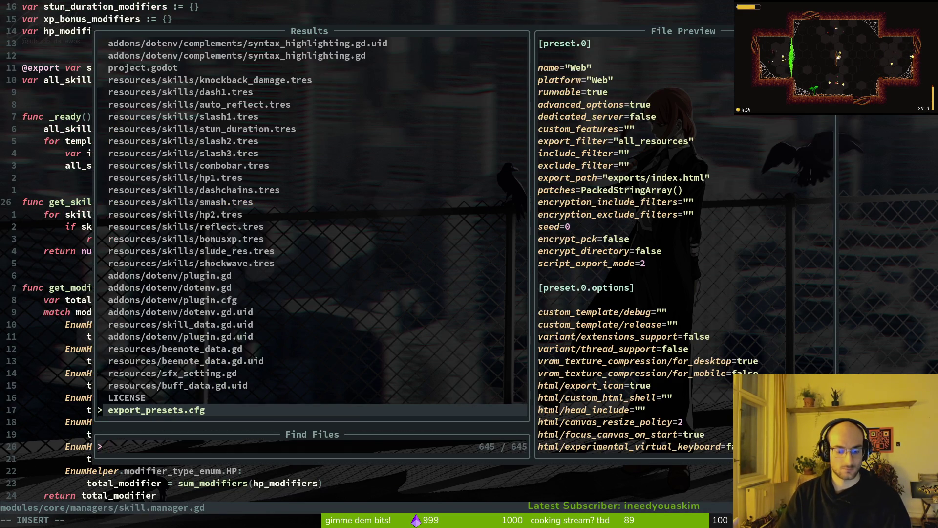
type("archmana")
key("Return")
key("j")
key("j")
key("j")
key("p")
key("O")
key("Return")
key("Escape")
type("jwcwget_note_by_enum")
key("Escape")
Rename the copied function's parameter to level_enum and its return type to BeenoteData, saving each change
type(":w")
key("Return")
key("w")
key("w")
type("cw")
type("level")
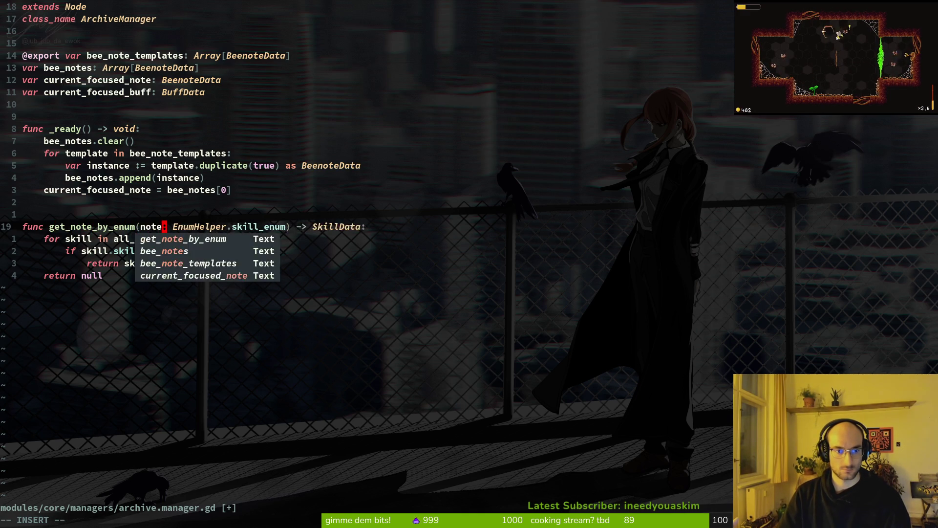
type("_en")
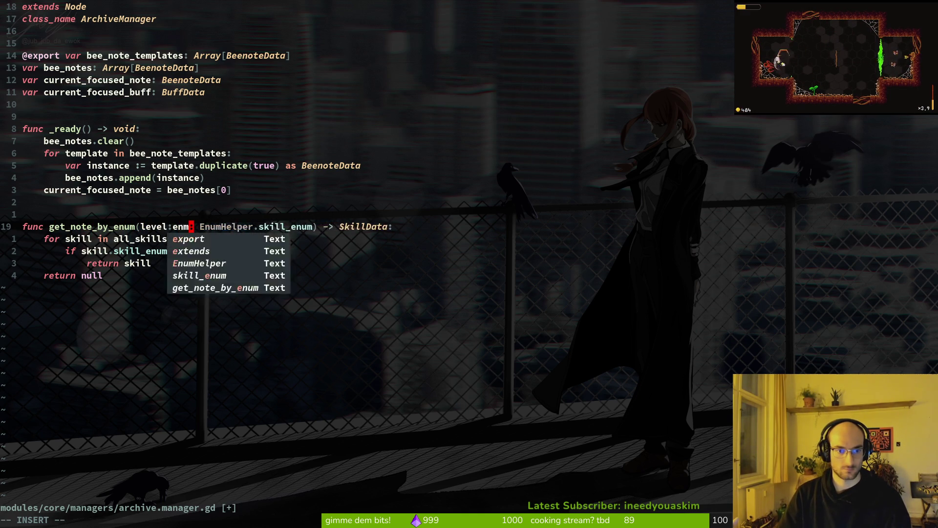
type("um")
key("Escape")
type(":w")
key("Return")
key("w")
key("w")
type("ciwlevel_enum")
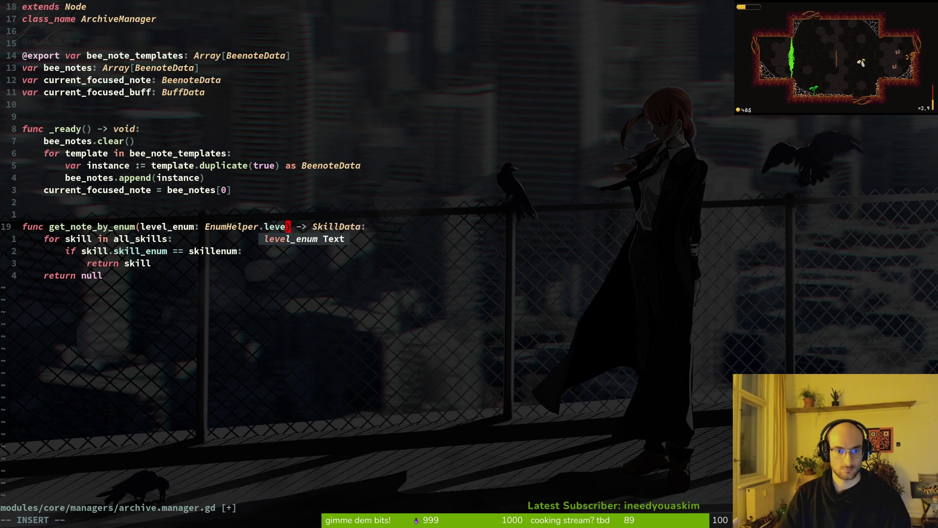
type("ciw")
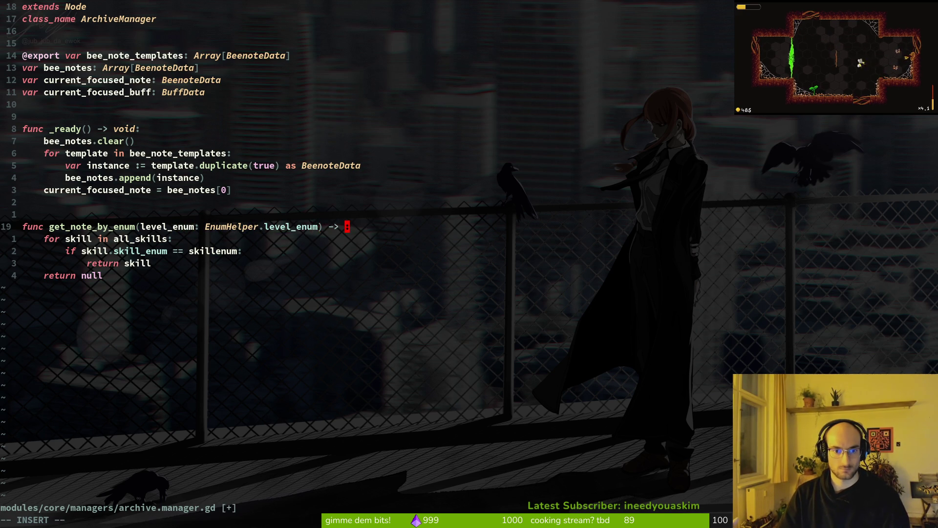
type("BenoteData")
key("Escape")
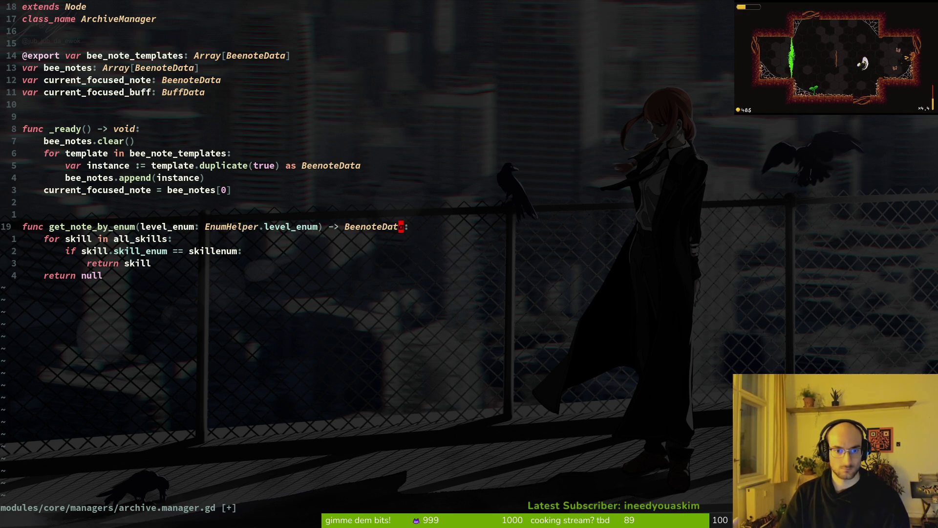
type(":w")
key("Return")
Loop over bee_notes with the loop variable note, renaming skill to note in the if check
type("jb")
type("ciw")
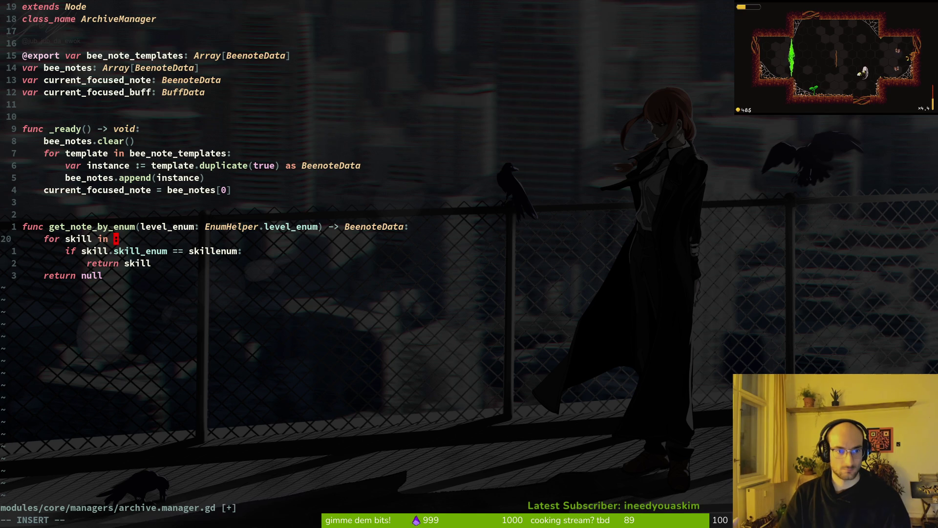
type("bee_notes")
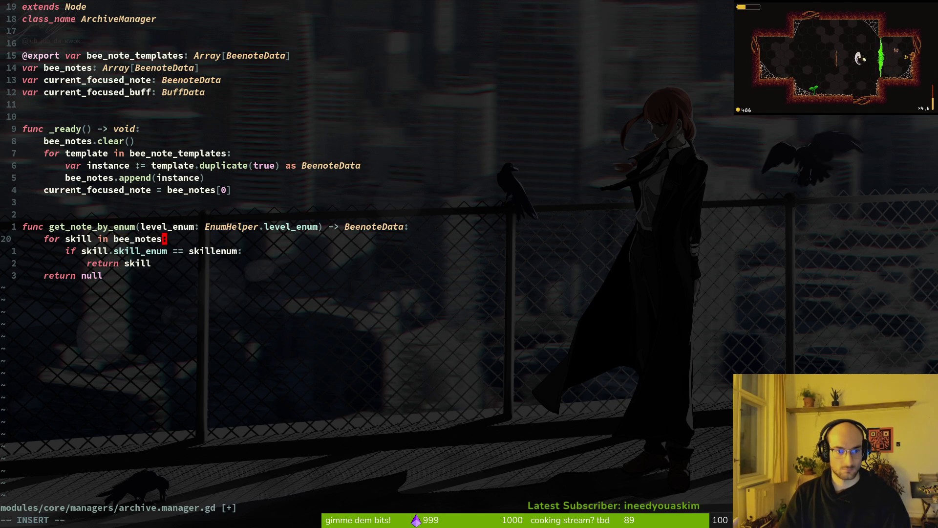
key("Escape")
type(":w")
key("Return")
key("j")
key("k")
key("b")
type("i")
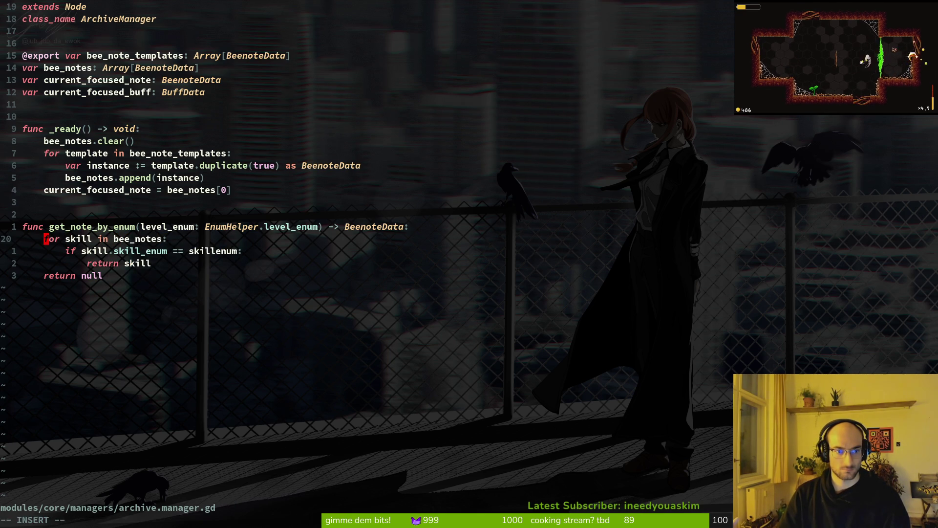
type("ciwnote")
key("Escape")
type(":w")
key("Return")
type("jw")
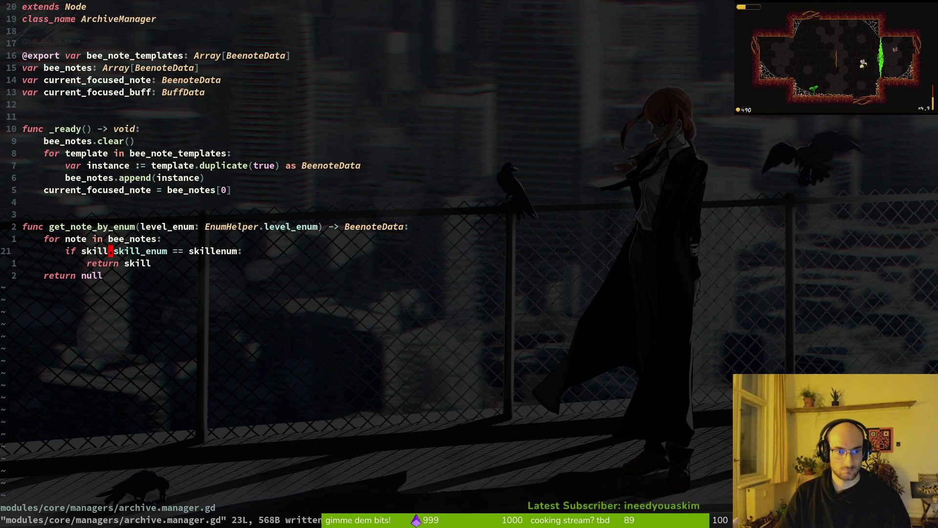
type("ote")
key("Escape")
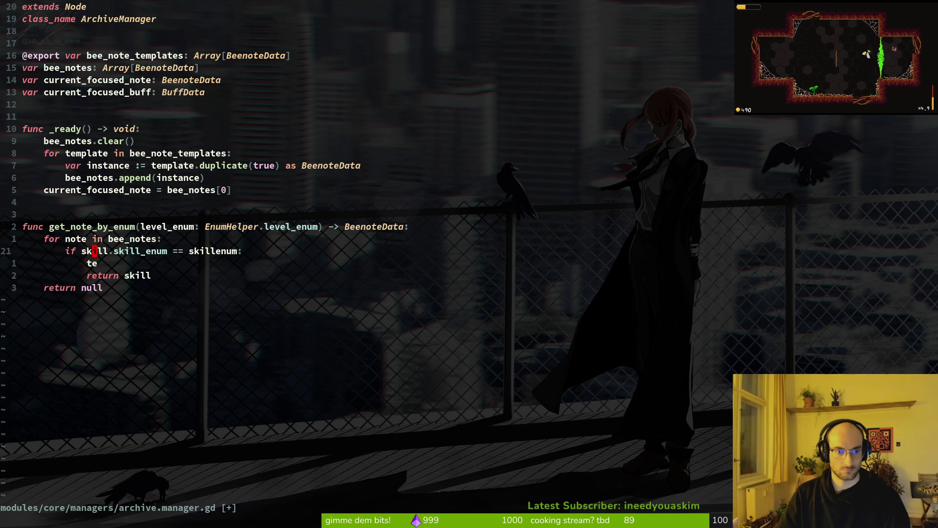
type("kciwnote")
key("Escape")
type(":w")
key("Return")
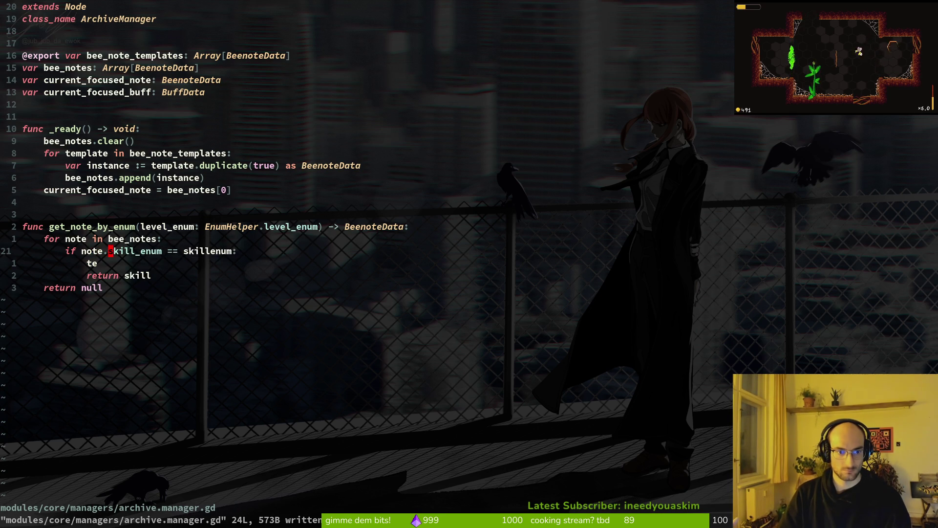
Compare the note's level_enum against the level_enum parameter and delete the stray te line
type("ciwlevel_enum")
key("Escape")
type(":w")
key("Return")
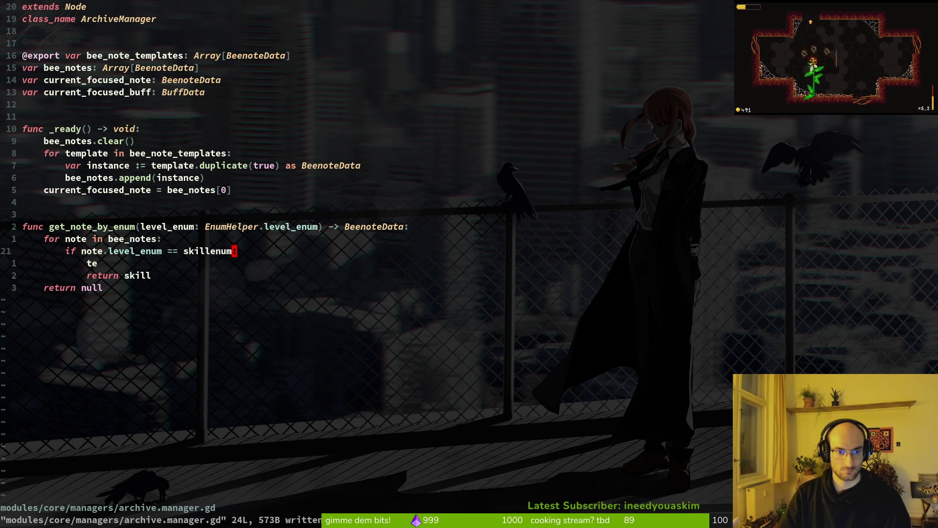
type("ciwlevel_enum")
key("Escape")
type(":w")
key("Return")
key("j")
key("d")
key("d")
type("w:w")
key("Return")
Make get_note_by_enum return note and save archive.manager.gd
key("c")
key("i")
key("w")
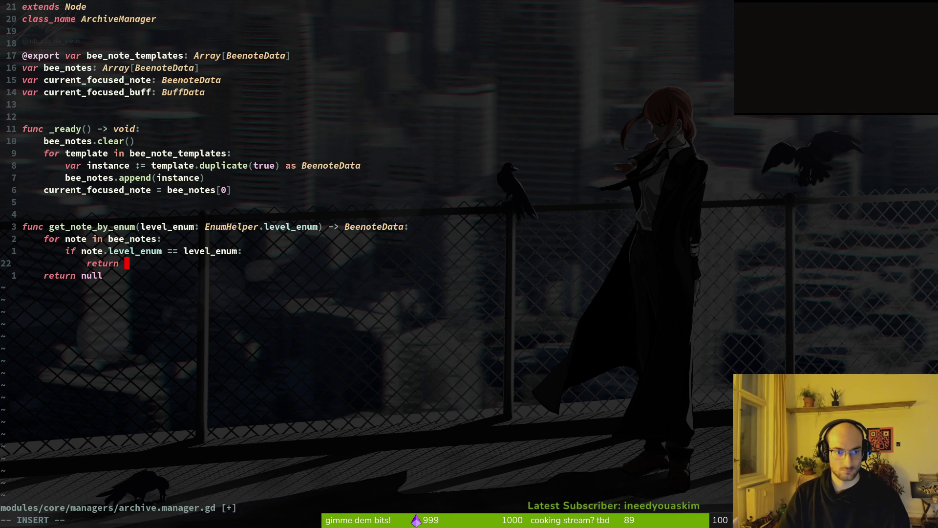
key("Escape")
type("uciwnote")
key("Escape")
type(":w")
key("Return")
Close Neovim and relaunch it in the project folder on an empty workspace
key("ctrl+6")
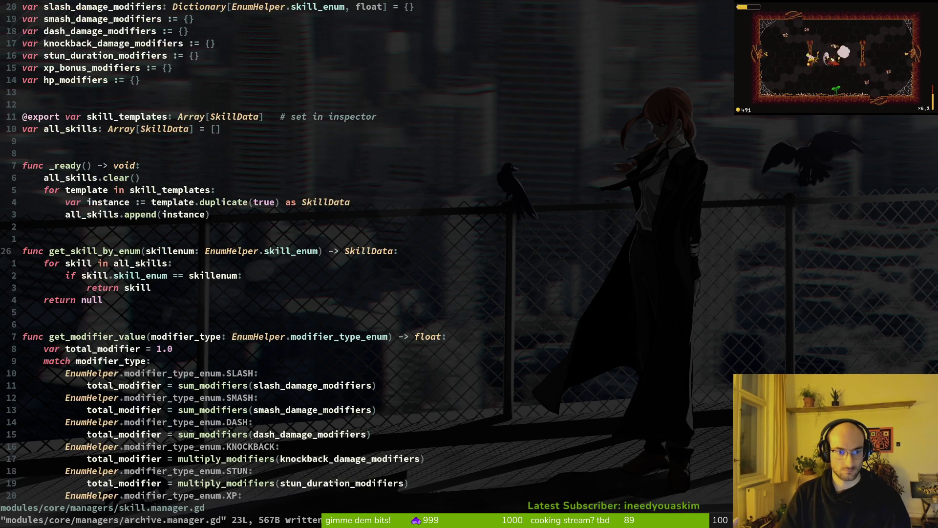
key("ctrl+6")
key("alt+Tab")
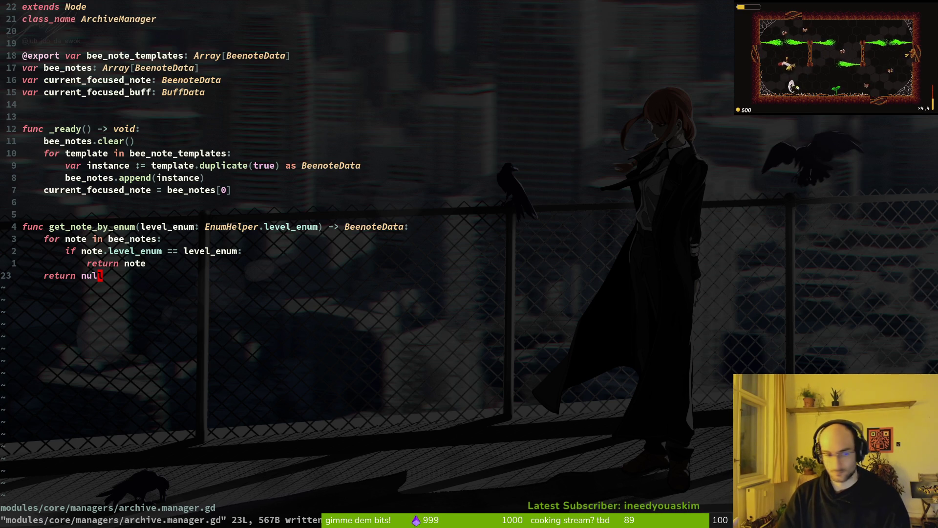
key("super+2")
key("super+3")
key("super+Return")
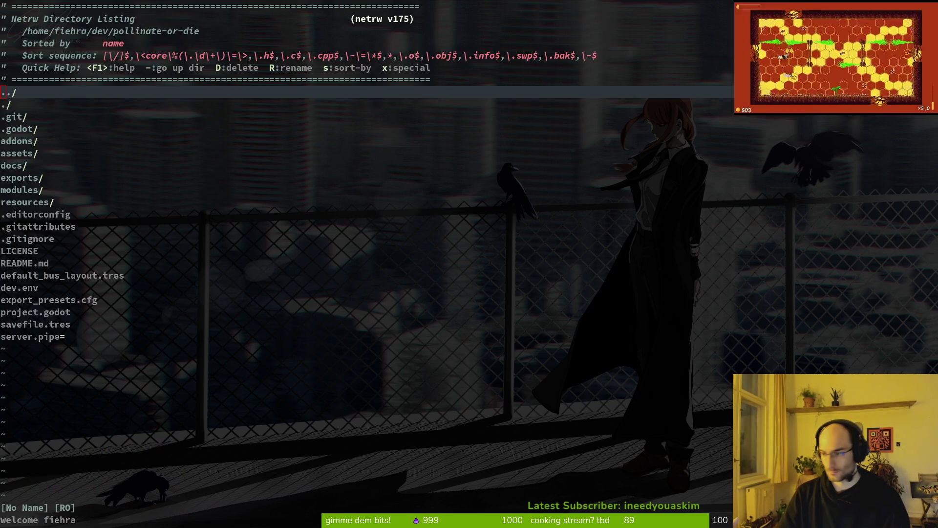
Check Godot's parse errors, then open enum.helper.gd in Neovim by finding 'enh'
key("super+1")
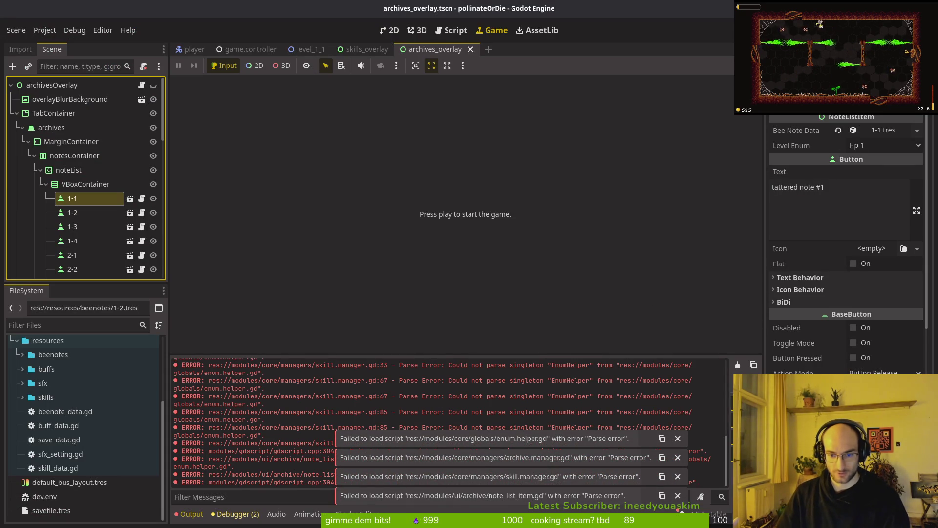
key("super+2")
key("space")
key("f")
key("f")
type("enh")
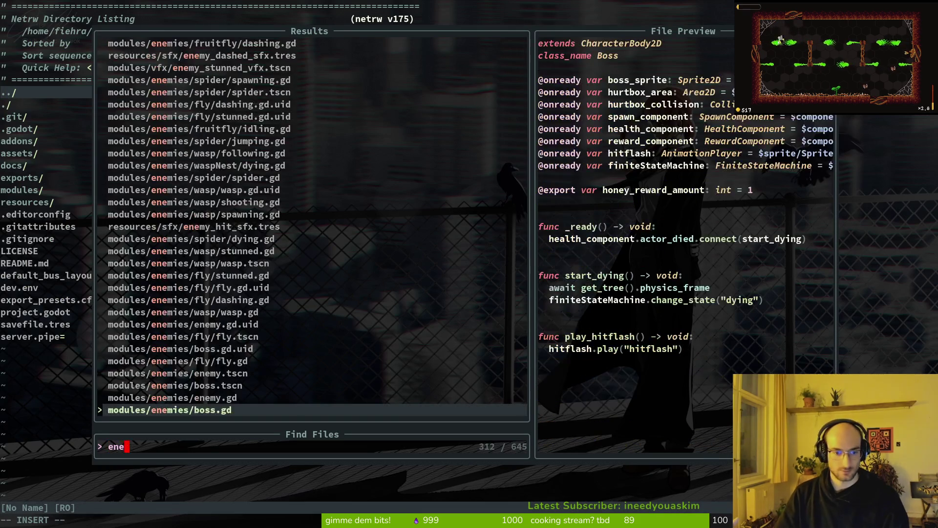
key("Up")
key("Return")
scroll(366, 244, "down", 15)
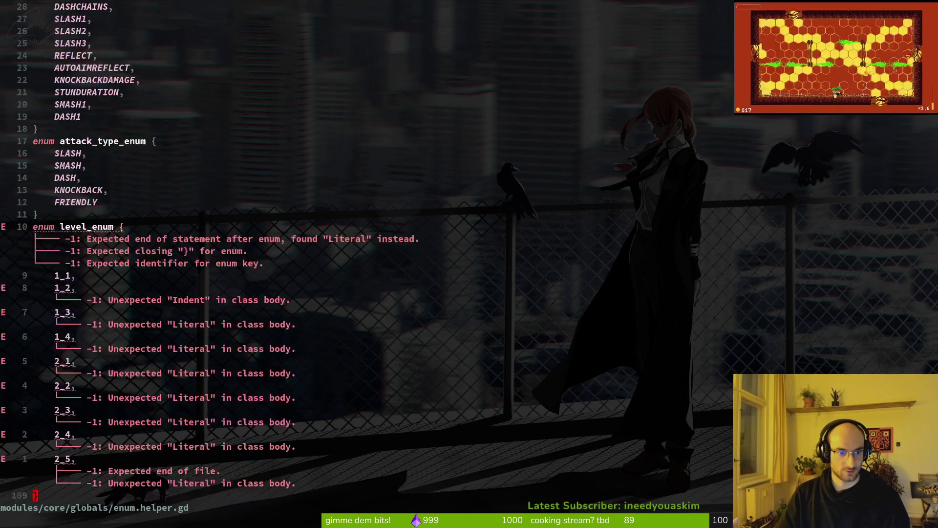
Remove the trailing comma after the 2_5 entry of level_enum and save
key("k")
key("k")
key("k")
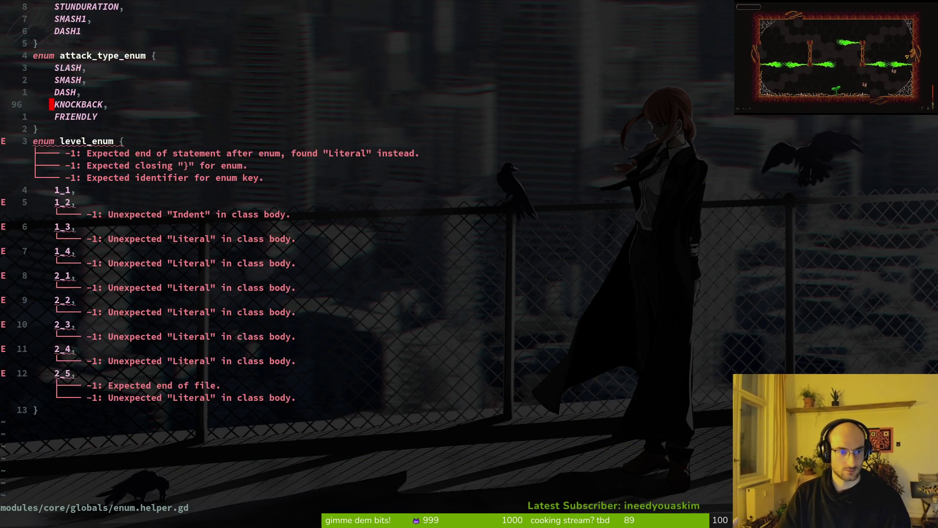
key("j")
key("j")
key("j")
key("k")
key("0")
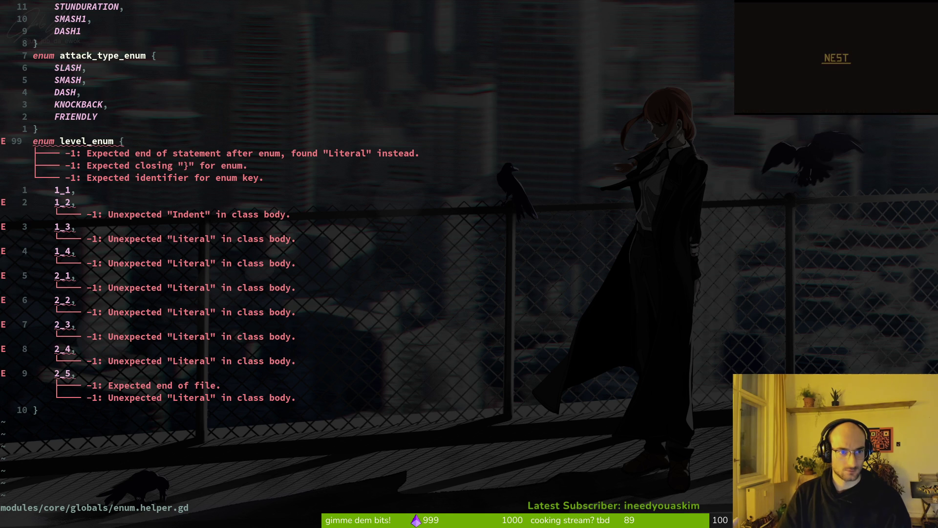
key("j")
key("j")
key("j")
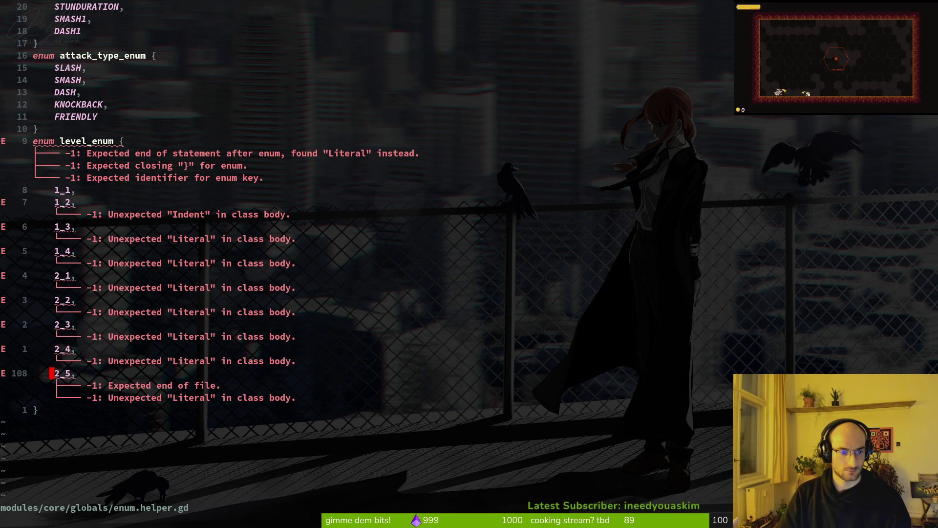
key("A")
key("BackSpace")
key("Escape")
type(":w")
key("Return")
Delete all nine numbered entries from level_enum, starting at 1_1
key("k")
key("k")
key("k")
key("k")
key("j")
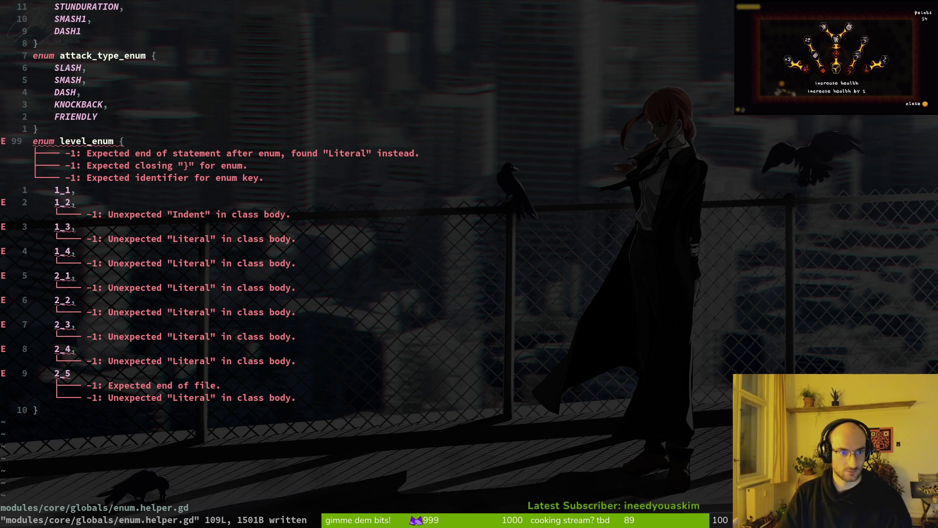
key("j")
key("j")
key("j")
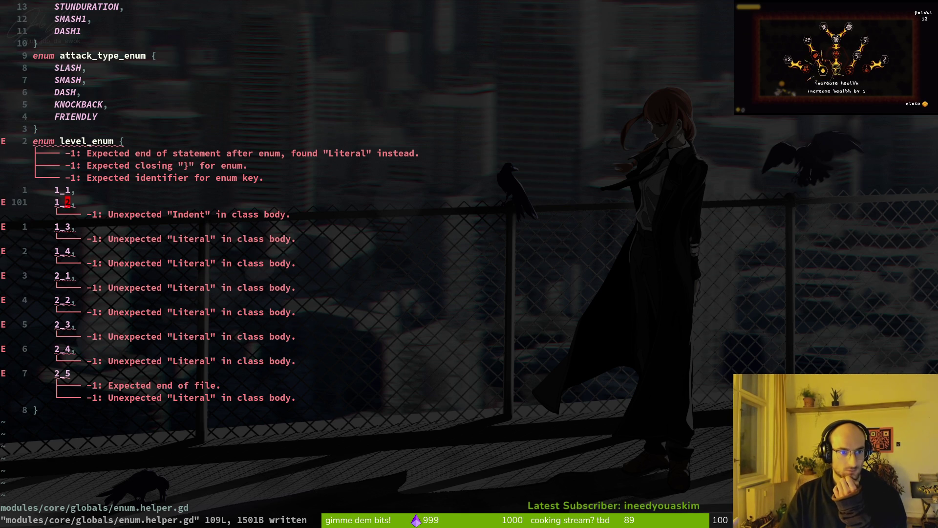
key("k")
key("k")
key("j")
key("j")
key("j")
key("k")
key("k")
key("k")
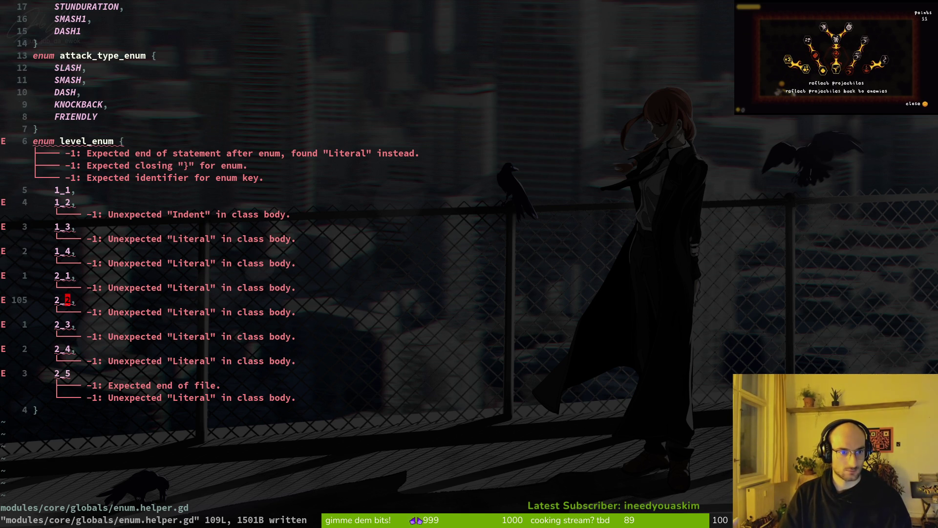
key("shift+v")
key("j")
key("j")
key("j")
key("j")
key("j")
key("j")
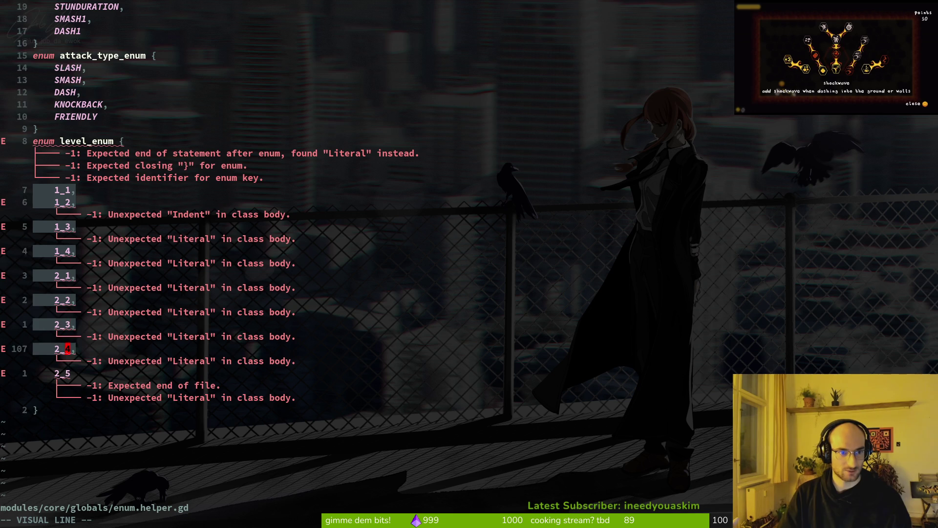
type("kdk:w")
key("Return")
Add a single 1x1 entry to level_enum and save enum.helper.gd
type("o")
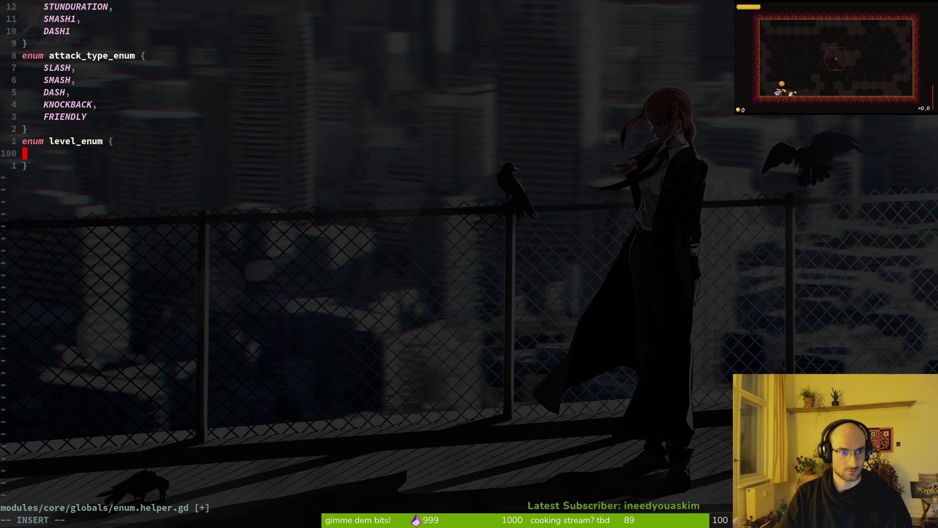
type("1")
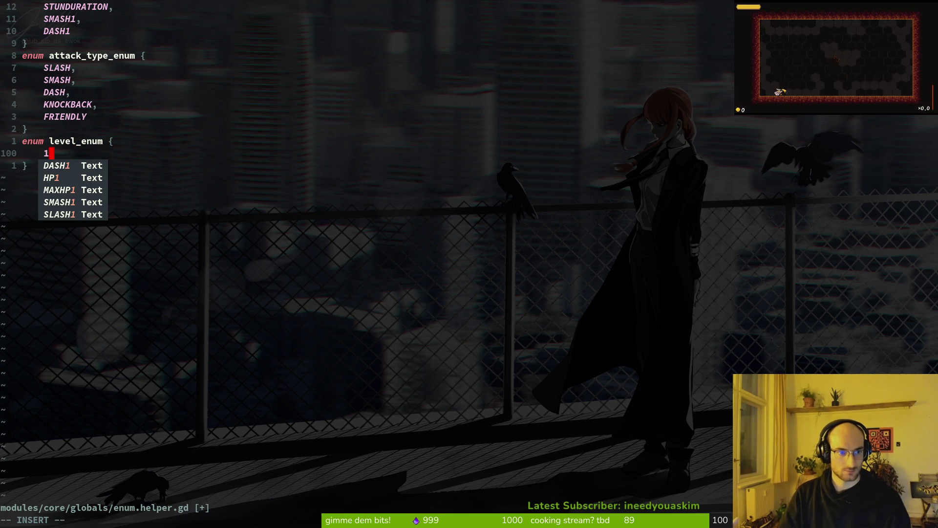
type("x")
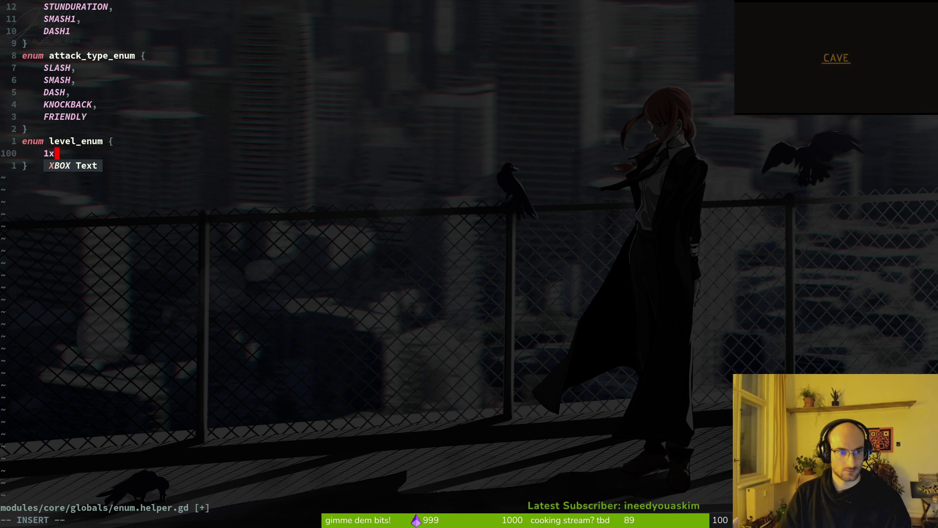
key("Escape")
type(":w")
key("Return")
type("a1.")
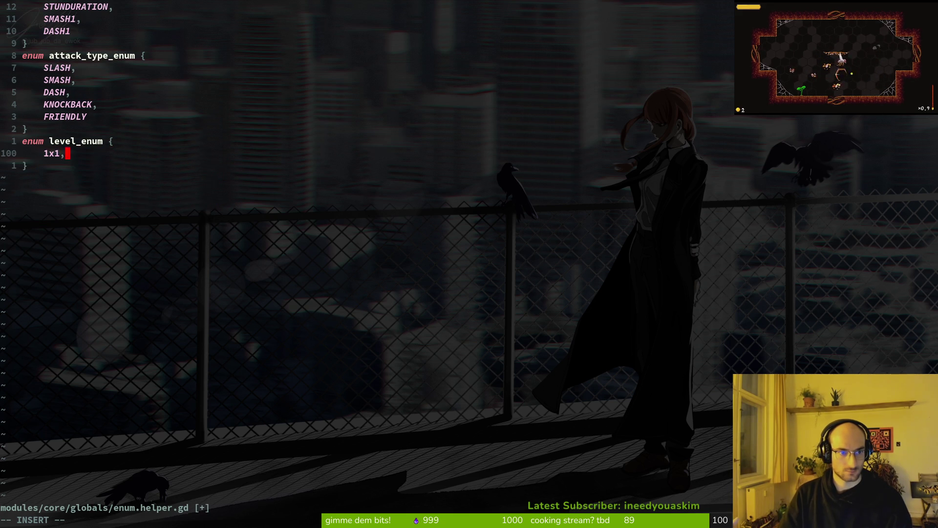
key("Escape")
type(":w")
key("Return")
Copy the whole attack_type_enum block, declaration through closing brace
key("k")
key("k")
key("k")
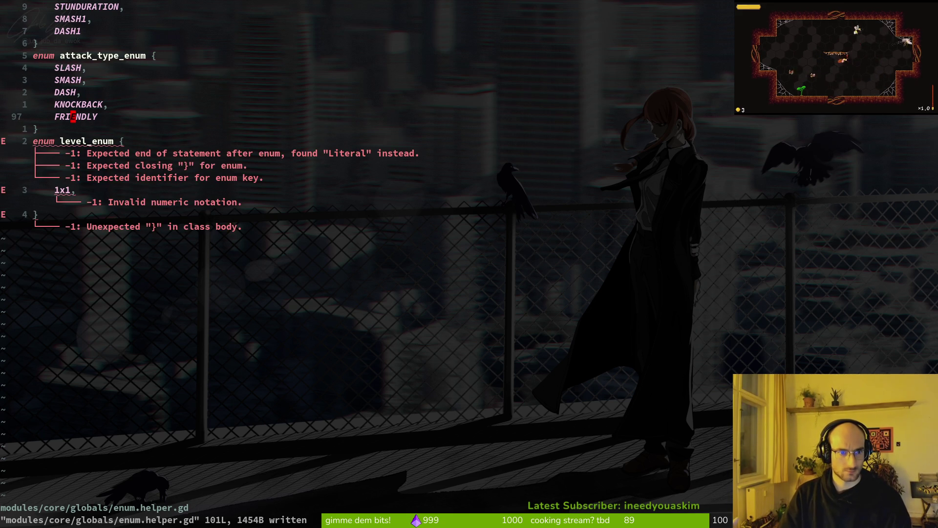
scroll(196, 245, "up", 9)
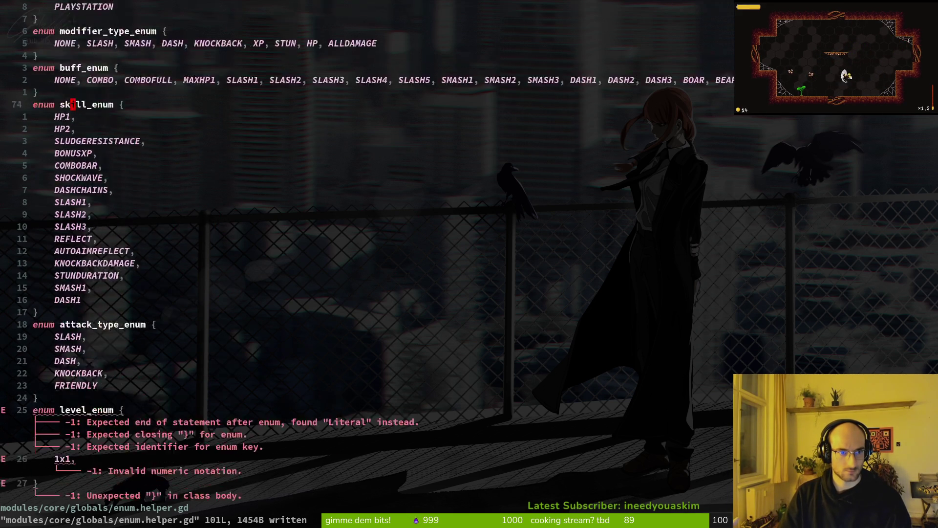
key("k")
key("k")
key("k")
key("j")
key("j")
key("j")
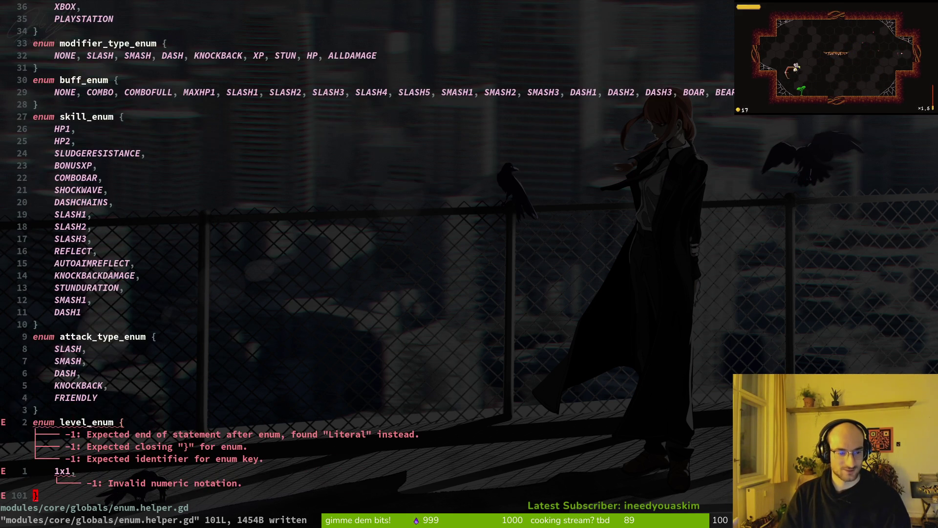
key("k")
key("k")
key("k")
key("shift+v")
key("j")
key("j")
key("j")
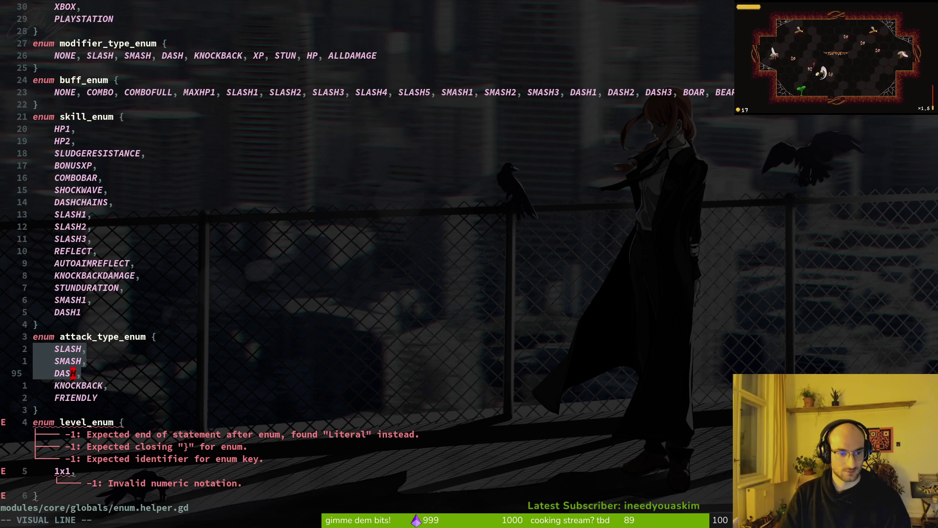
key("y")
key("j")
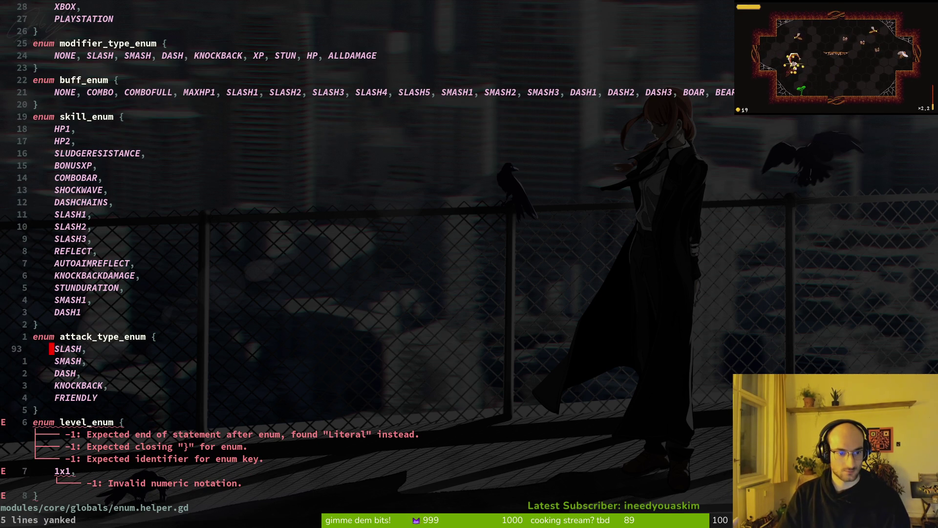
key("k")
key("k")
key("shift+v")
key("j")
key("j")
key("j")
Delete the broken level_enum block and paste the copied attack_type_enum block below
key("j")
key("j")
key("y")
key("j")
key("j")
key("j")
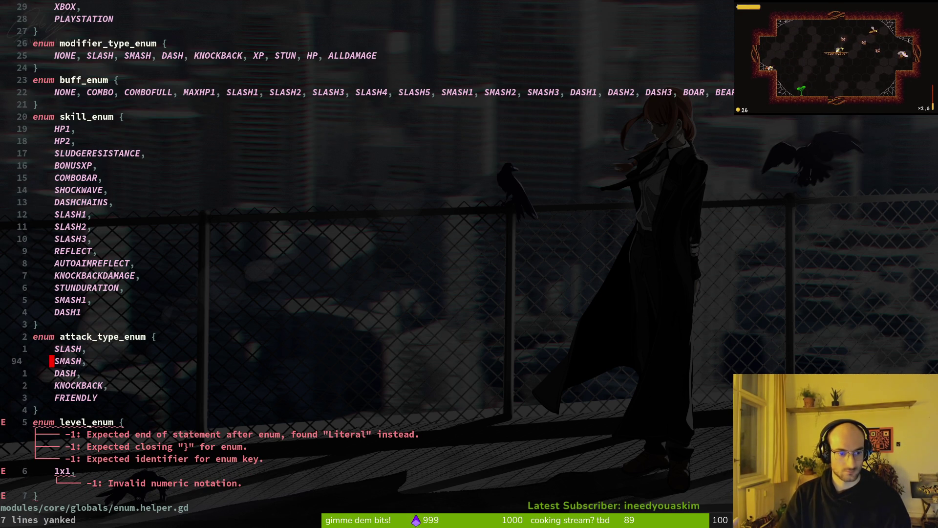
key("shift+v")
key("j")
key("j")
key("p")
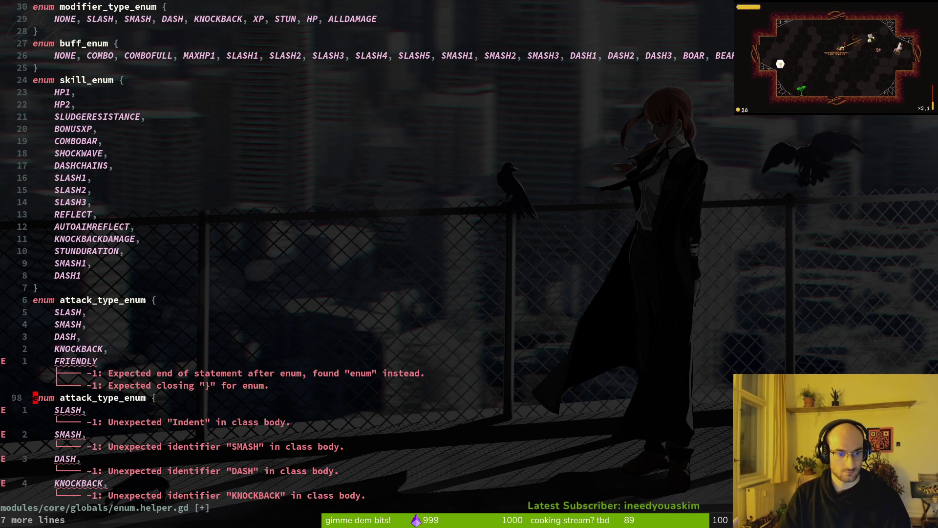
key("u")
key("shift+v")
key("j")
key("j")
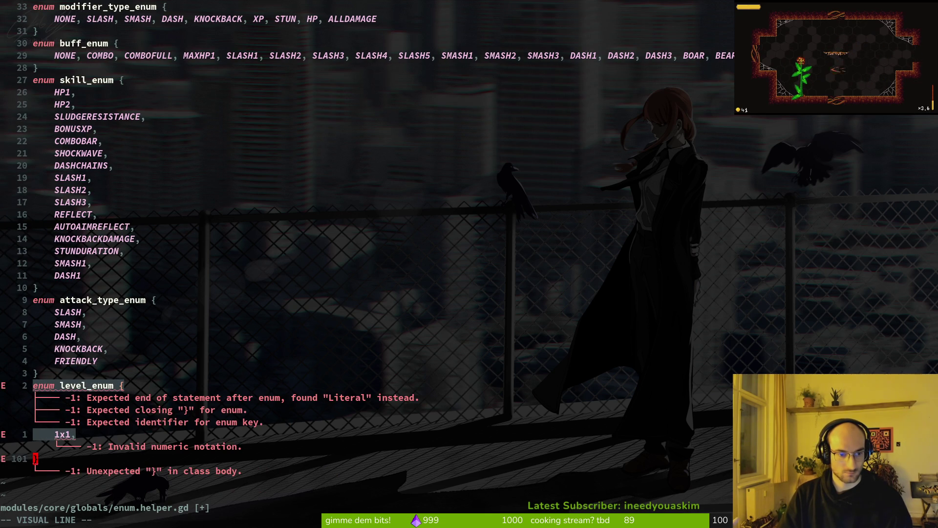
key("d")
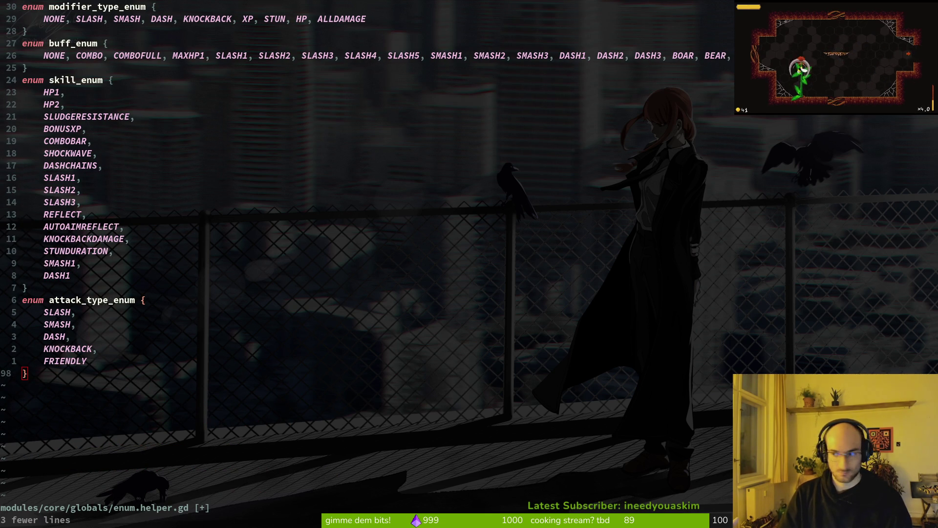
key("p")
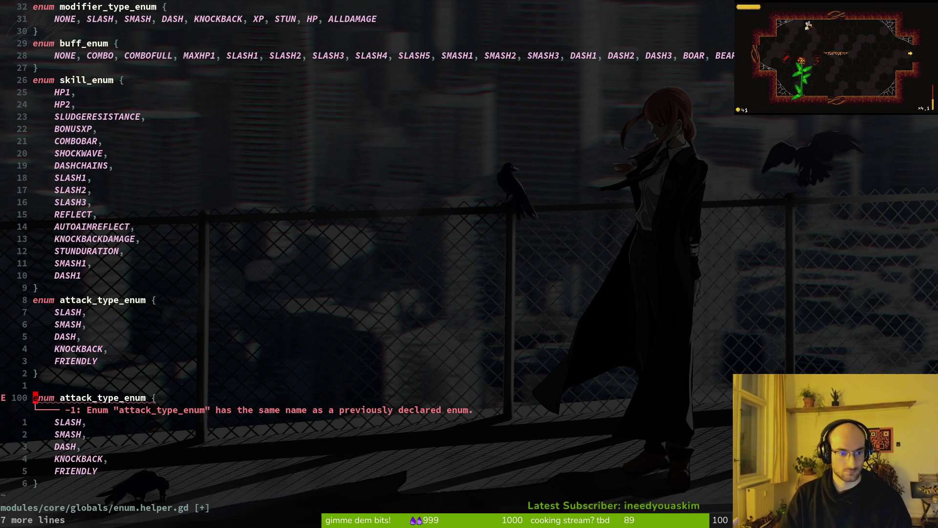
key("Escape")
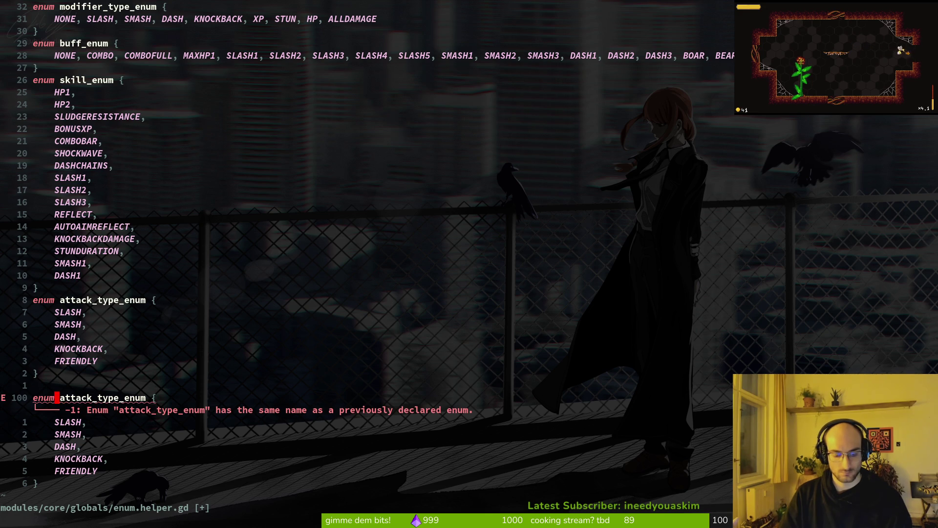
type("xucwlevel_e")
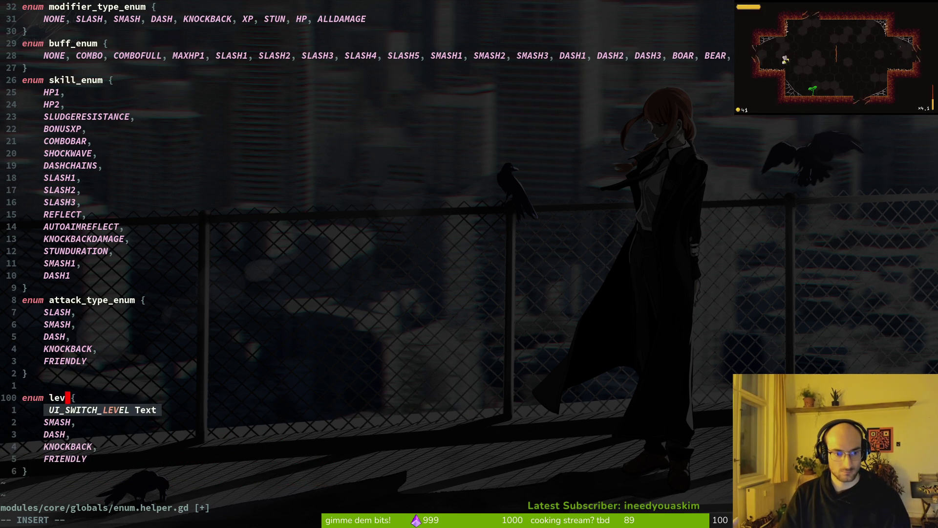
Save the copied block renamed to level_enum and replace its first entry name
key("Escape")
type(":w")
key("Return")
type("j")
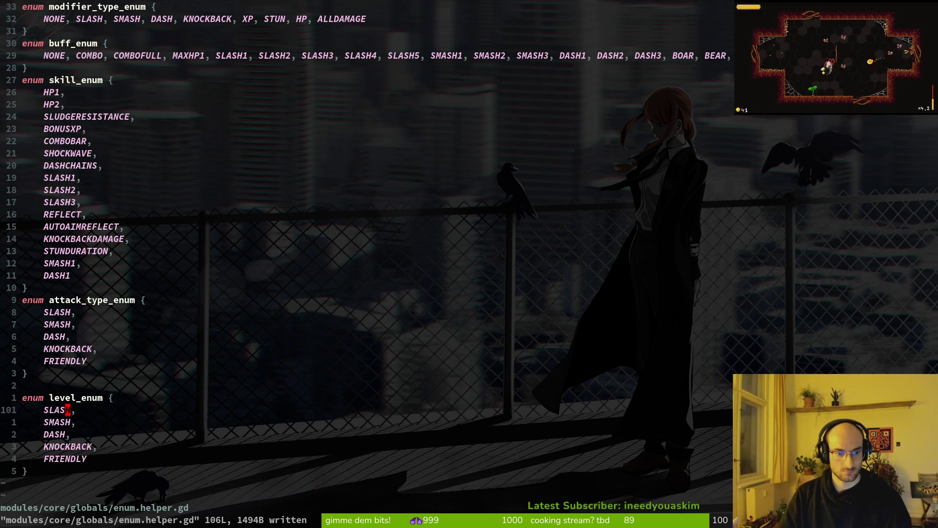
type("ciw1x")
key("Escape")
type(":w")
key("Return")
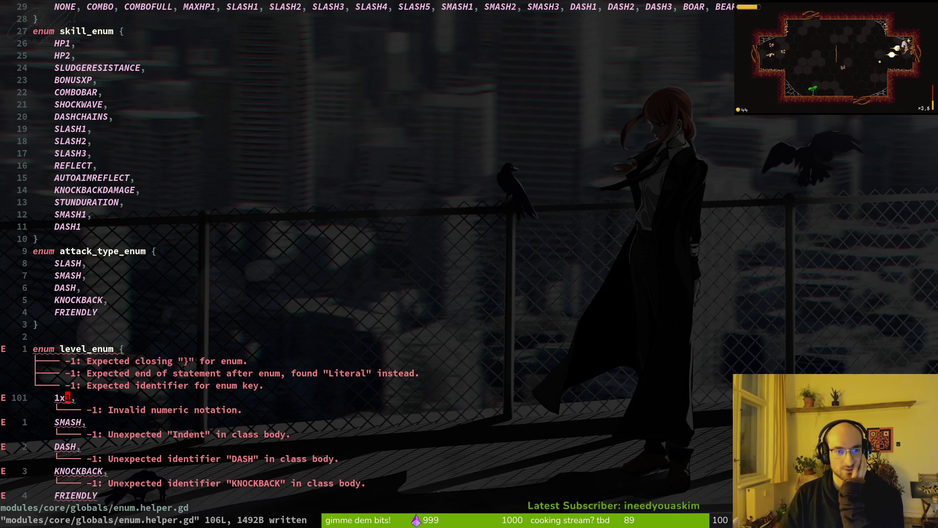
Rename the first level_enum entry to L1_1
key("c")
key("h")
key("BackSpace")
key("Delete")
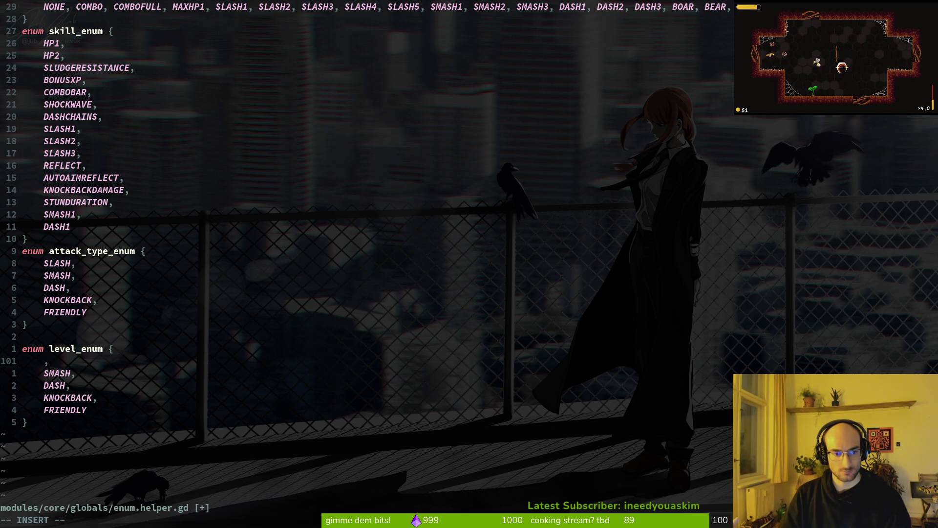
type("L1")
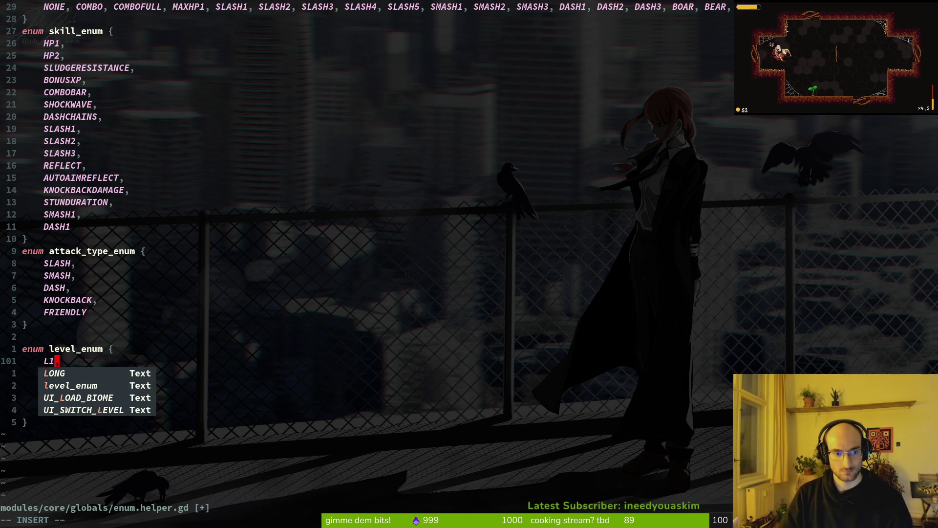
type("_1")
key("Escape")
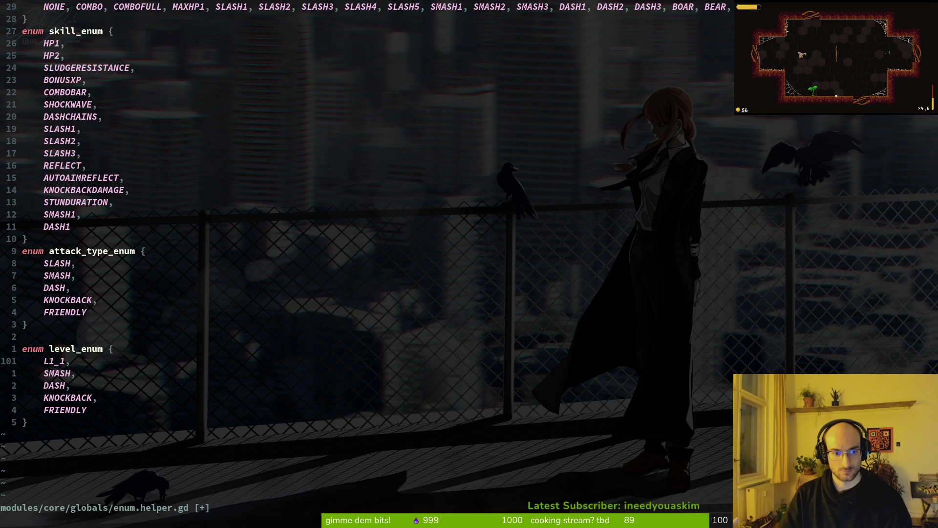
Delete the leftover SMASH, DASH, KNOCKBACK and FRIENDLY entry lines
key("0")
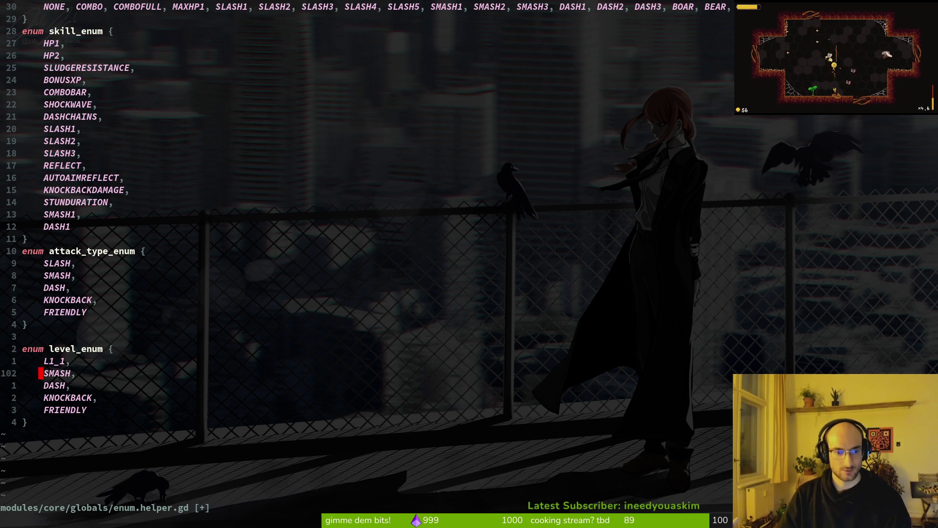
key("j")
key("c")
key("j")
key("Escape")
key("V")
Duplicate the L1_1 line and edit the copies into L1_2, L1_3 and L1_4
key("j")
key("j")
key("d")
key("k")
key("y")
key("y")
key("p")
key("p")
key("p")
key("p")
key("p")
key("k")
key("k")
key("k")
key("j")
key("r")
key("3")
key("j")
key("period")
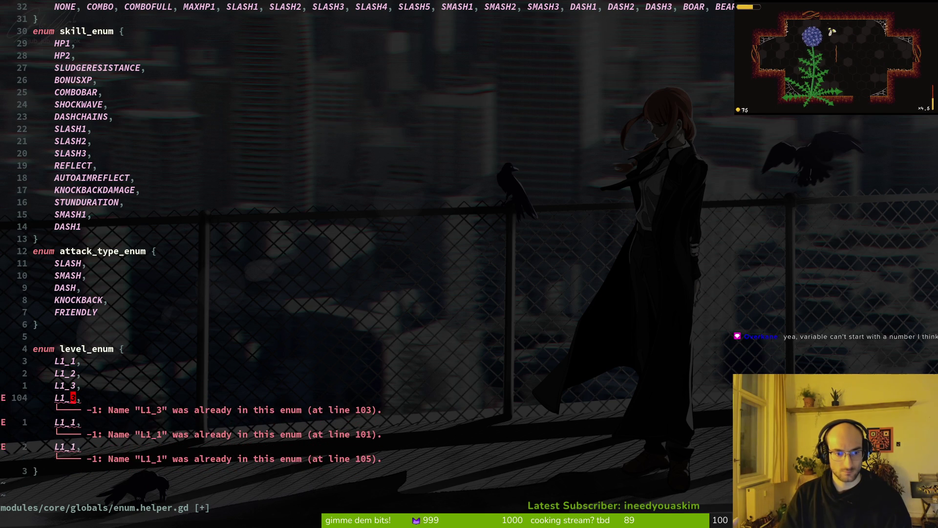
key("r")
key("4")
Turn the next copies into L2_1 and L2_2
key("j")
key("j")
key("j")
key("k")
key("k")
key("h")
key("h")
key("r")
key("2")
Add L2_3, L2_4 and L2_5 entries, then save level_enum with :w
key("j")
key("period")
key("l")
key("l")
key("r")
key("2")
key("y")
key("y")
key("p")
key("p")
key("k")
key("l")
key("l")
key("l")
key("r")
key("3")
key("j")
key("r")
key("3")
key("y")
key("y")
key("p")
key("l")
key("l")
key("l")
key("r")
key("4")
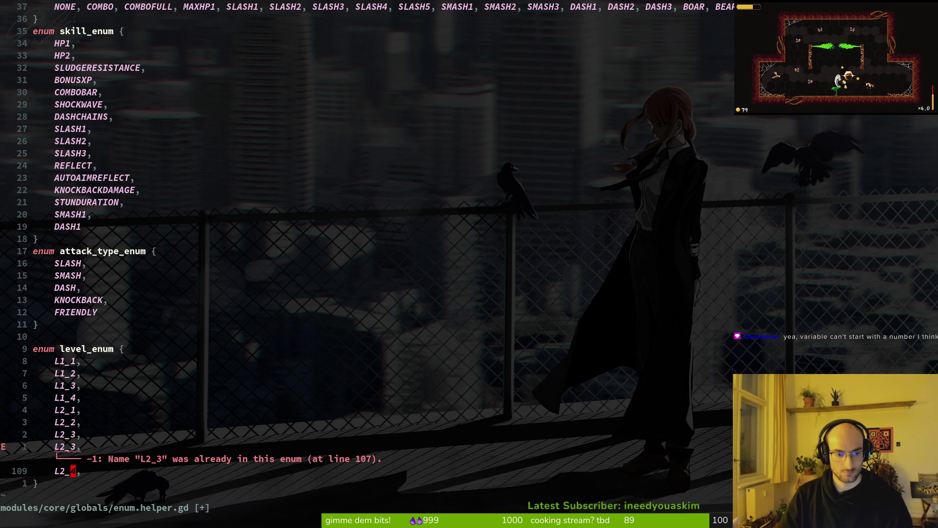
type("r5kr4:w")
key("Return")
Quit Vim and inspect note 1-1's Level Enum dropdown in Godot, which shows <null>
type(":q")
key("Return")
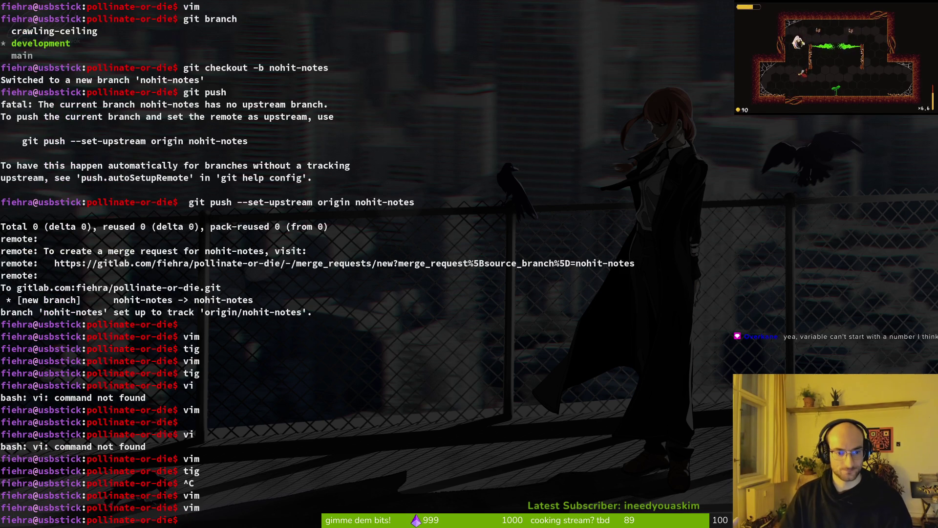
key("alt+Tab")
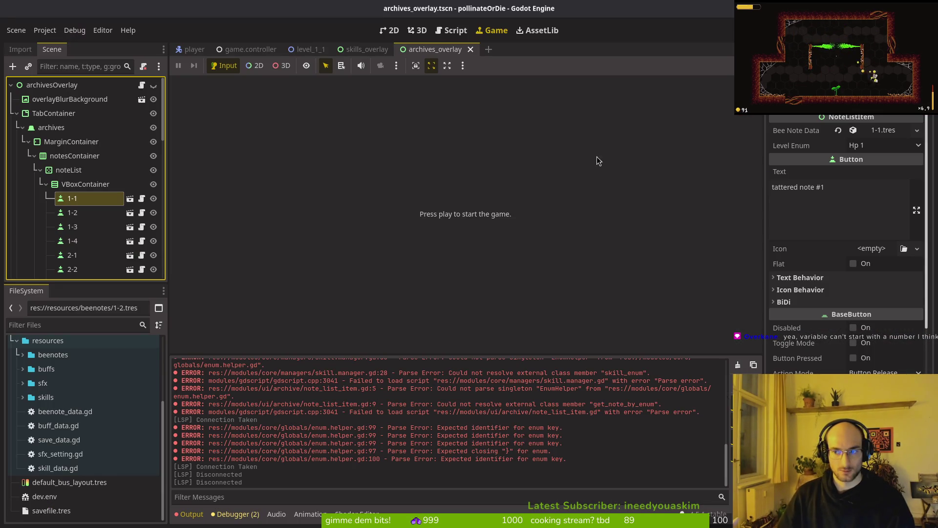
left_click(868, 145)
left_click(801, 146)
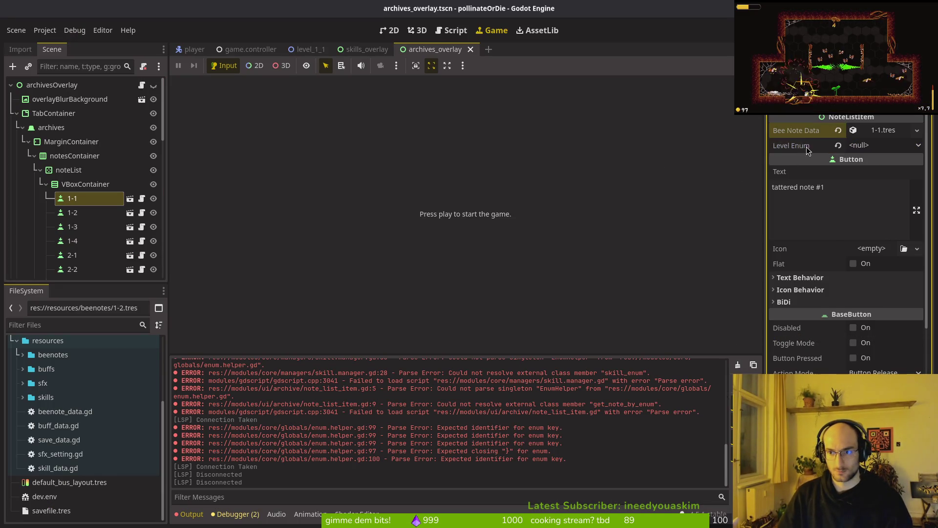
left_click(867, 144)
left_click(788, 147)
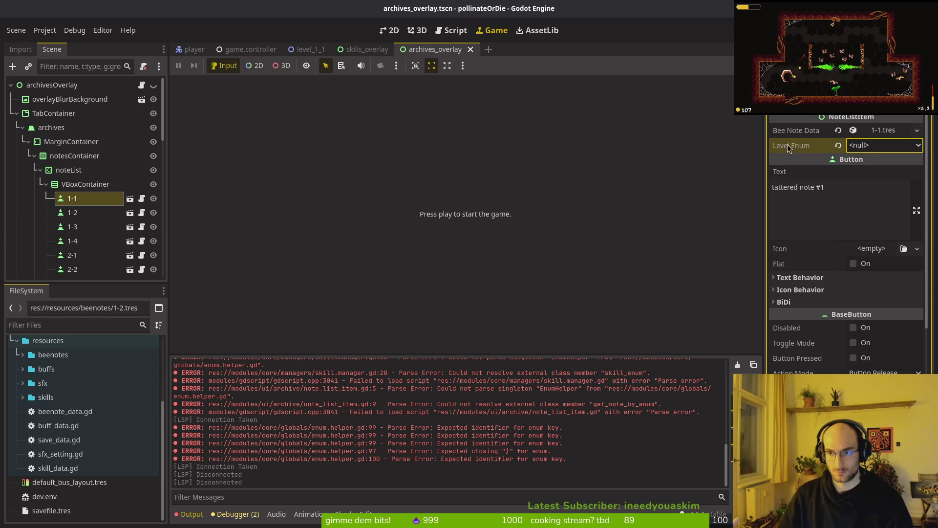
Open note_list_item.gd in Neovim with 'vi .' and a 'noli' file search
key("alt+Tab")
type("vi .")
key("Return")
type("noli")
key("Return")
key("j")
key("j")
key("j")
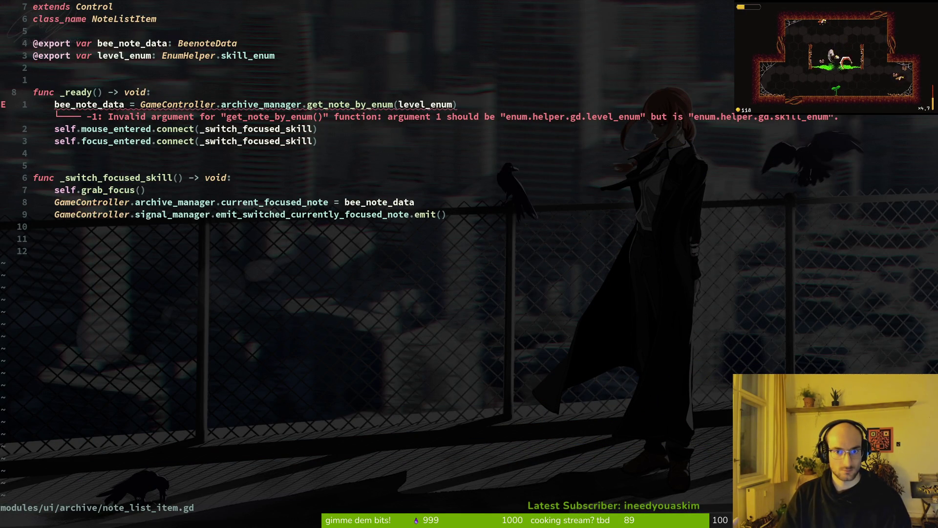
Open archive.manager.gd from the project file search and go to get_note_by_enum
key("ctrl+s")
key("space")
key("f")
key("f")
type("arhcmana")
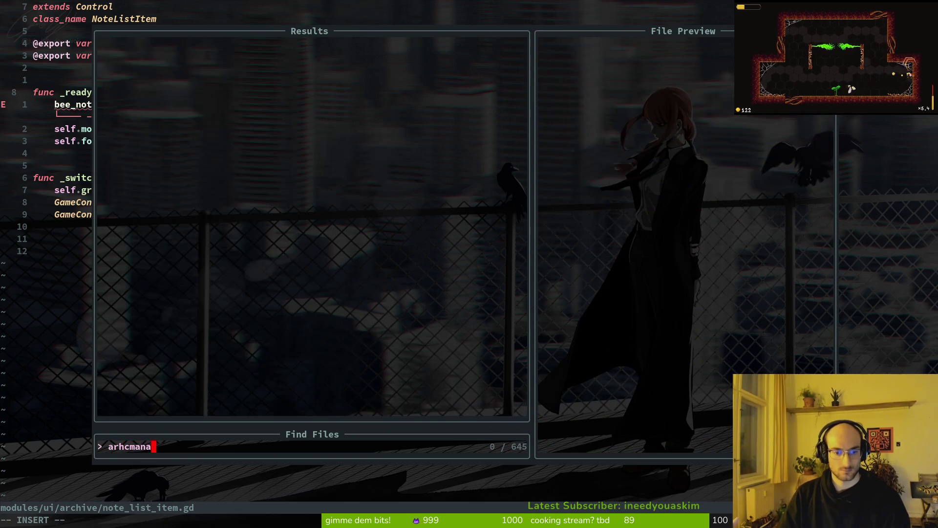
key("BackSpace")
key("BackSpace")
key("BackSpace")
type("cma")
key("BackSpace")
key("BackSpace")
key("BackSpace")
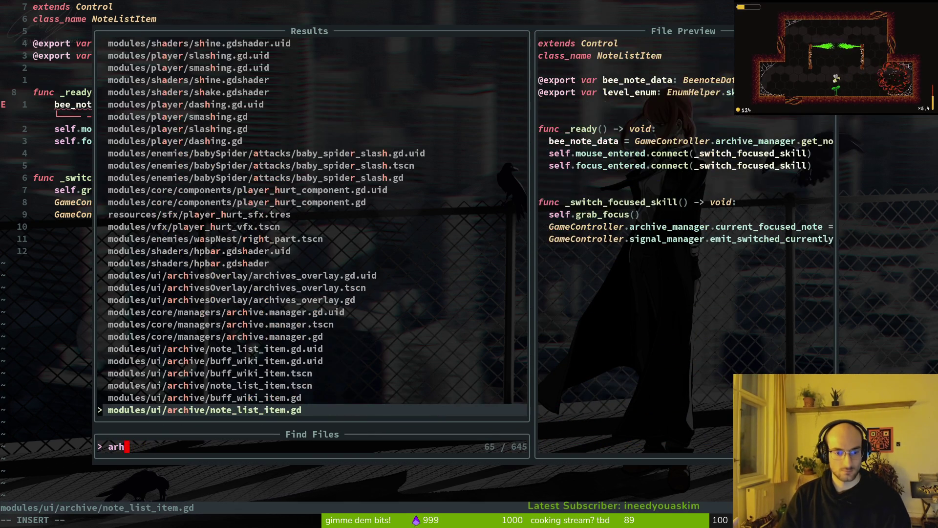
key("BackSpace")
type("chma")
key("Return")
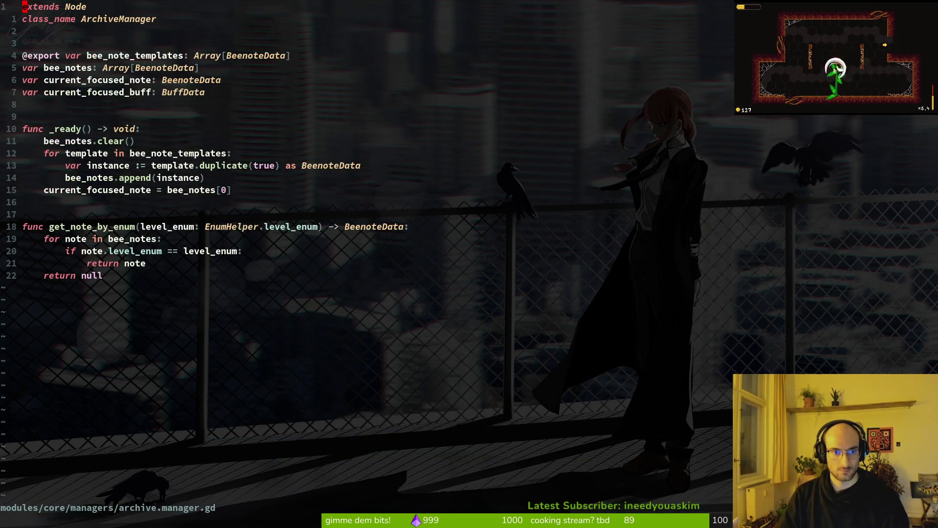
key("j")
key("j")
key("j")
key("ctrl+s")
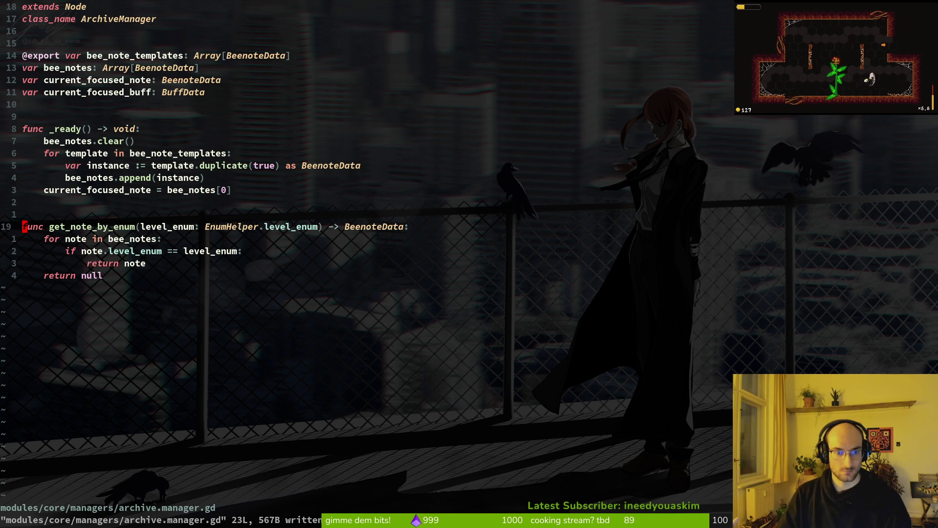
Compare note_list_item.gd against the get_note_by_enum function in the archive manager
key("ctrl+o")
key("ctrl+s")
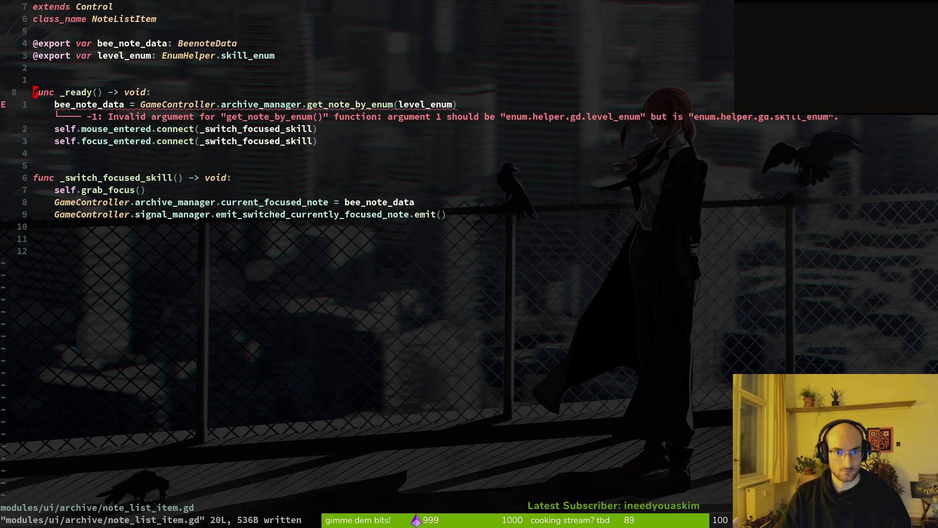
key("ctrl+i")
key("j")
key("j")
key("k")
key("k")
key("k")
key("j")
key("k")
key("ctrl+o")
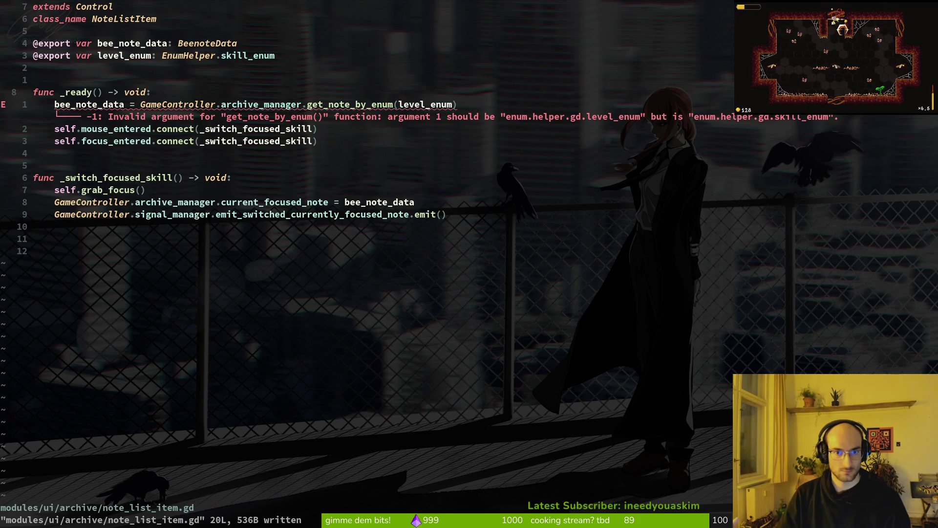
Change the level_enum export type from skill_enum to EnumHelper.level_enum and save
key("k")
key("k")
key("k")
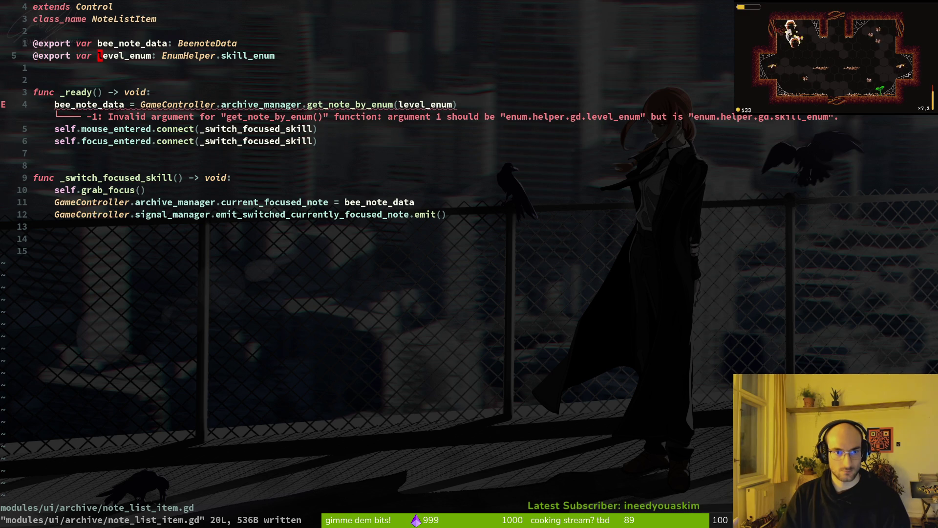
type("$ciwlevel")
key("Return")
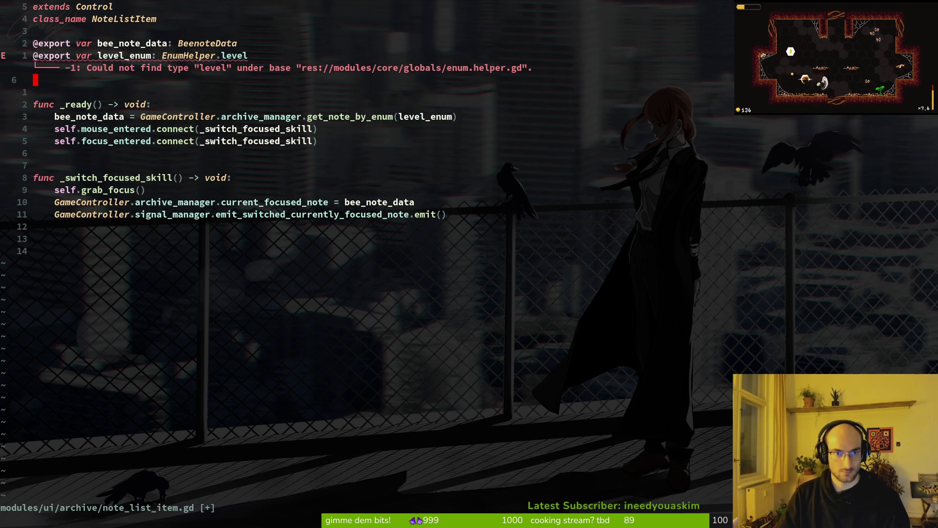
type("kA")
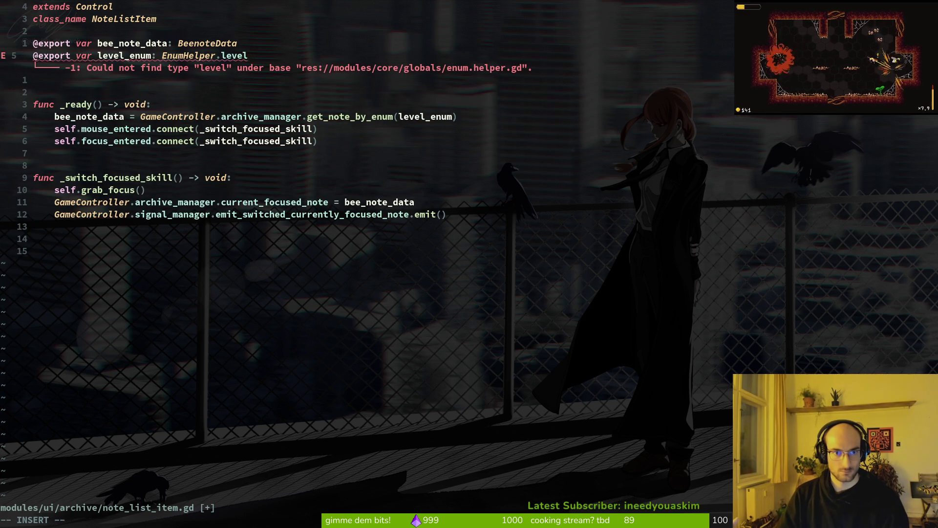
type("_enum")
key("Escape")
type(":w")
key("Return")
key("alt+Tab")
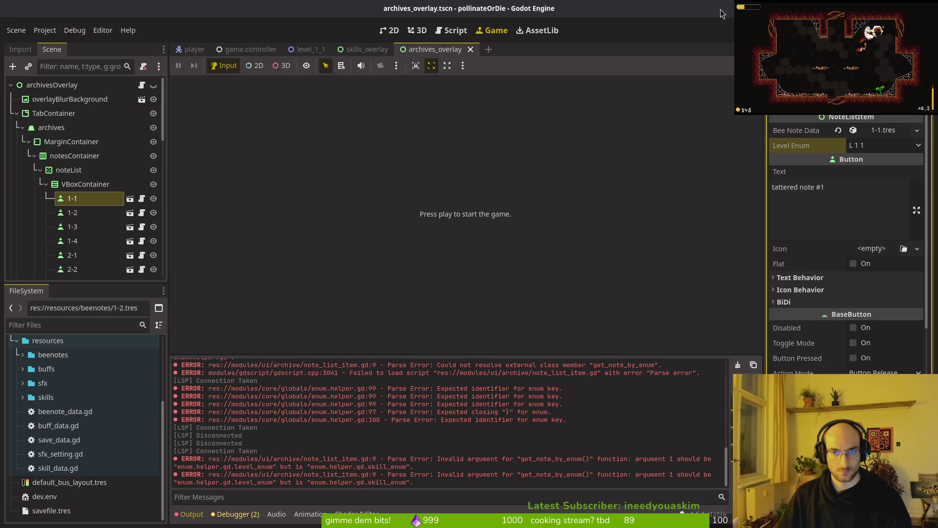
Run the game with F5; it halts on an invalid level_enum access in get_note_by_enum
key("F5")
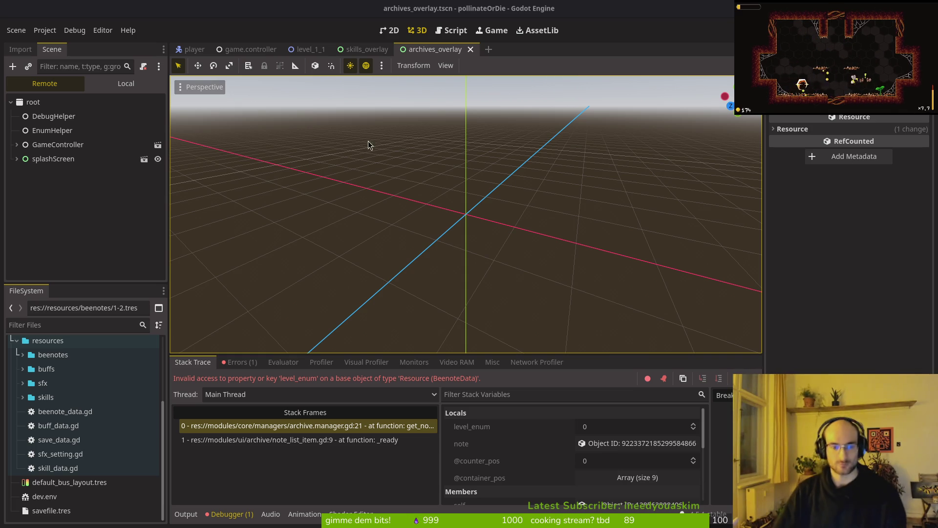
key("alt+Tab")
Quit Vim, go to the home folder and set a new random terminal background
type(":q")
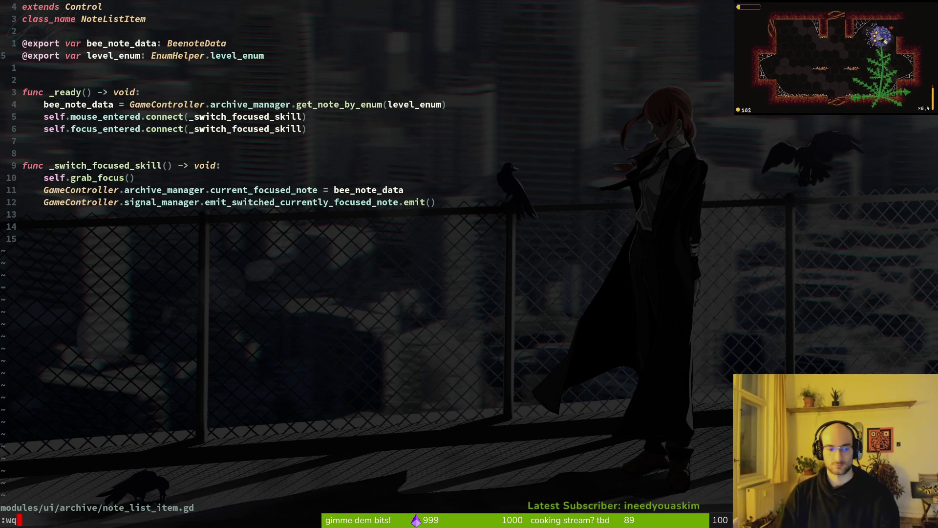
key("Return")
type("cd")
key("Return")
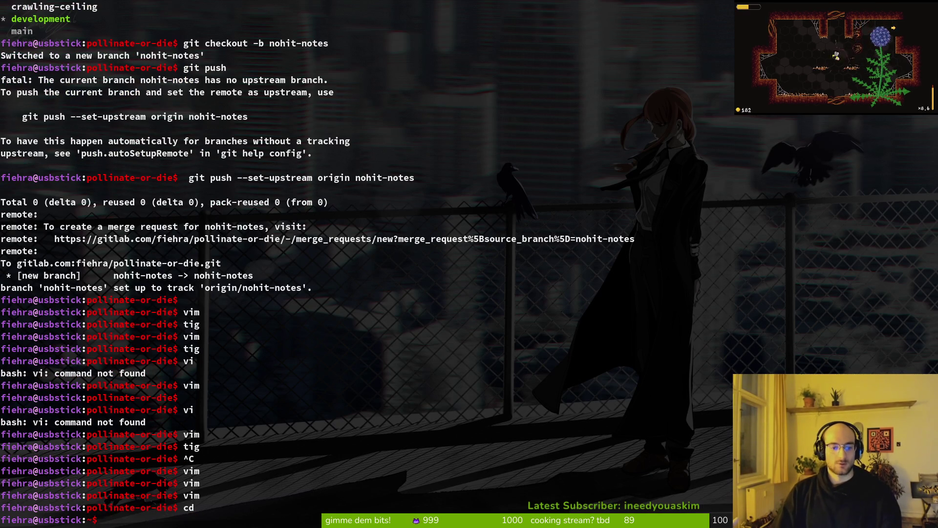
type("rando")
key("Return")
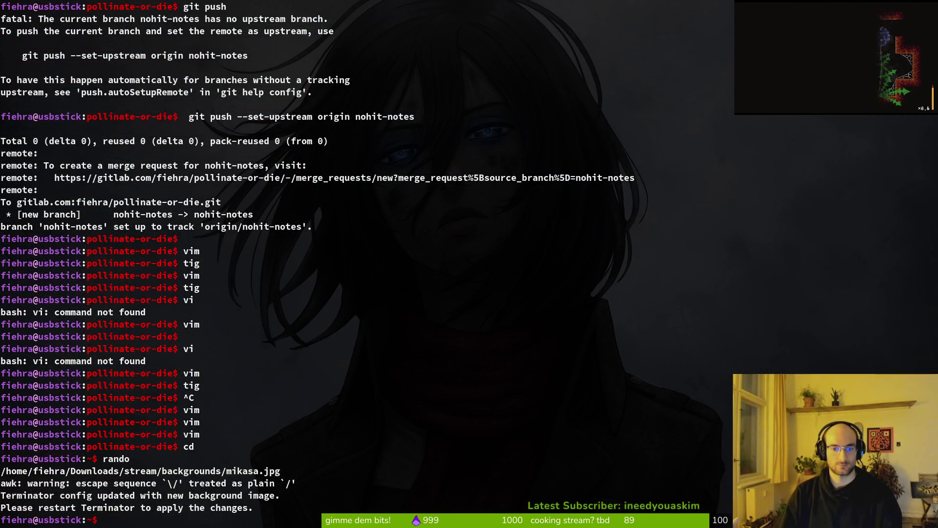
type("clear")
key("Return")
type("vim")
key("Return")
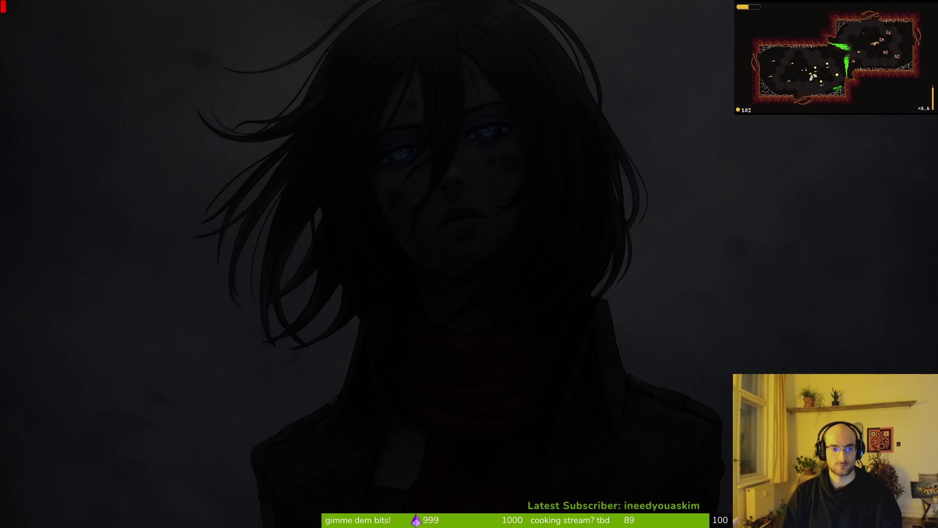
key("ctrl+p")
key("Escape")
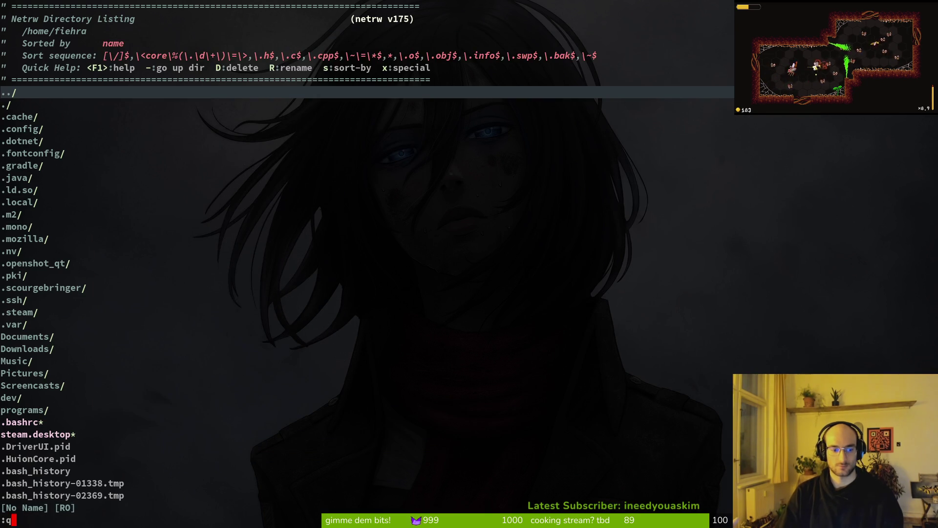
key("Return")
Reopen vim in dev/pollinate-or-die and load archive.manager.gd via file search
type("cd dev/po")
key("Tab")
key("Return")
type("vim")
key("Return")
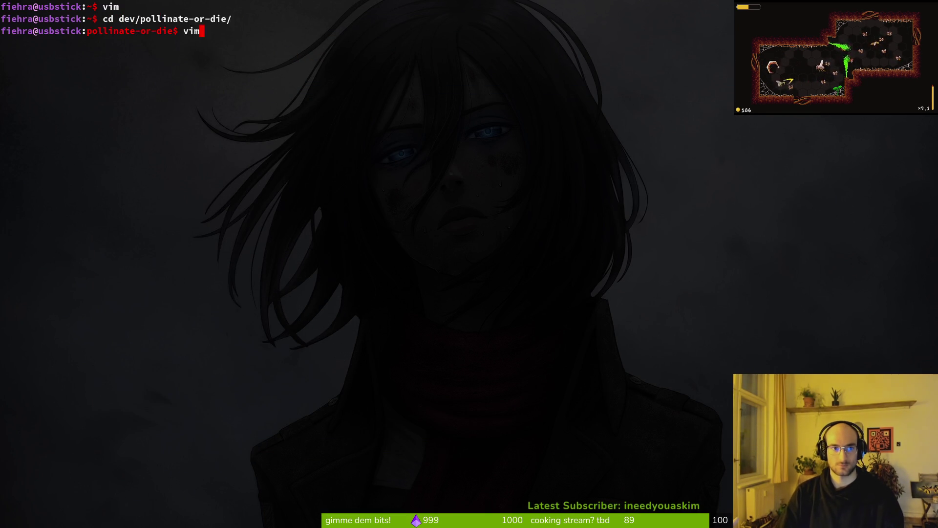
key("ctrl+p")
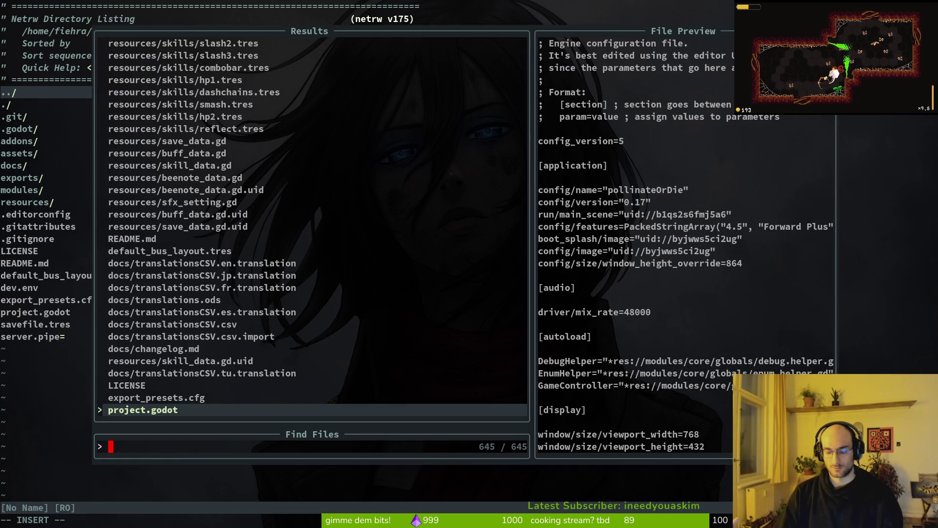
type("archmana")
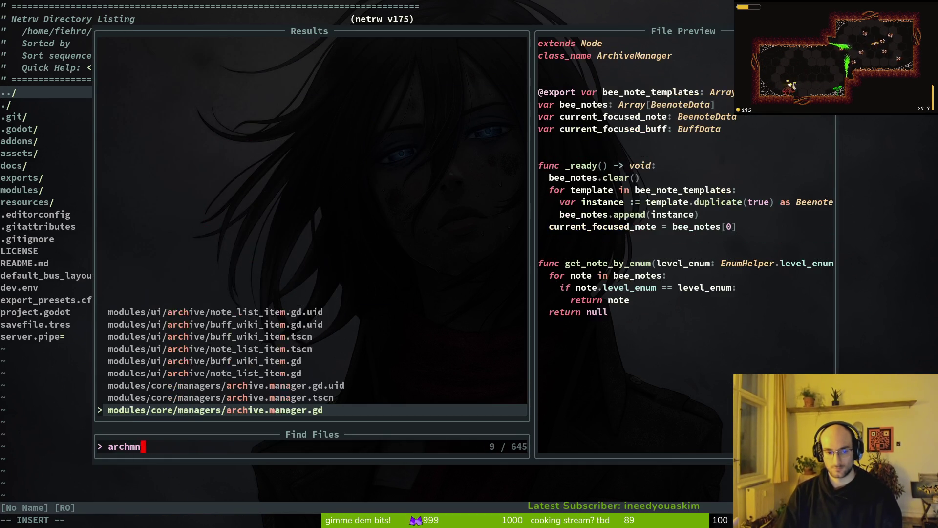
key("Return")
key("alt+Tab")
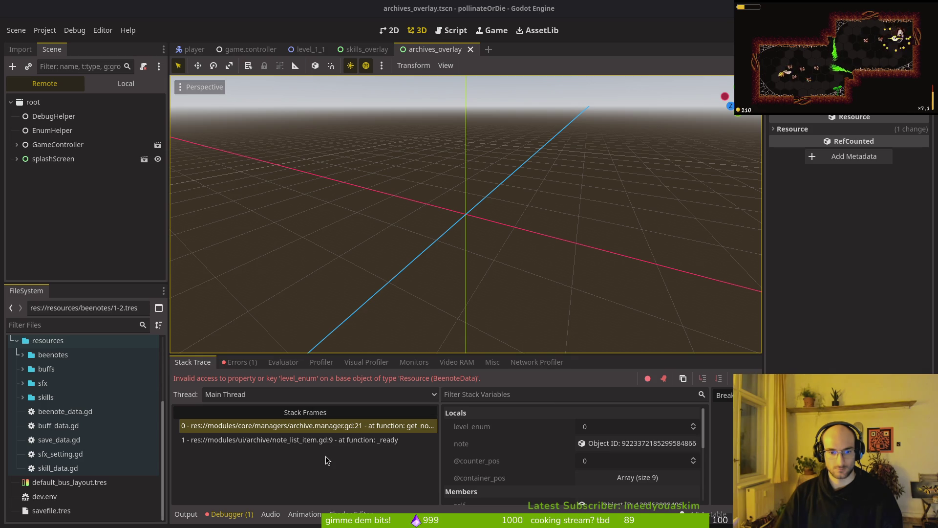
In beenote_data.gd, rename level_name to level typed EnumHelper.level_enum and save
key("alt+Tab")
type("benod")
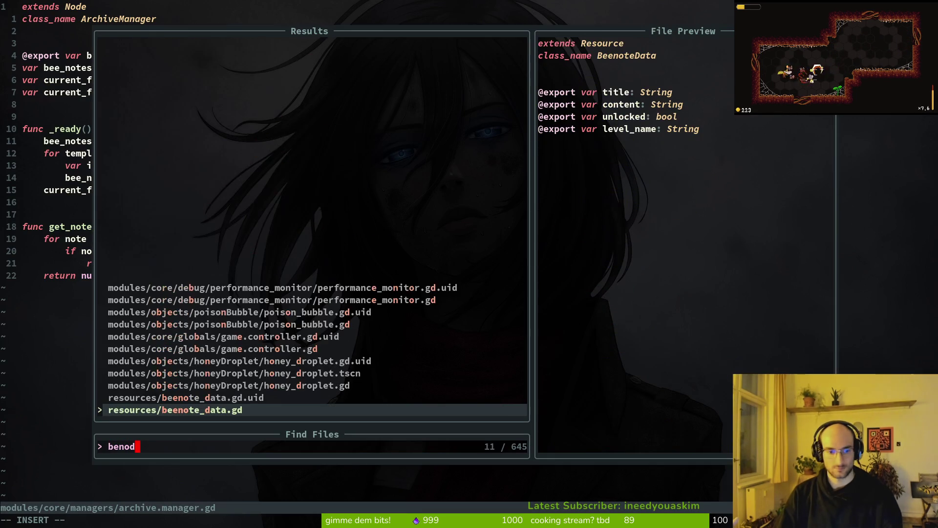
key("Return")
key("ctrl+s")
key("j")
key("j")
key("j")
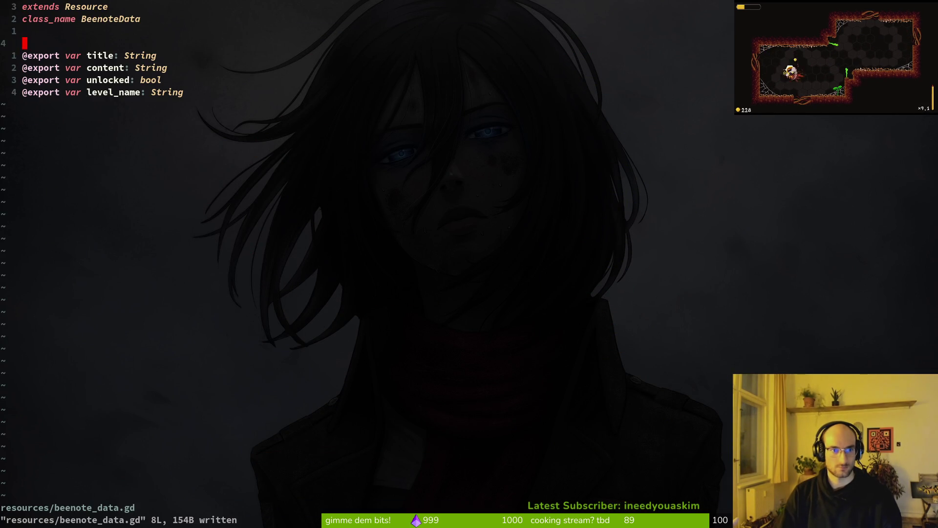
type("cwlevel:")
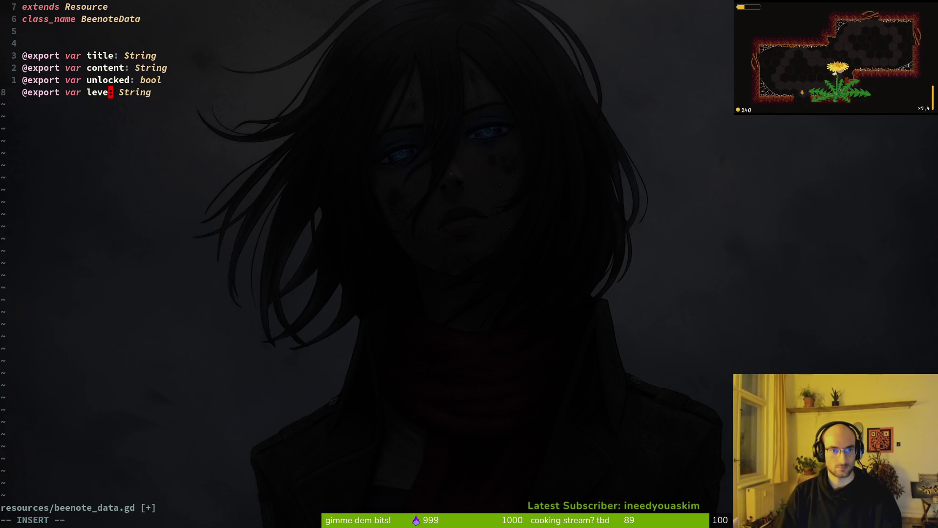
type("_enum")
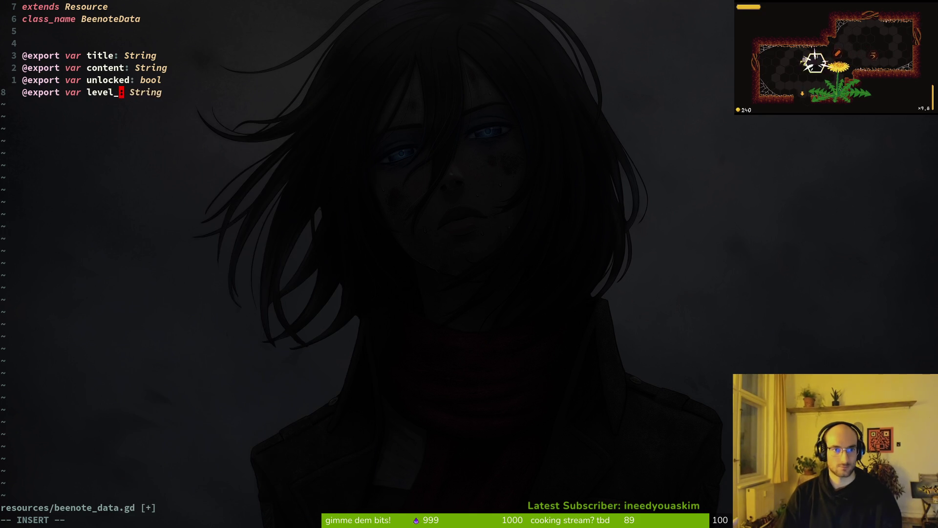
key("Escape")
key("ctrl+s")
type("cw")
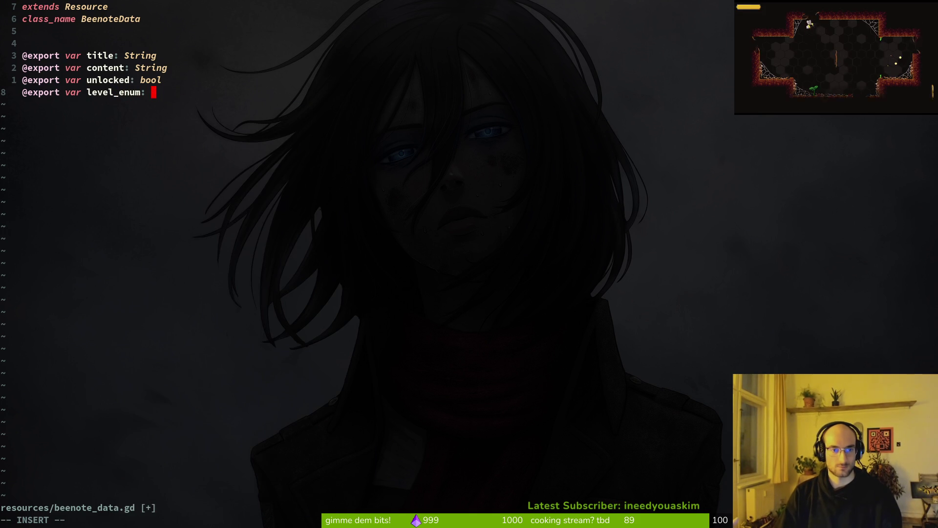
type("EnumHelper.level_enum")
key("Escape")
key("ctrl+s")
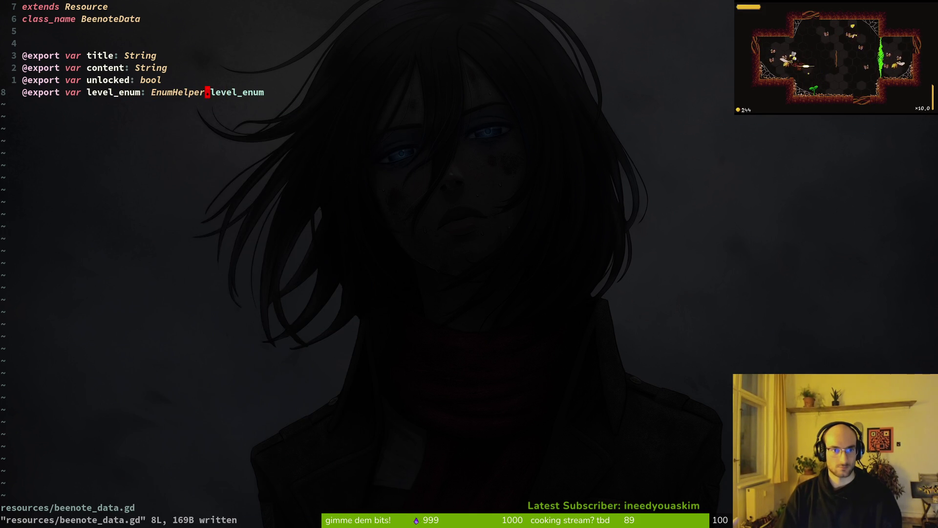
type("cwlevel")
key("Escape")
key("ctrl+s")
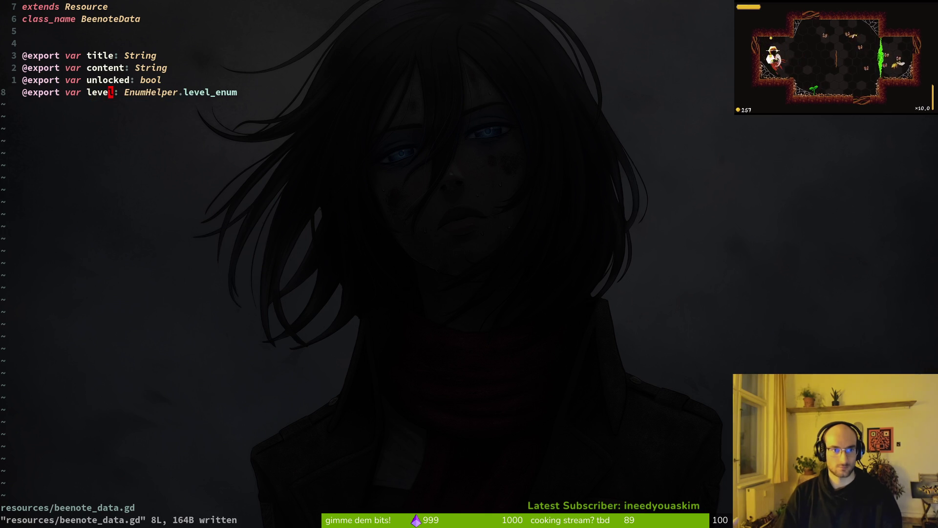
In archive.manager.gd, change note.level_enum to note.level and write the file
key("ctrl+6")
key("ctrl+6")
key("ctrl+6")
key("ctrl+6")
key("ctrl+6")
key("j")
key("j")
key("j")
type("w")
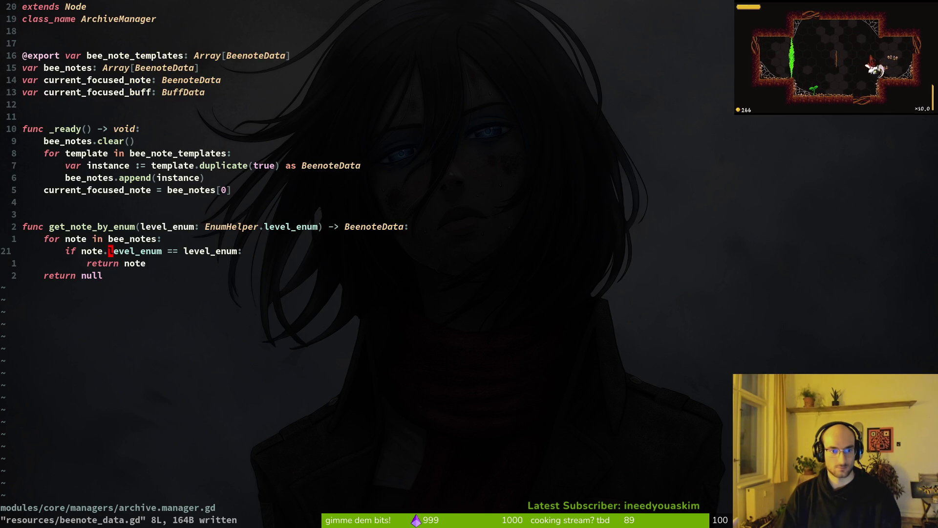
type("cwlevel")
key("Escape")
type(":w")
key("Return")
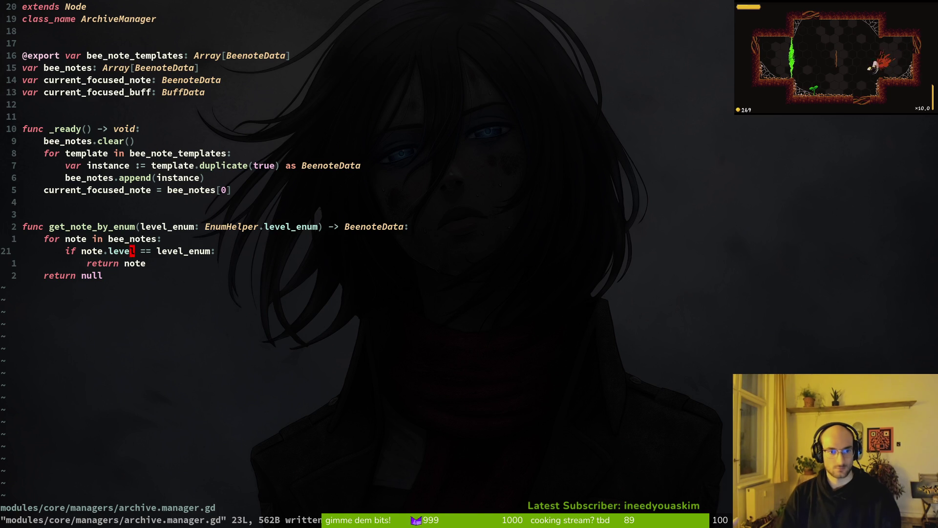
Open archives_overlay.gd at the notes_list_item_1 export line and write it out
key("ctrl+6")
key("space")
key("f")
key("f")
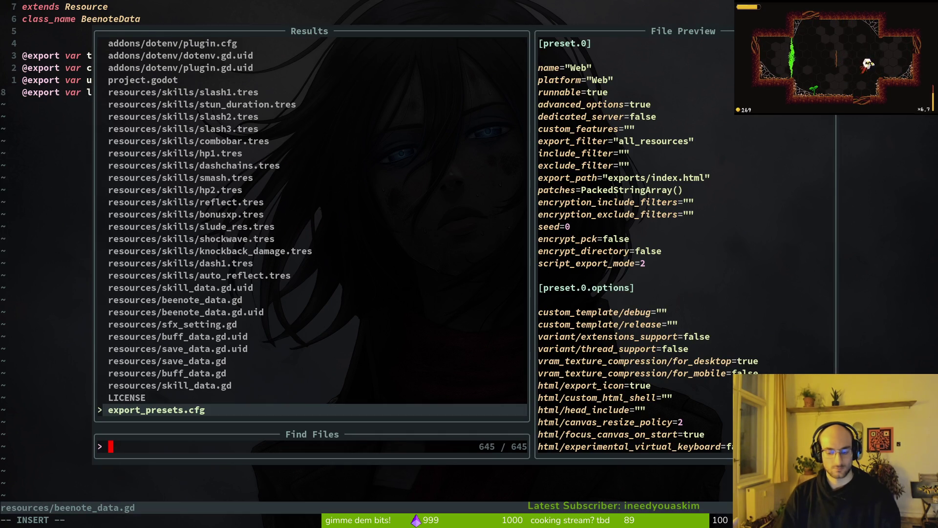
type("archiveo")
key("Return")
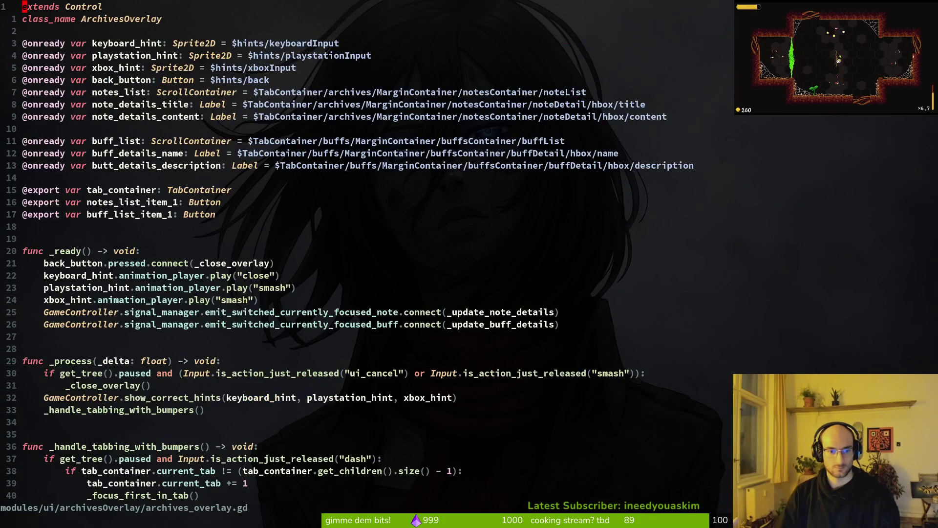
scroll(437, 420, "down", 9)
scroll(340, 160, "up", 10)
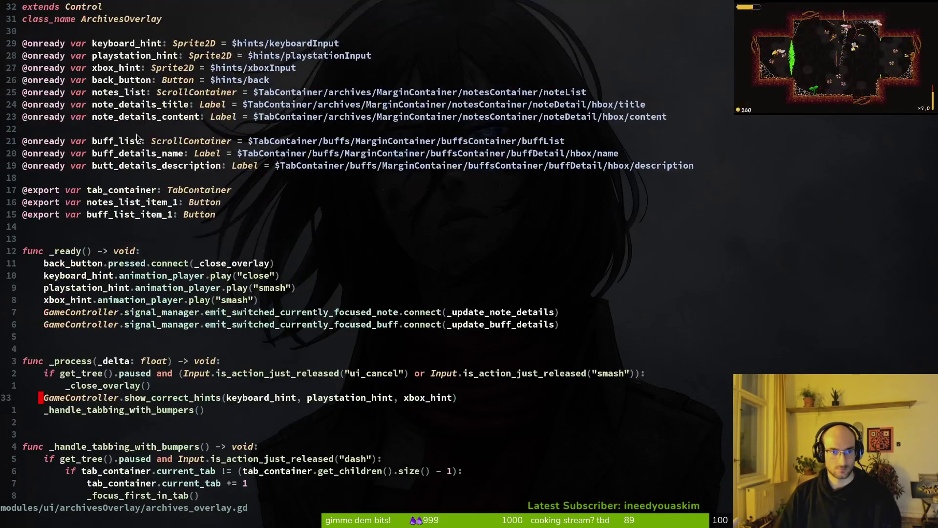
left_click(218, 202)
type(":w")
key("Return")
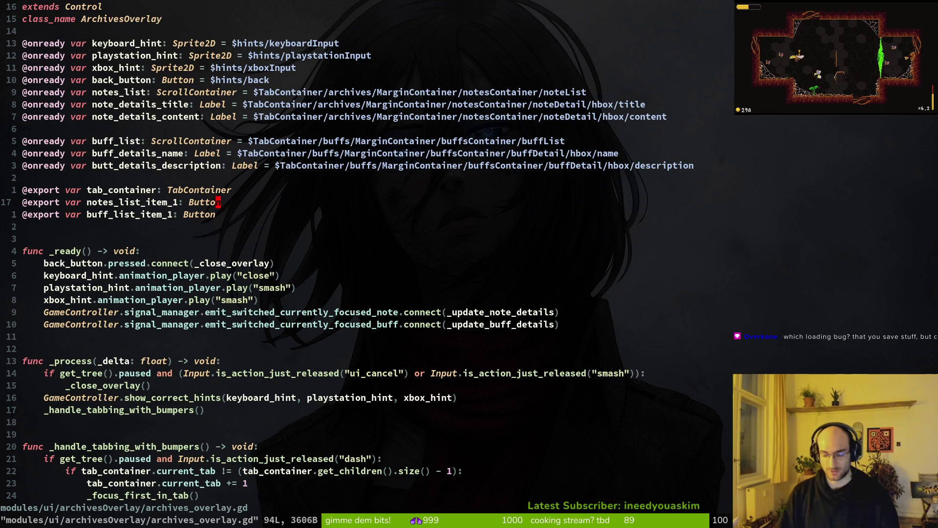
Stop the previous debug session in Godot and relaunch the game
key("alt+Tab")
key("F6")
key("F5")
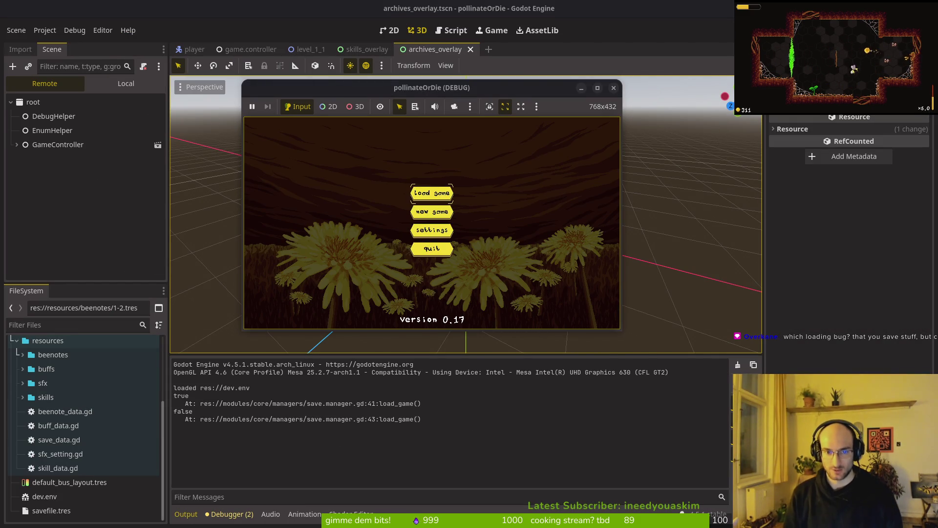
Load the saved game, play the middle cave level, and reopen the archives note list
key("Return")
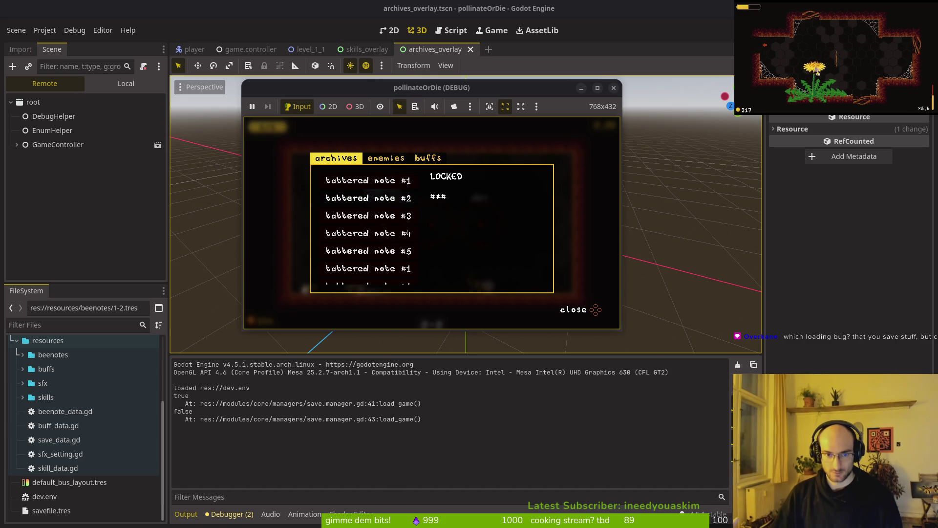
key("Escape")
key("Right")
key("Up")
key("Up")
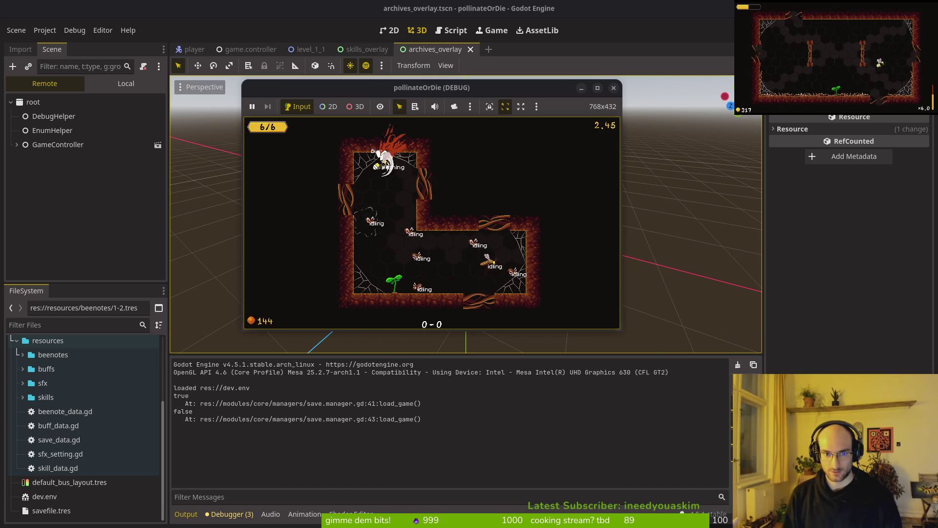
key("Down")
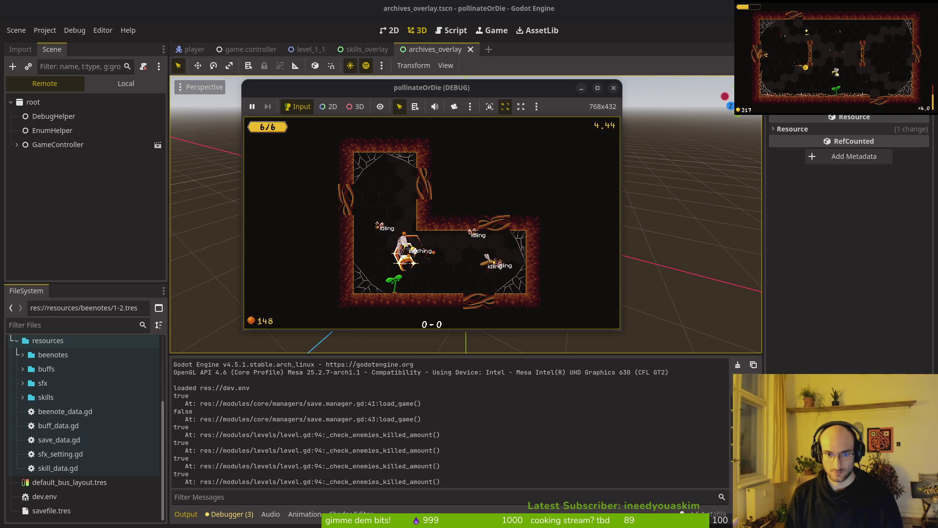
key("Up")
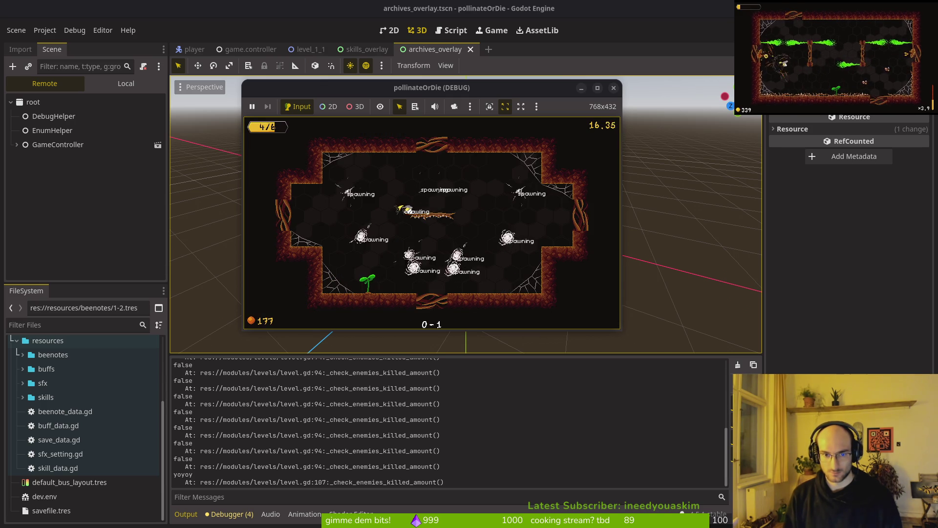
key("e")
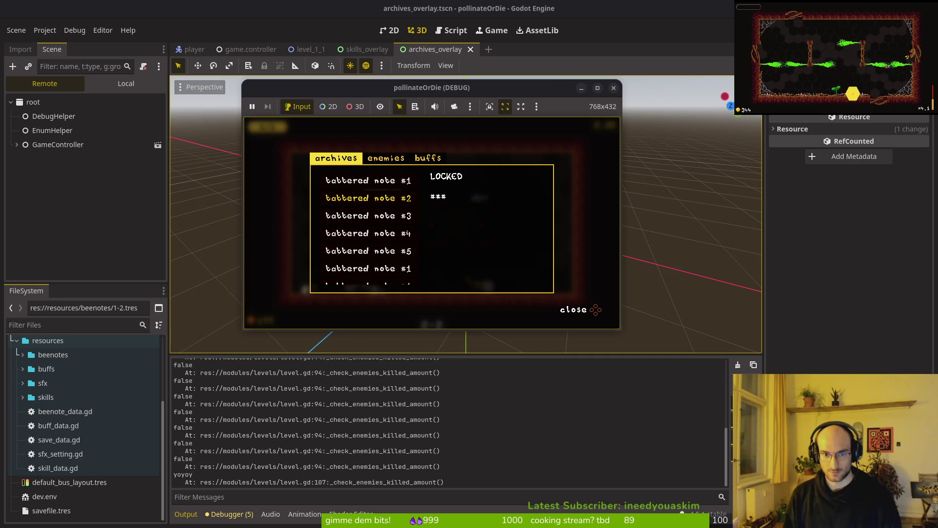
Close the archives, finish the run past its summary, recheck the notes, and stop the game
key("Escape")
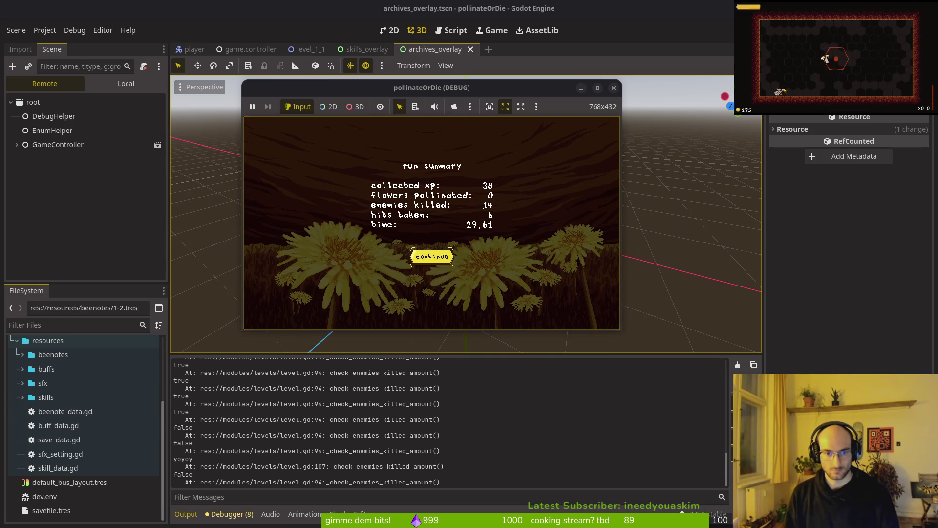
key("Return")
key("e")
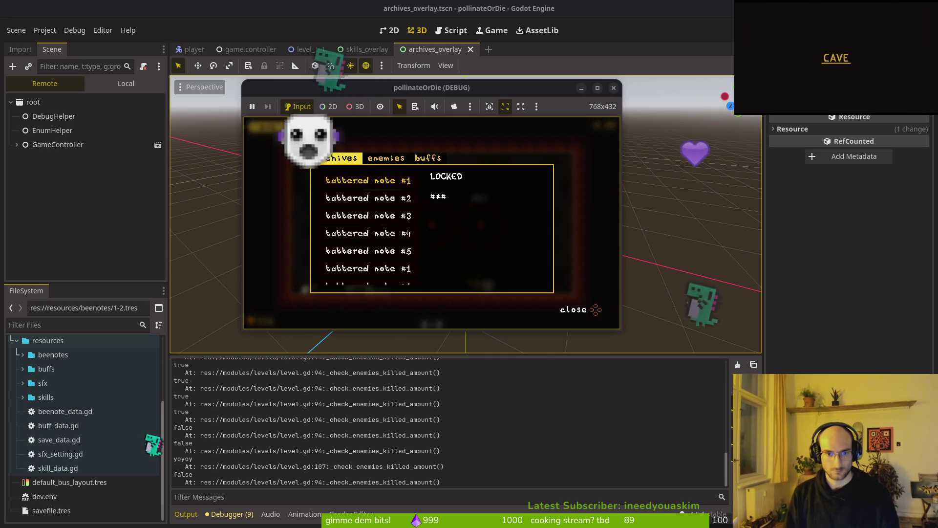
key("Down")
key("Down")
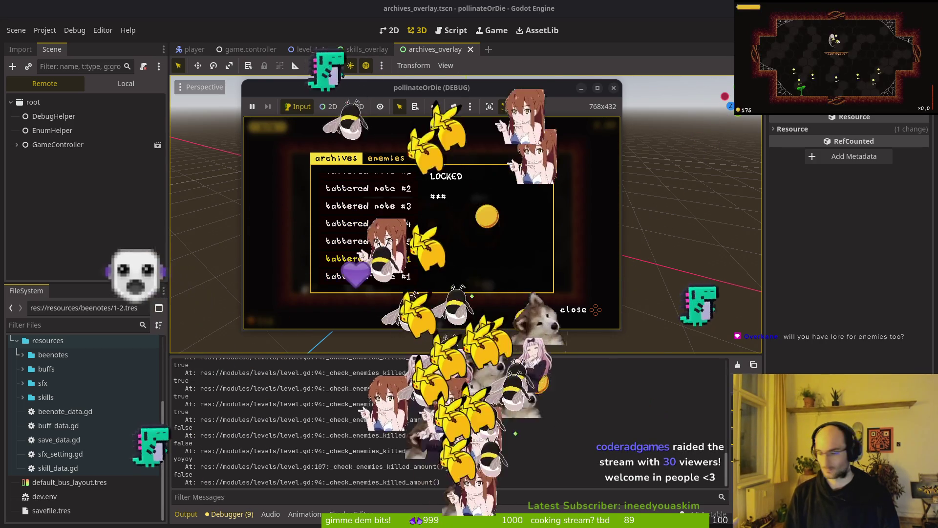
key("F8")
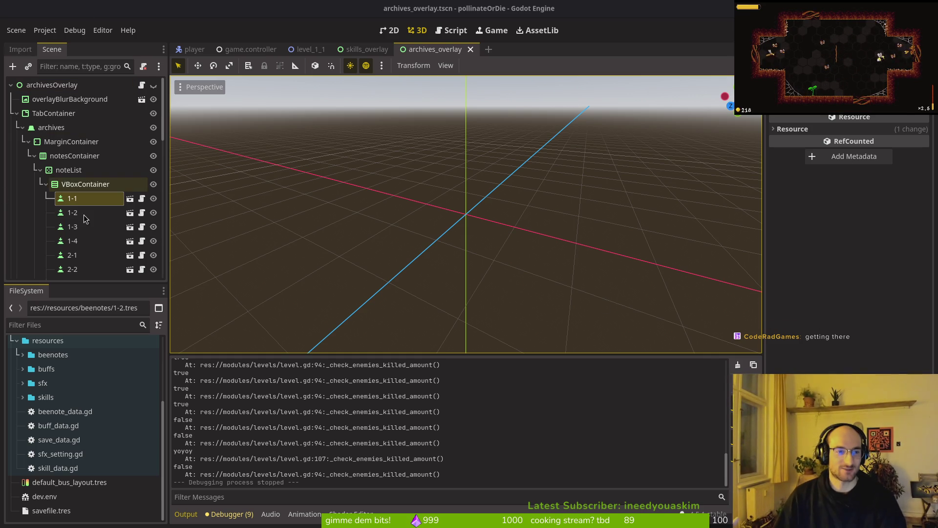
Set note items 1-2, 1-3 and 1-4 to Level Enums L 1 2, L 1 3, L 1 4
left_click(46, 184)
left_click(45, 184)
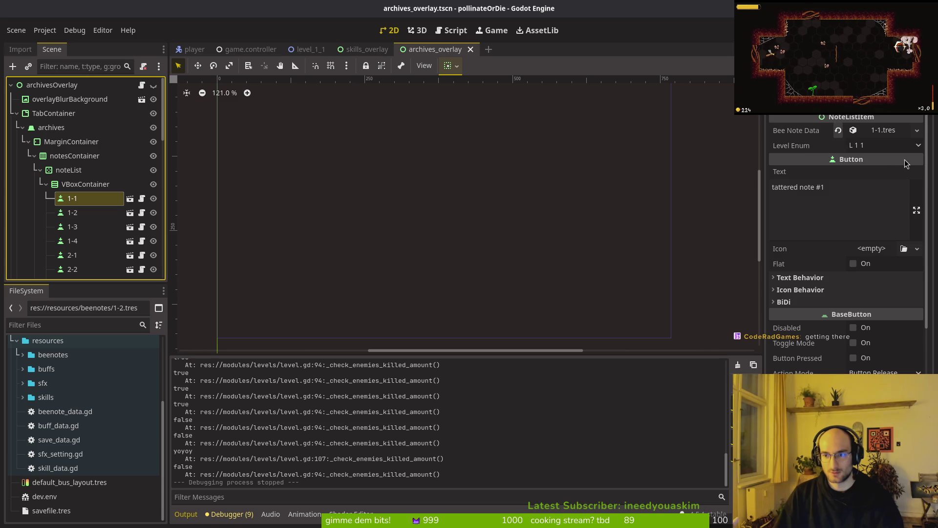
left_click(885, 145)
left_click(71, 213)
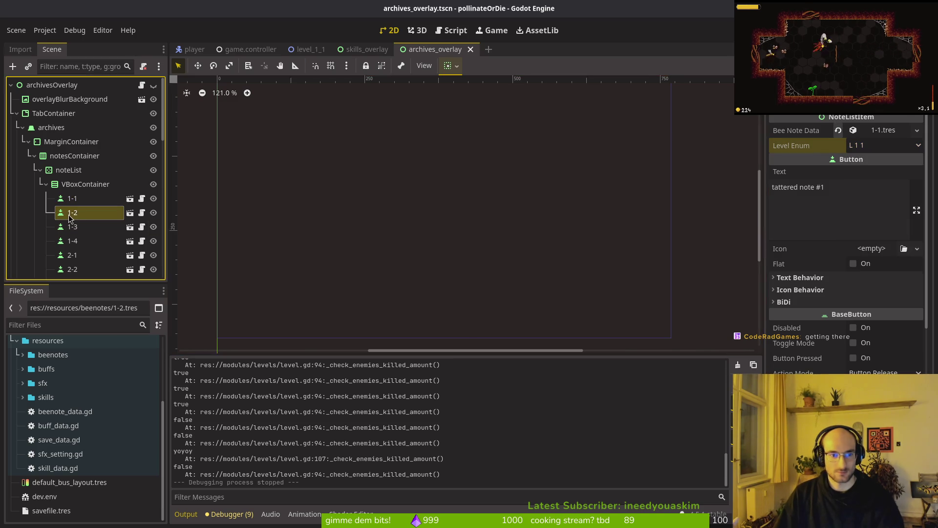
left_click(881, 194)
left_click(874, 221)
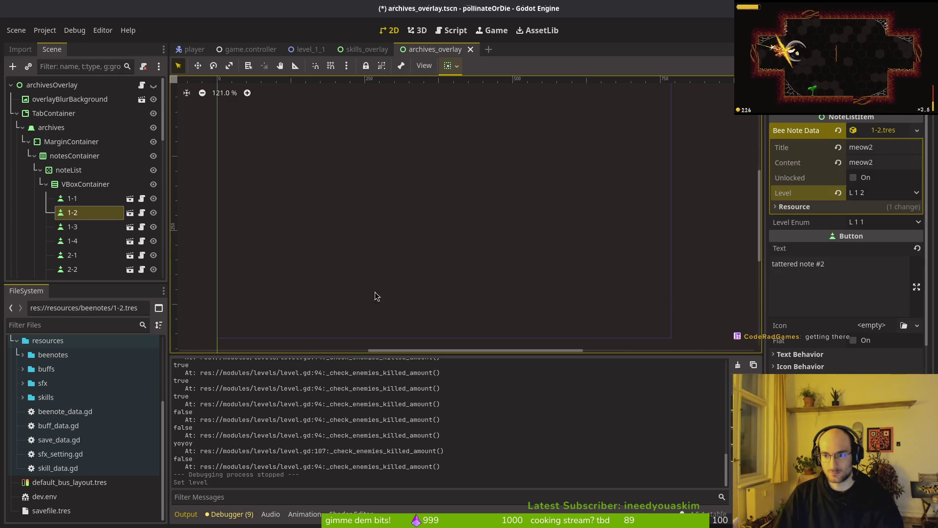
left_click(109, 226)
left_click(884, 145)
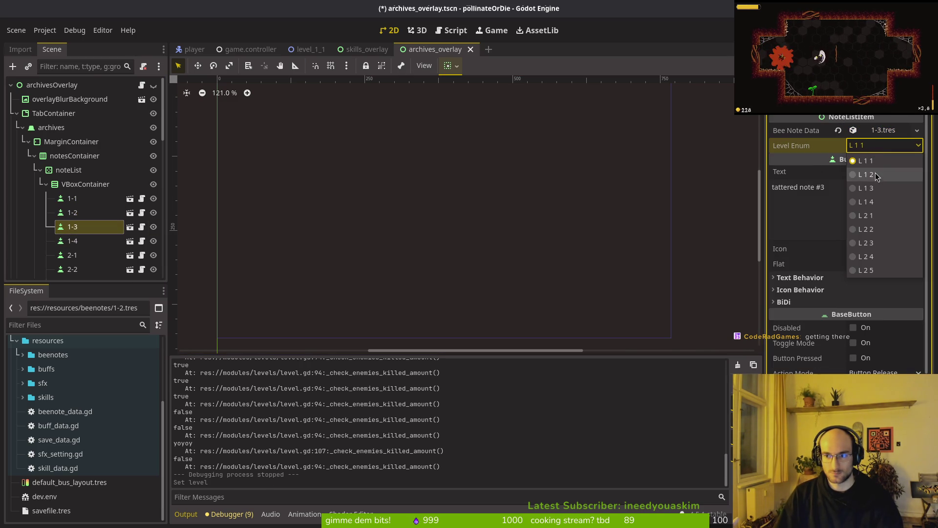
left_click(875, 188)
left_click(72, 240)
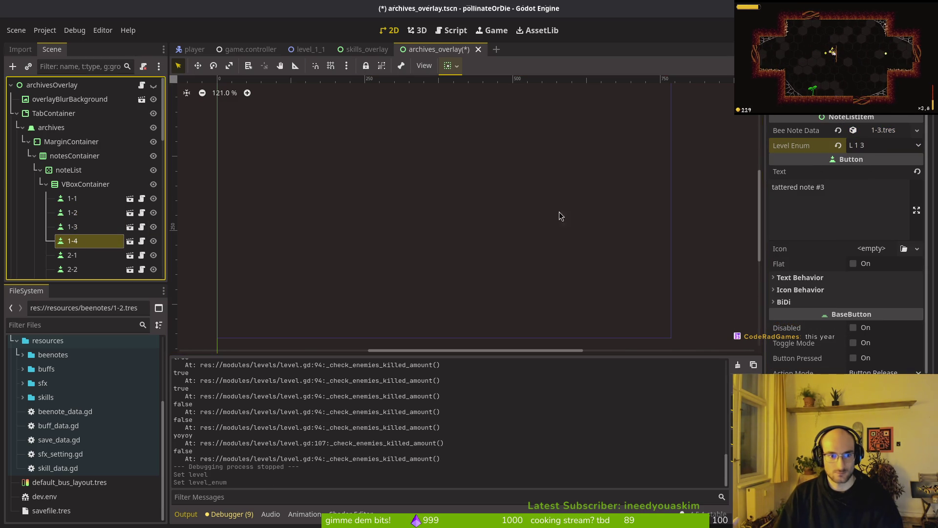
left_click(884, 145)
left_click(867, 202)
Set note items 2-1, 2-2 and 2-3 to Level Enums L 2 1, L 2 2, L 2 3
left_click(72, 254)
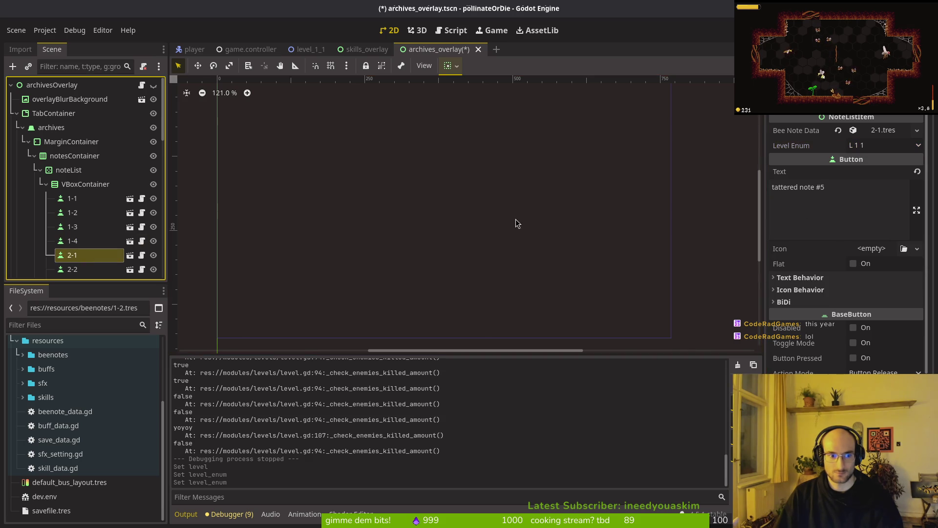
left_click(884, 145)
left_click(866, 215)
scroll(73, 195, "down", 3)
left_click(72, 194)
left_click(884, 146)
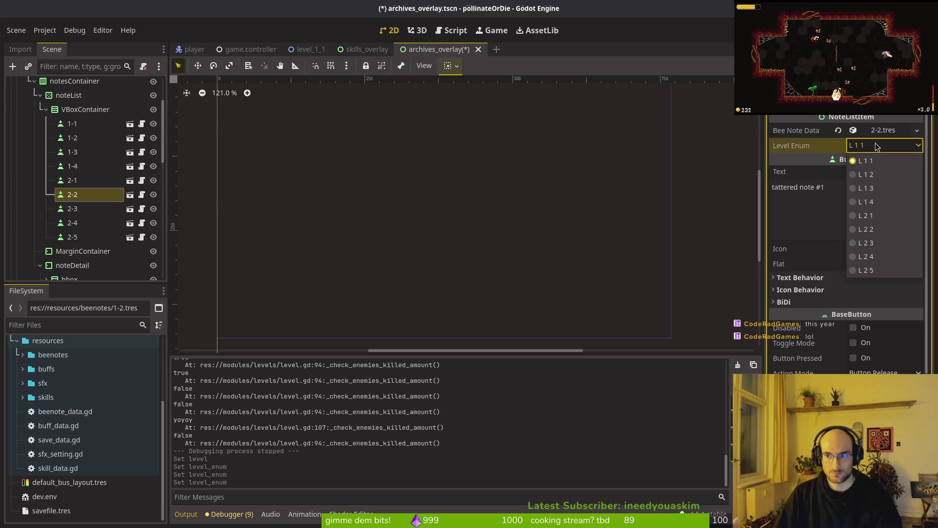
left_click(880, 227)
left_click(73, 208)
left_click(905, 146)
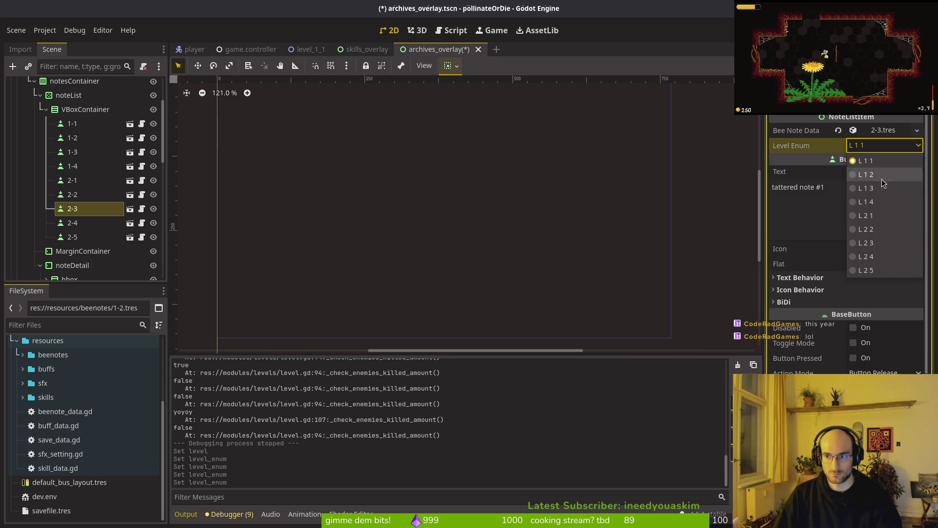
left_click(879, 241)
Set notes 2-4 and 2-5 to L 2 4 and L 2 5, save the scene, recheck 2-1
left_click(73, 223)
left_click(884, 145)
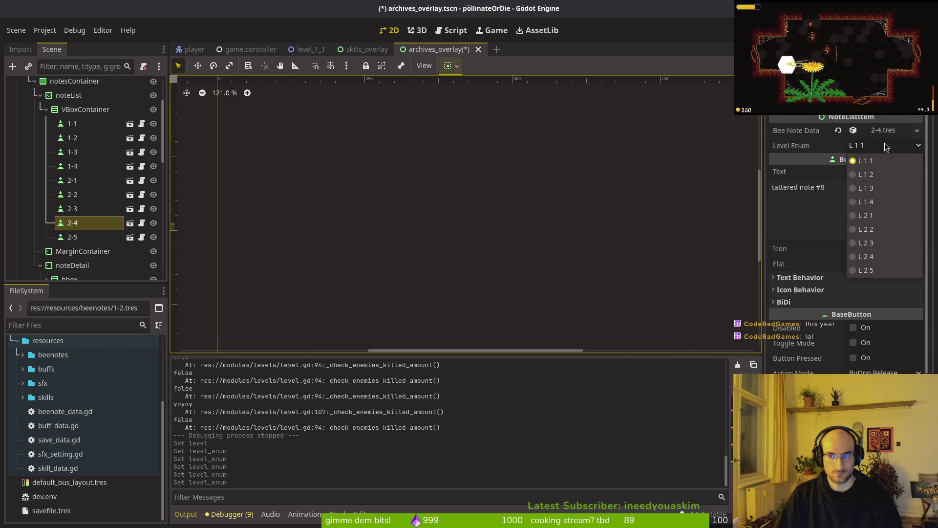
left_click(883, 256)
left_click(64, 237)
left_click(884, 145)
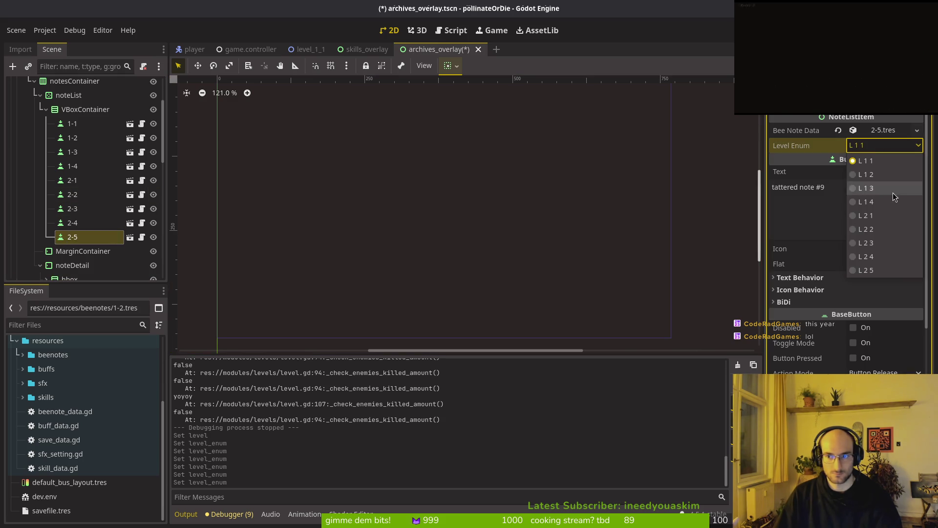
left_click(884, 267)
key("ctrl+s")
left_click(74, 180)
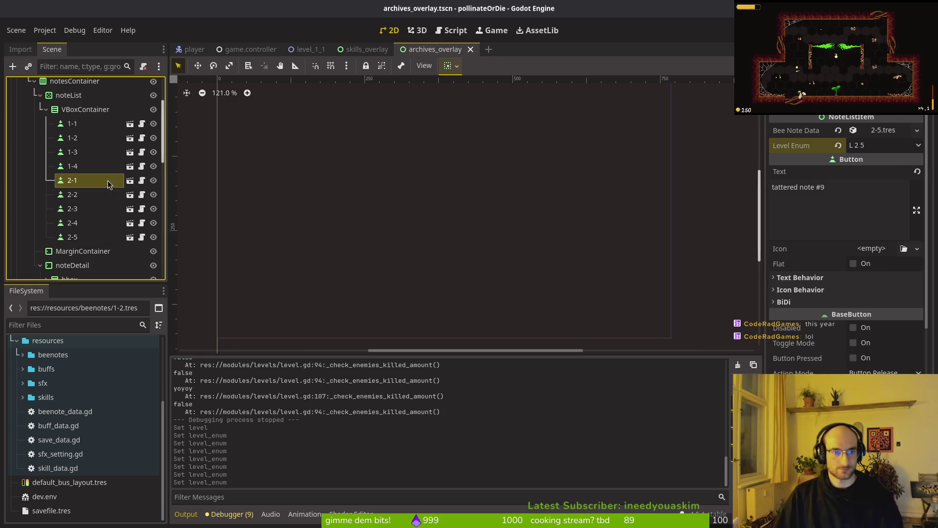
Open note_list_item.gd in Vim via the project file finder
key("alt+Tab")
key("space")
key("f")
key("f")
type("notelis")
key("Return")
Re-enable the bee_note_data lookup in _ready, save, and relaunch the game
key("j")
key("j")
key("j")
key("V")
key("Escape")
key("ctrl+s")
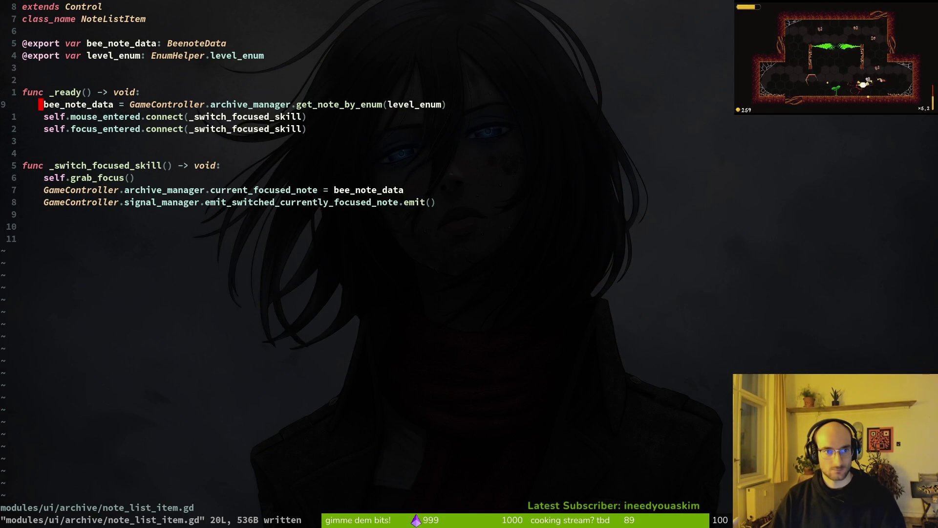
key("alt+Tab")
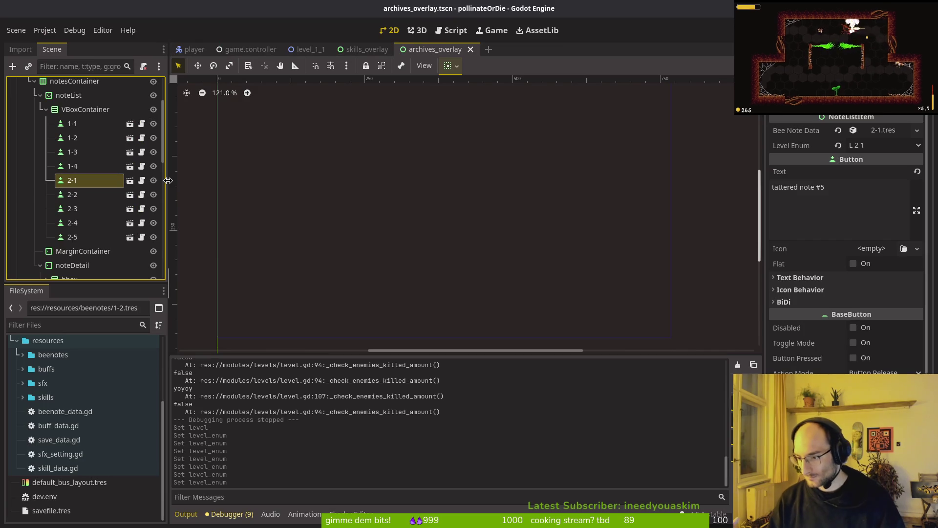
key("F5")
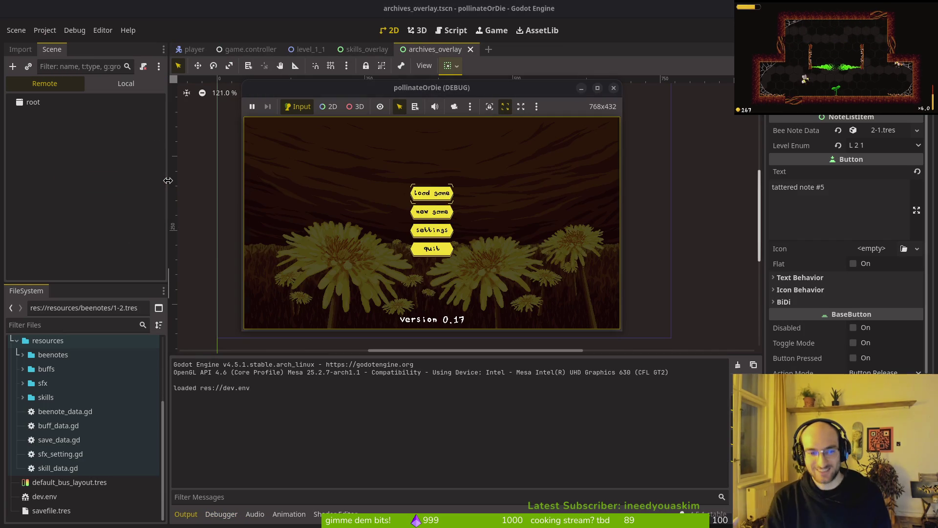
Fly the bee into the middle level and through its cave chambers to the exit doorway
key("Up")
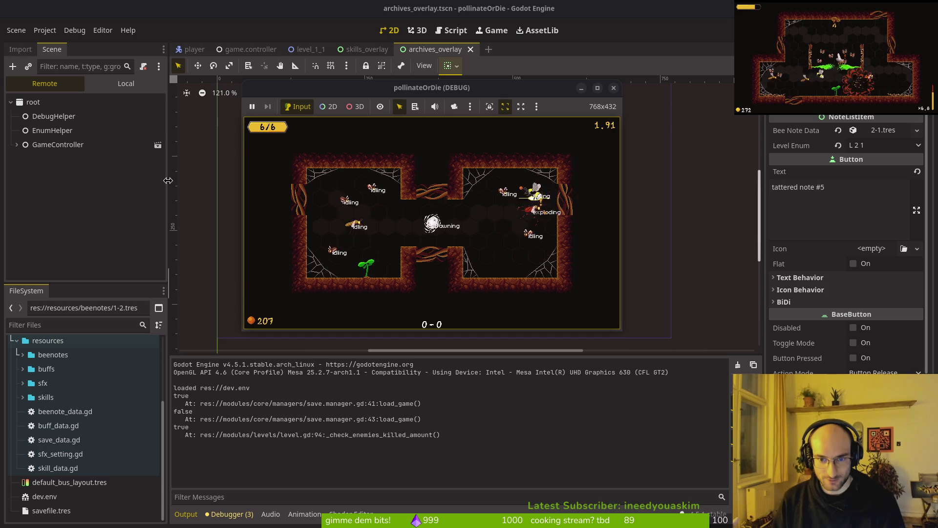
key("Left")
key("Left")
key("Down")
key("Left")
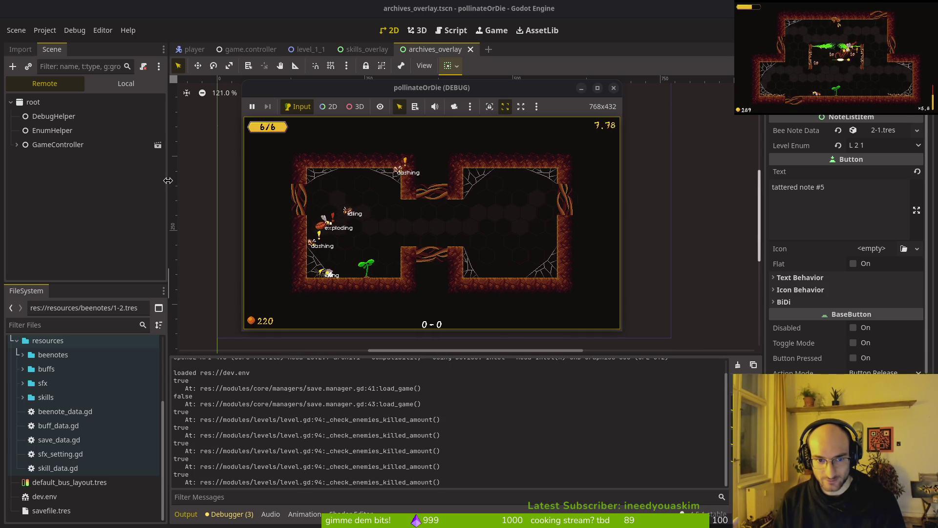
key("Up")
key("Right")
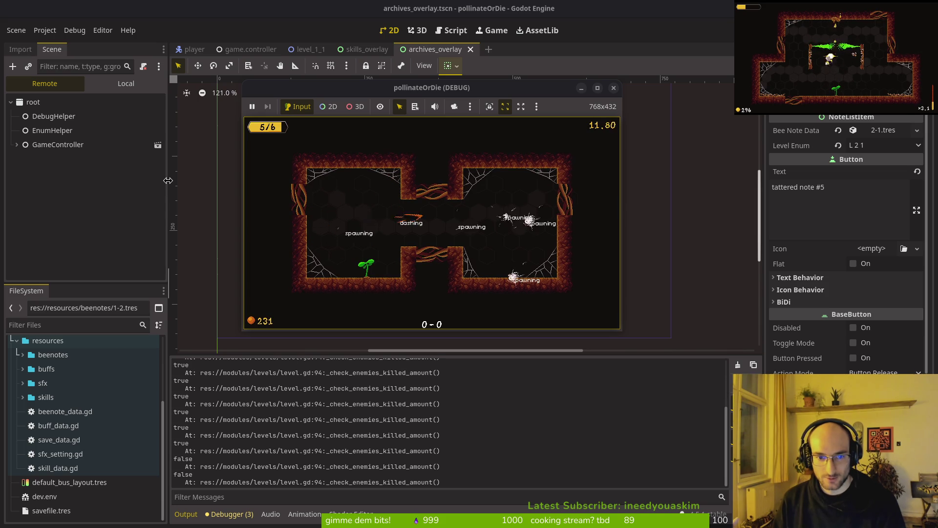
key("Left")
key("Left")
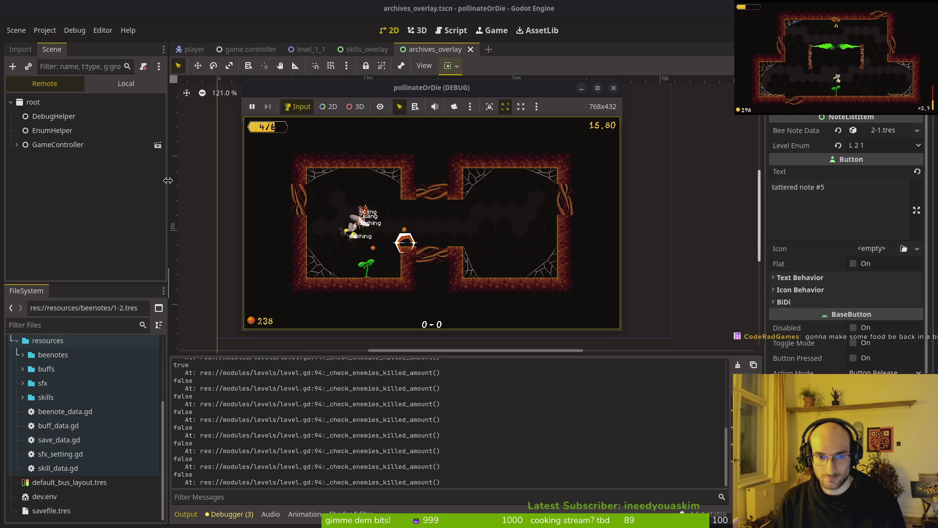
key("Right")
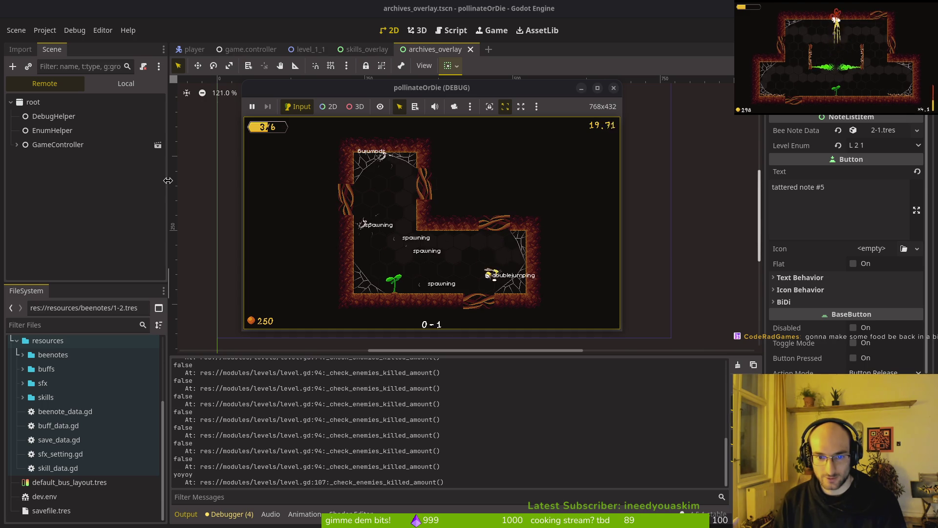
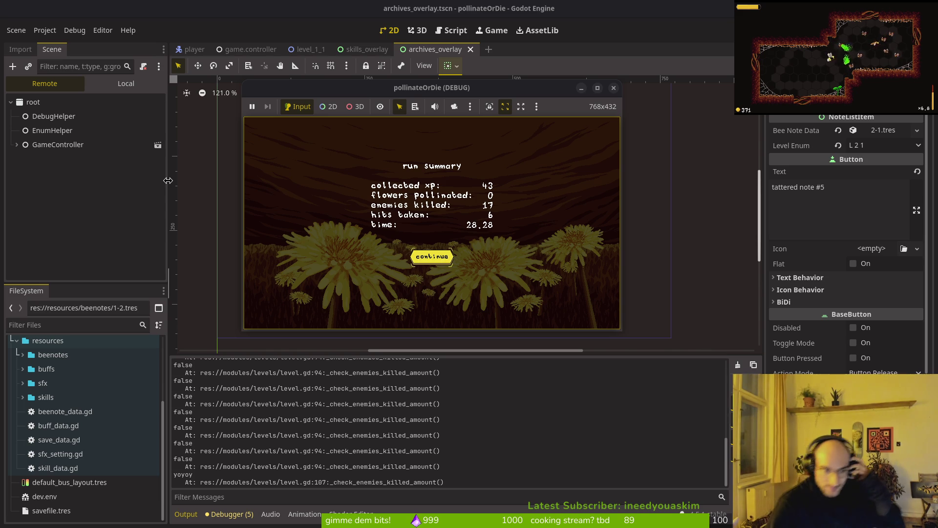
Continue from the run summary and open the archives, so the debugger breaks on the Nil 'unlocked' error
key("Return")
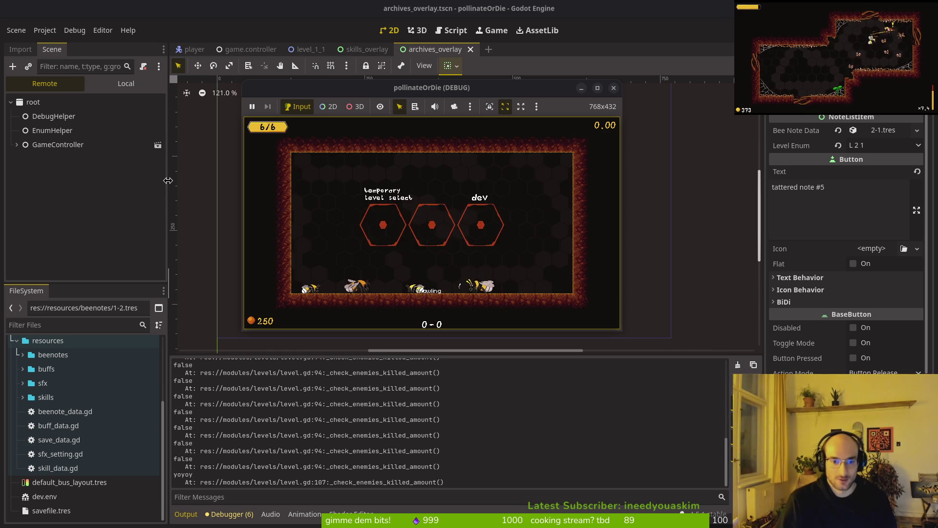
key("Down")
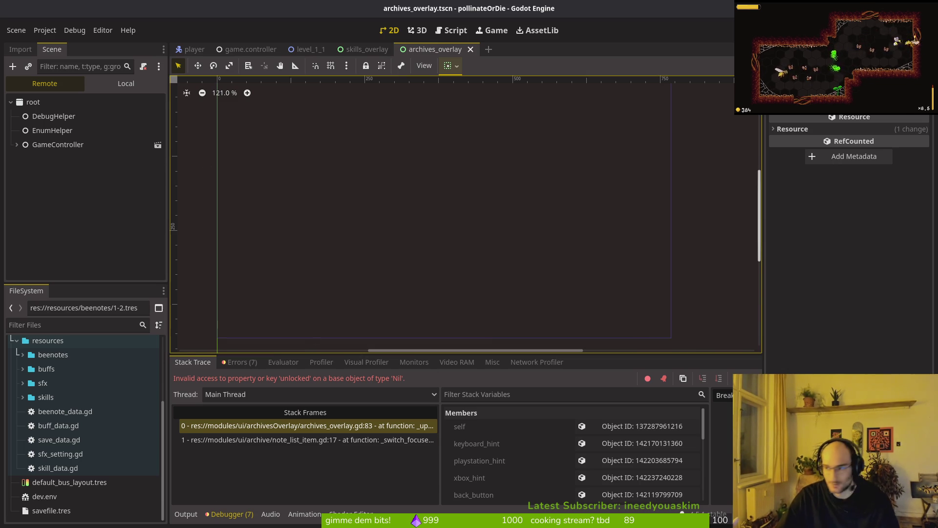
key("alt+Tab")
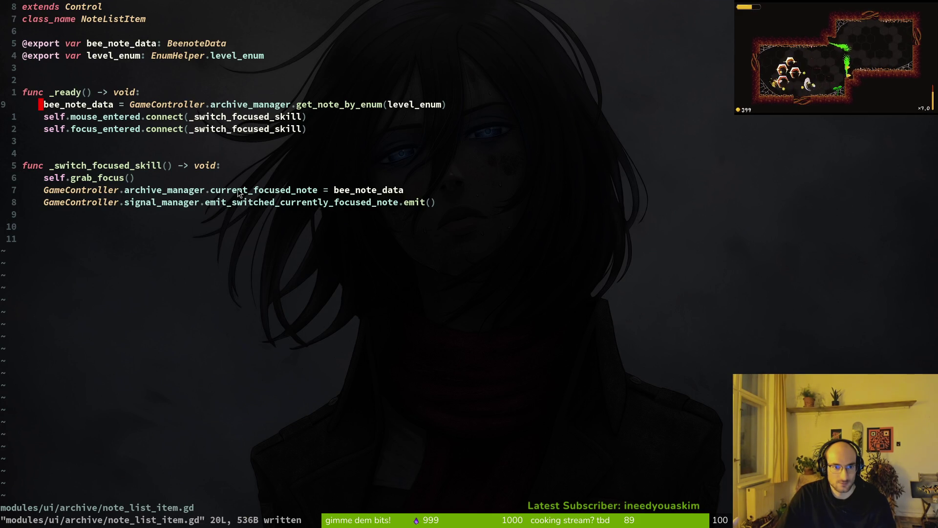
Open the failing stack frame and inspect the 'unlocked' access on archives_overlay.gd line 83
key("alt+Tab")
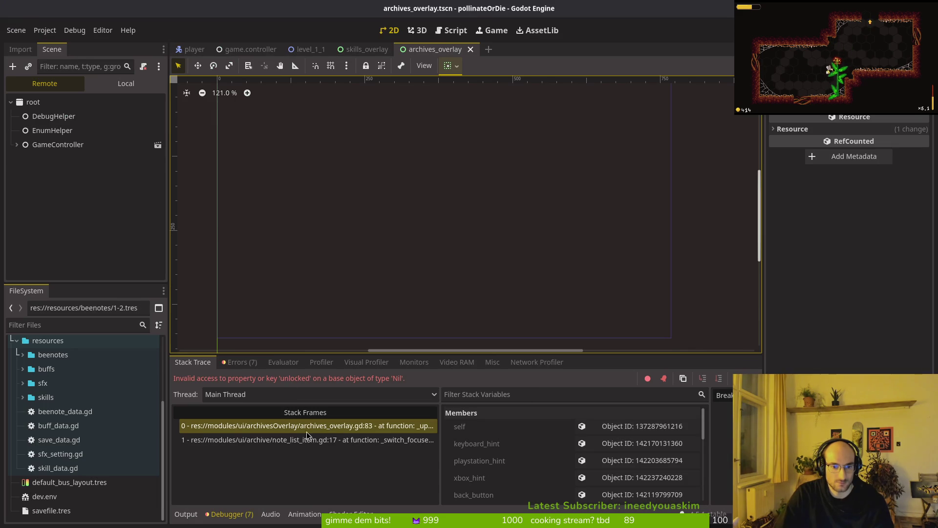
left_click(338, 424)
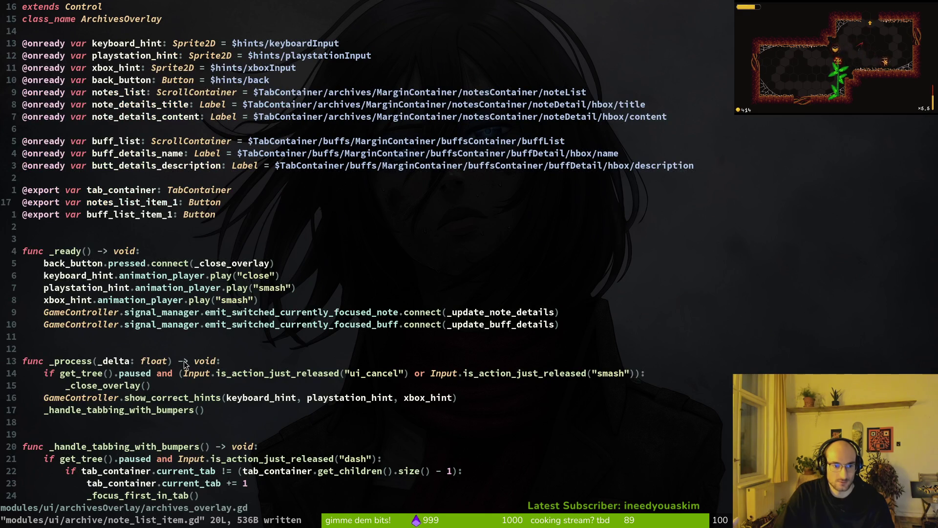
key("alt+Tab")
key("alt+Tab")
scroll(254, 326, "down", 11)
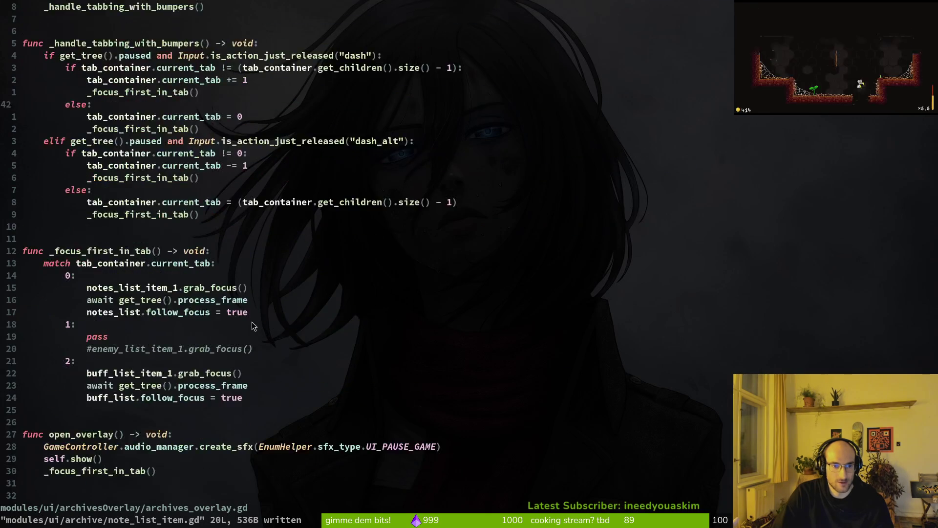
scroll(254, 327, "down", 5)
left_click(143, 317)
scroll(93, 278, "down", 3)
left_click(293, 313)
left_click(369, 312)
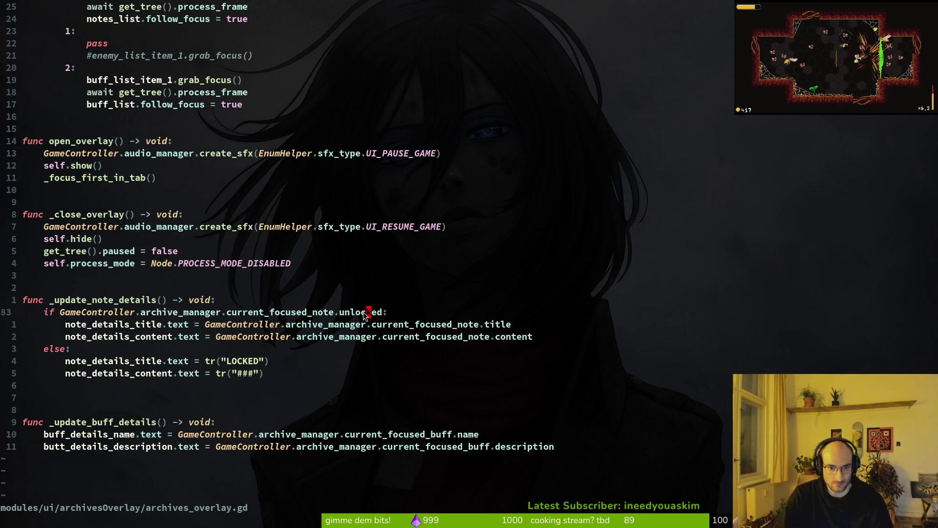
Search the file finder for 'benoda' and jump to note_list_item.gd
key("space")
key("f")
key("f")
type("benoda")
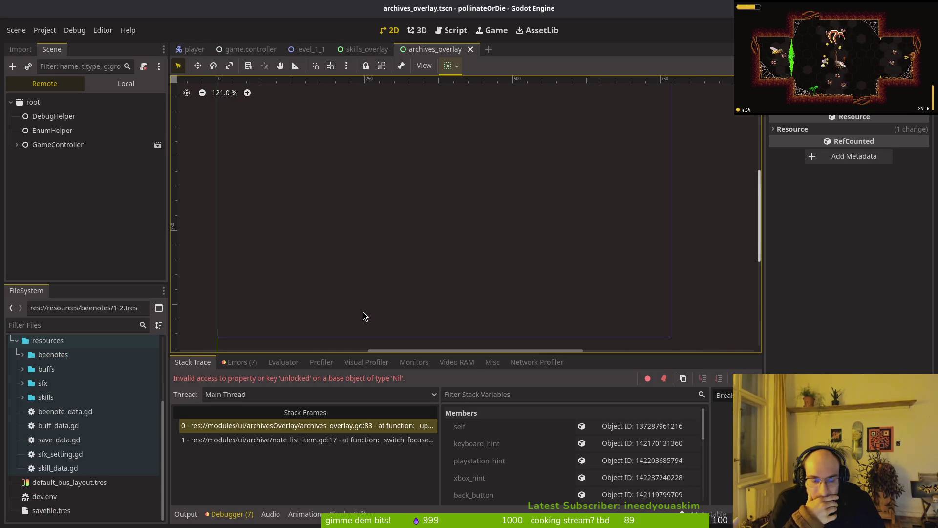
key("alt+Tab")
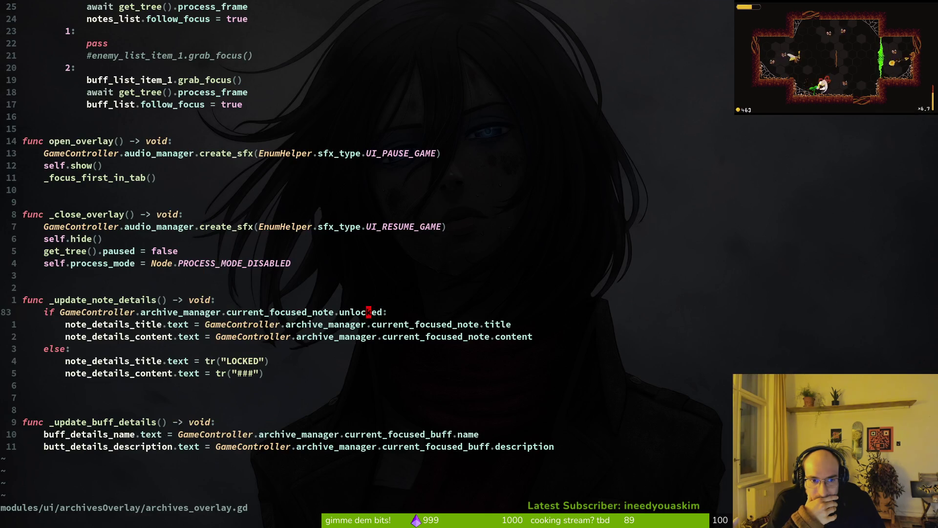
key("ctrl+o")
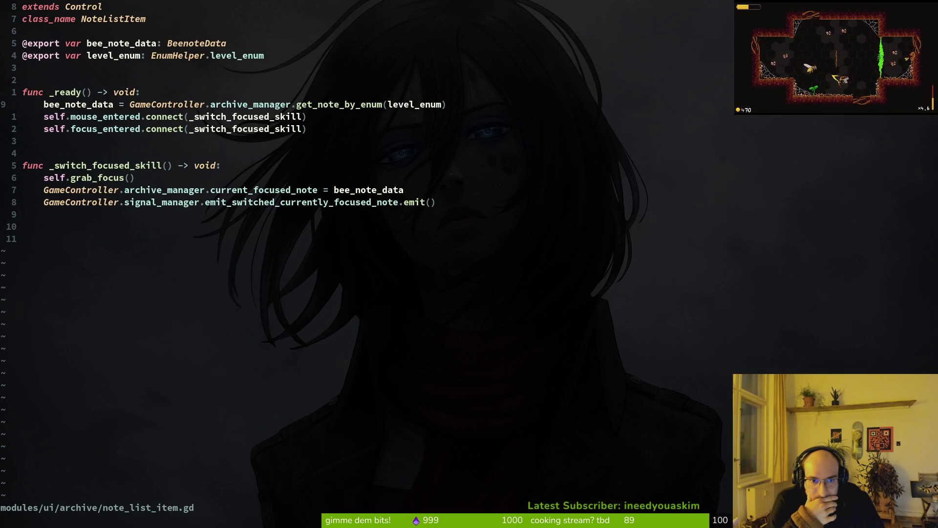
key("ctrl+i")
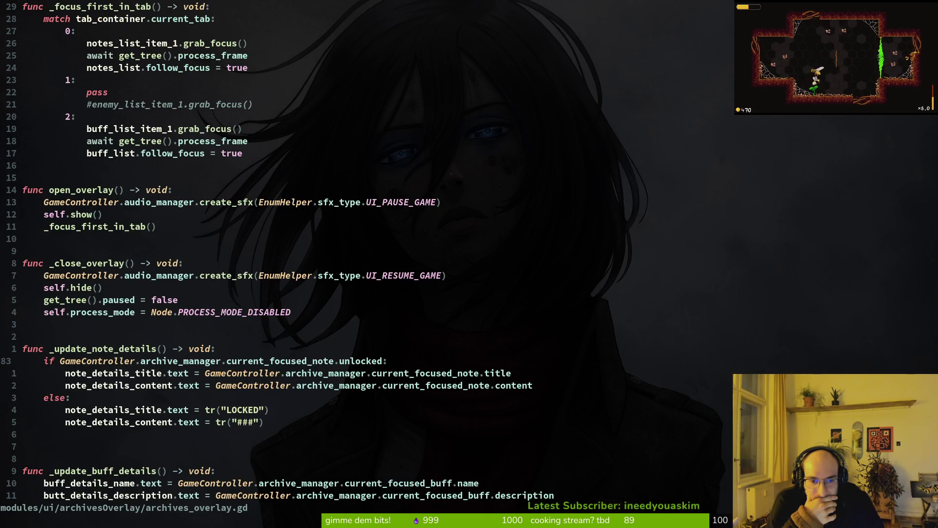
key("ctrl+o")
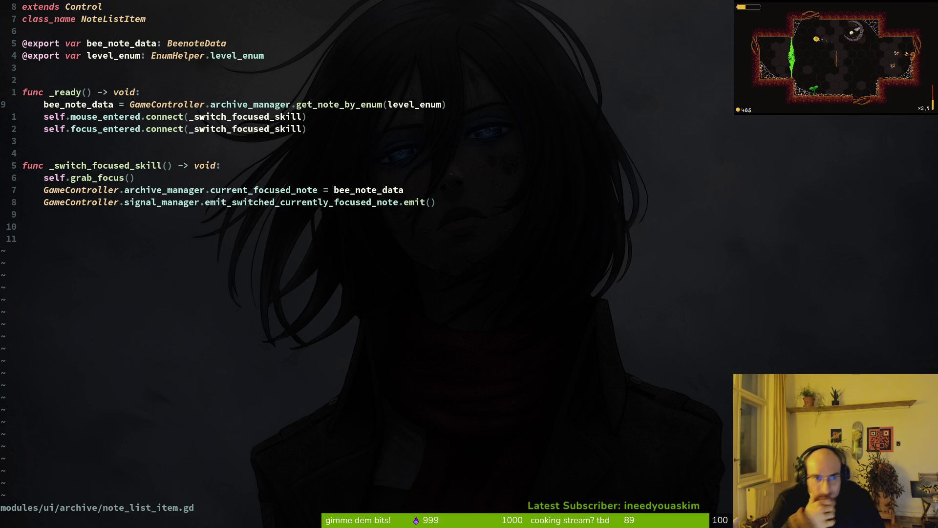
Add a print_debug(bee_note_data.unlocked) line in _ready and save note_list_item.gd
type("oprint_debug(bee_note_data.unlocked)")
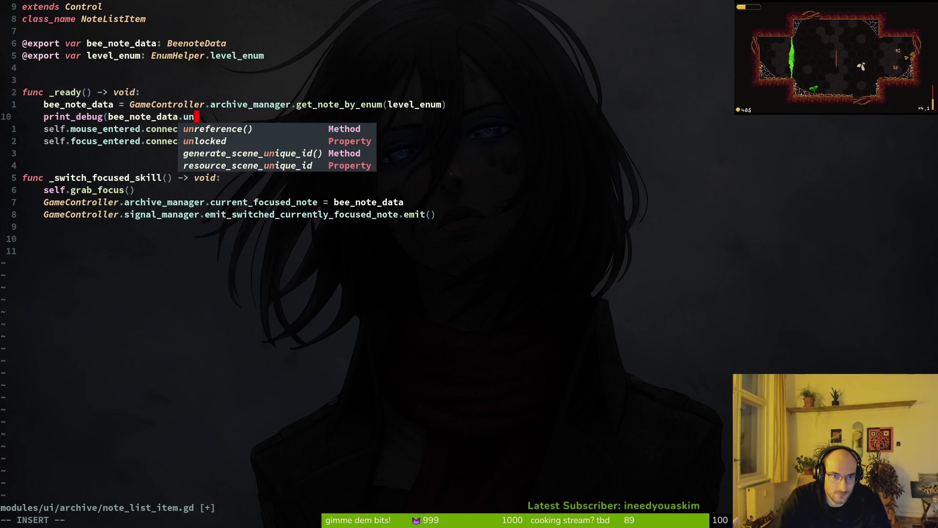
key("Escape")
type(":w")
key("Return")
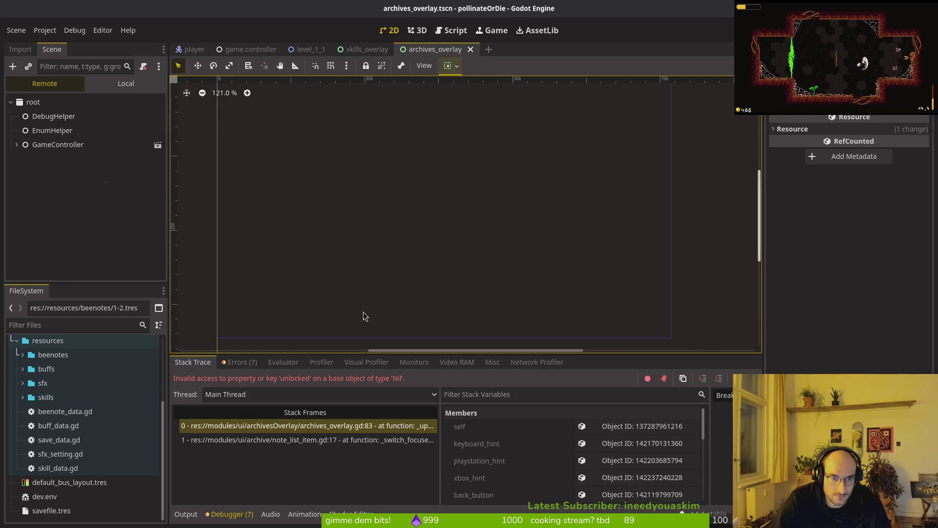
Rerun the game until it breaks at note_list_item.gd line 10 with bee_note_data null, then show the Local scene tree
key("F5")
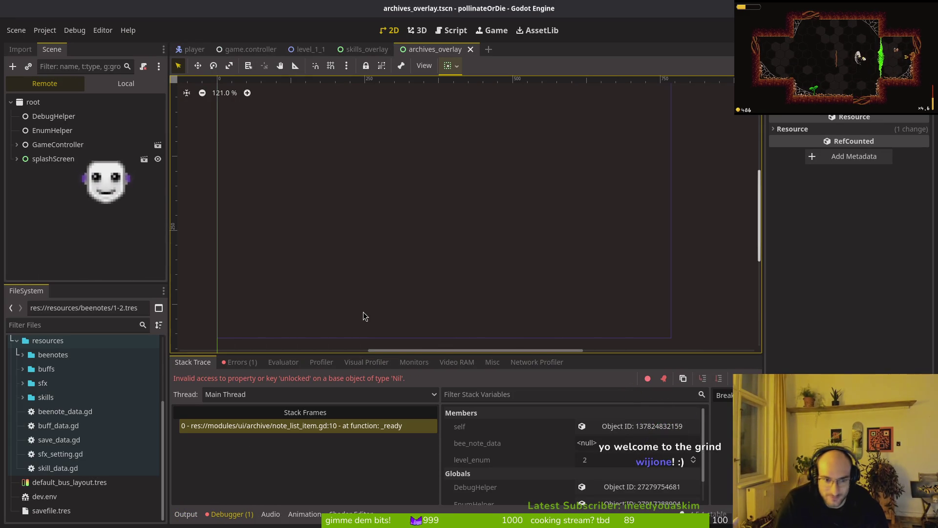
key("F5")
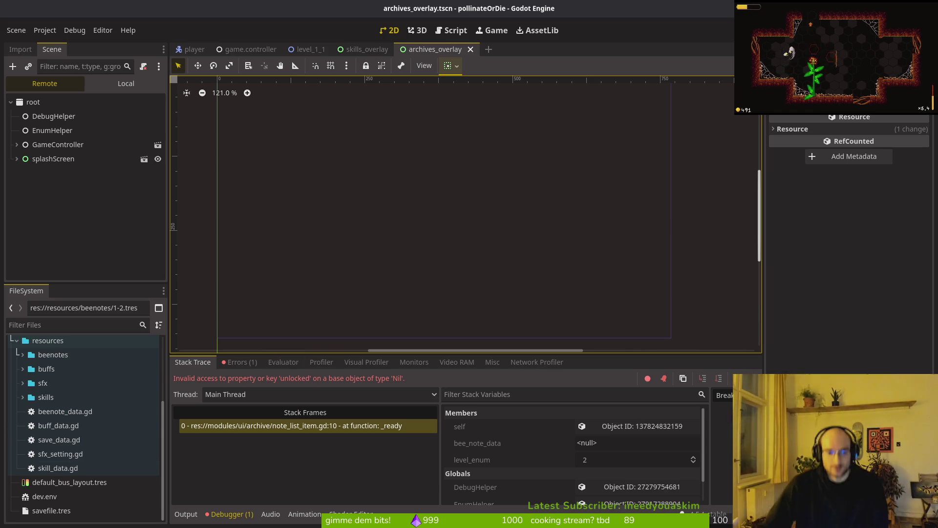
left_click(117, 87)
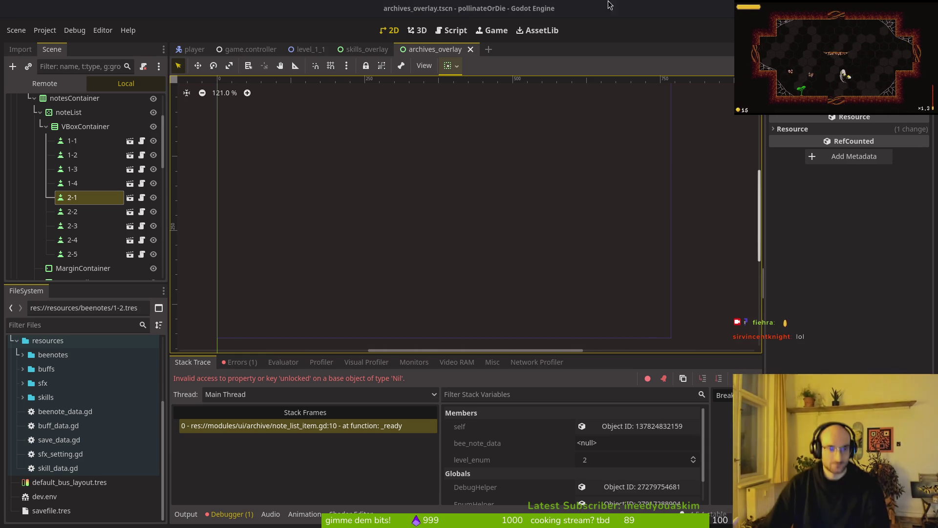
Check the Bee Note Data assigned to note items 2-1, 1-2 and 1-1 in the Inspector
left_click(90, 198)
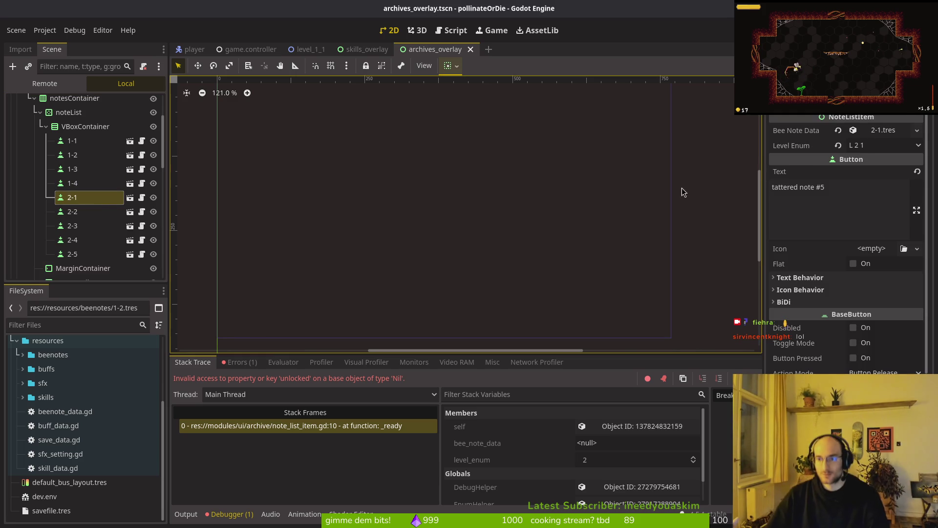
left_click(85, 155)
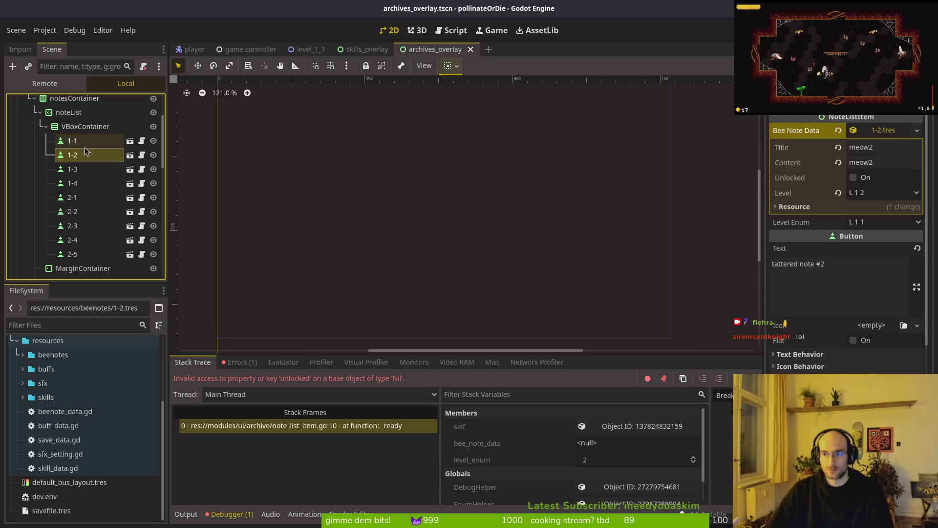
left_click(78, 141)
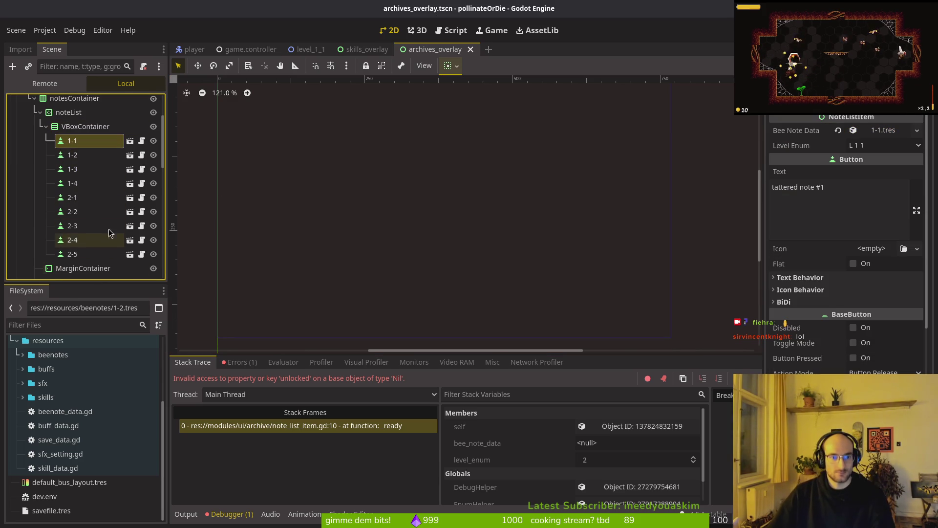
scroll(102, 235, "down", 4)
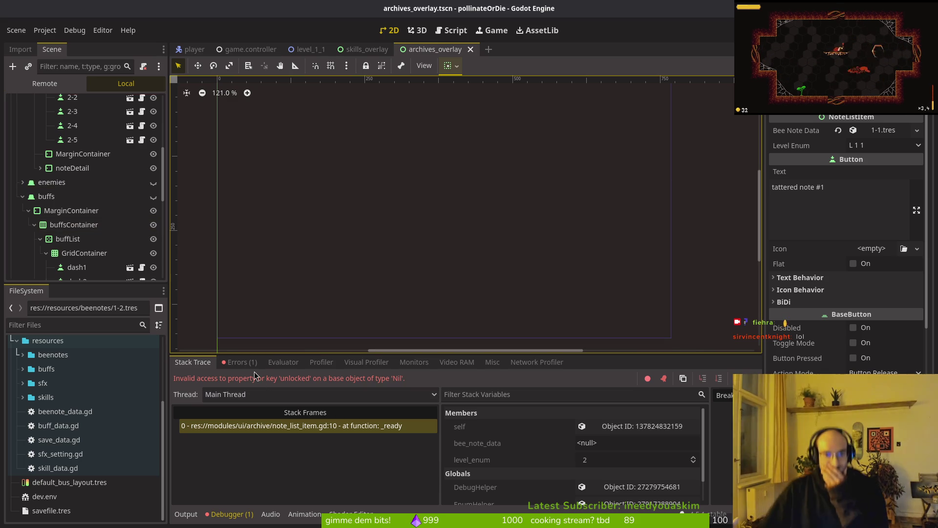
Stop the debug session and view the logged NoteListItem._ready 'unlocked' on Nil error
key("F12")
left_click(239, 362)
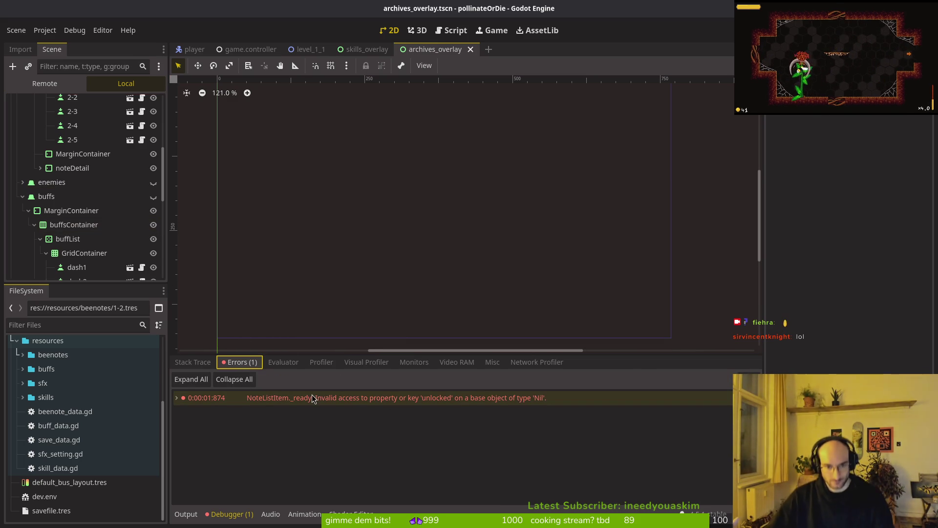
key("alt+Tab")
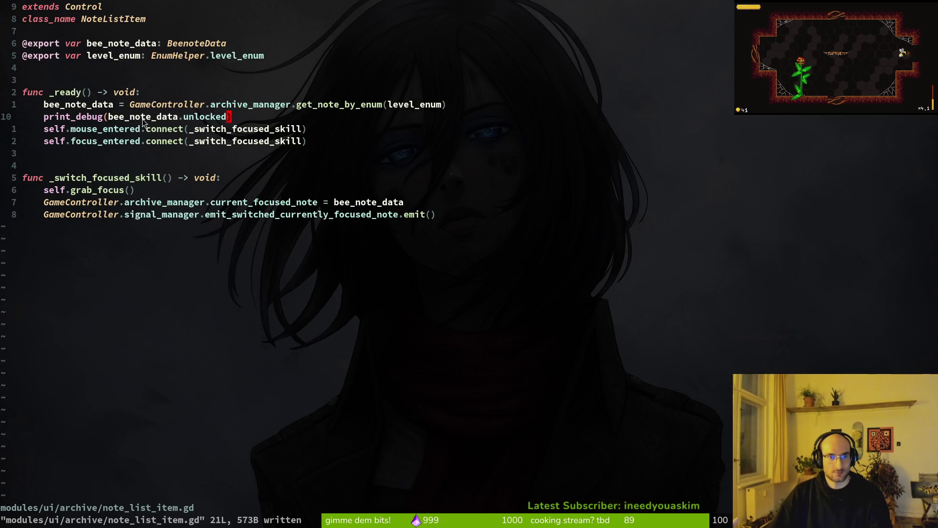
Delete the print_debug line from note_list_item.gd, save it, and relaunch the game in Godot
key("d")
key("d")
type(":w")
key("Return")
key("alt+Tab")
key("F5")
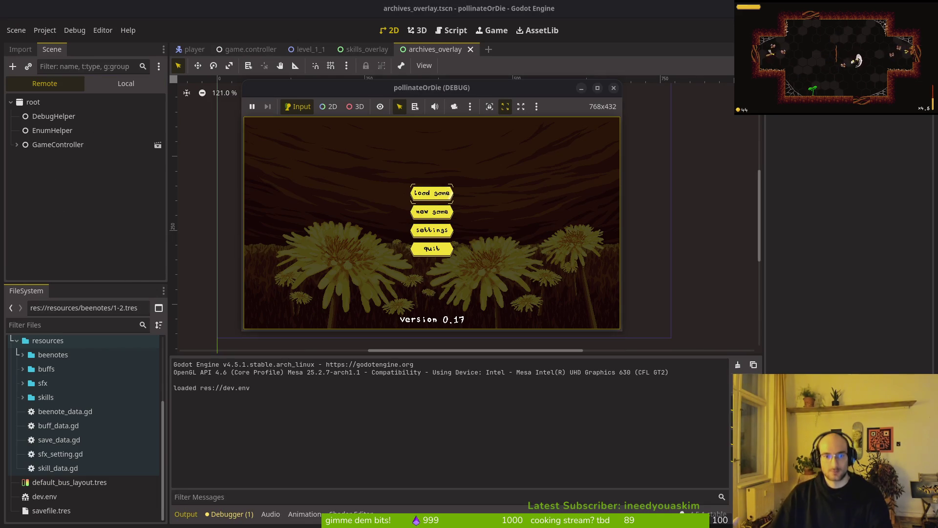
Load the save, open the archives overlay to hit the archives_overlay.gd line 83 break, and show the Local tree
key("Return")
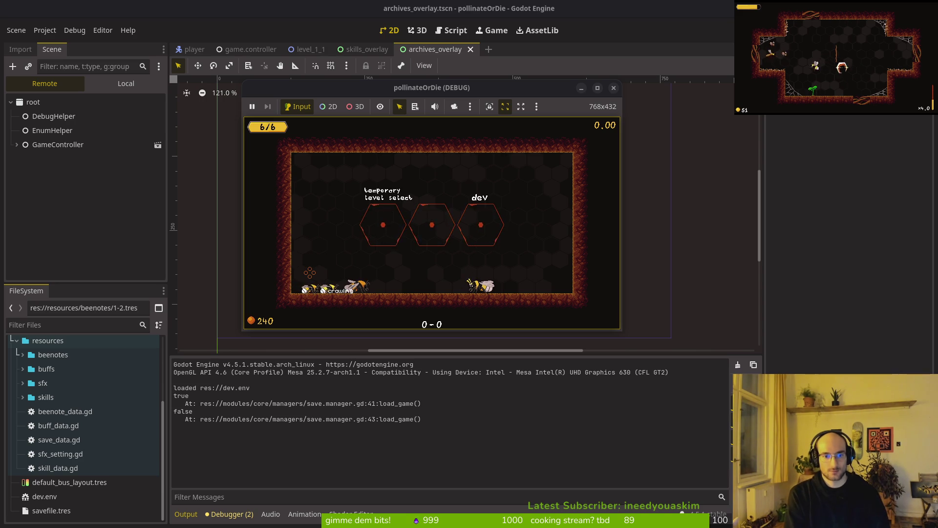
key("e")
key("Down")
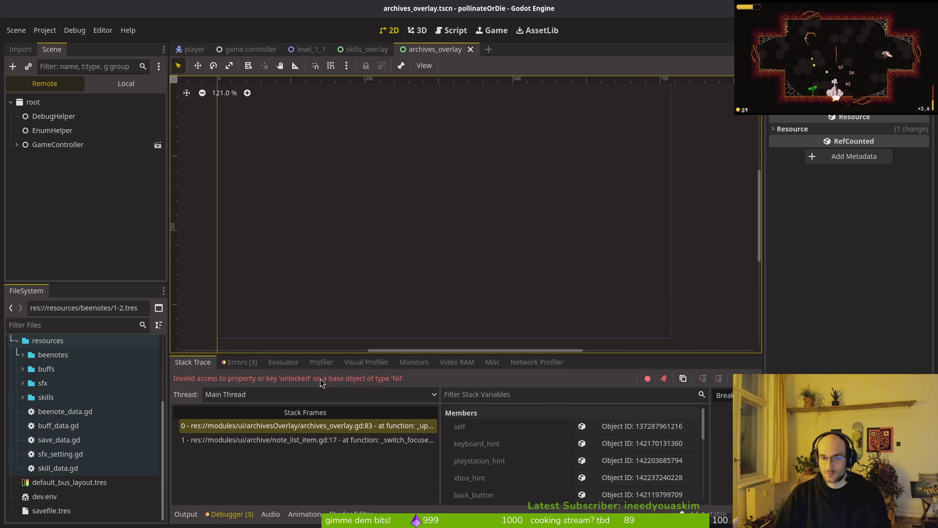
left_click(101, 86)
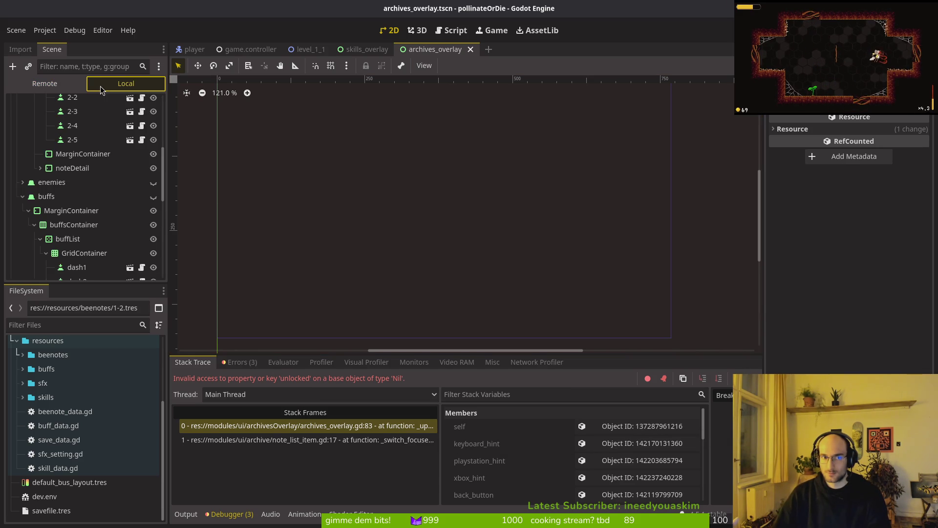
Inspect note items 1-2 and 1-3, confirming 1-3's level enum is L 1 3
left_click(89, 170)
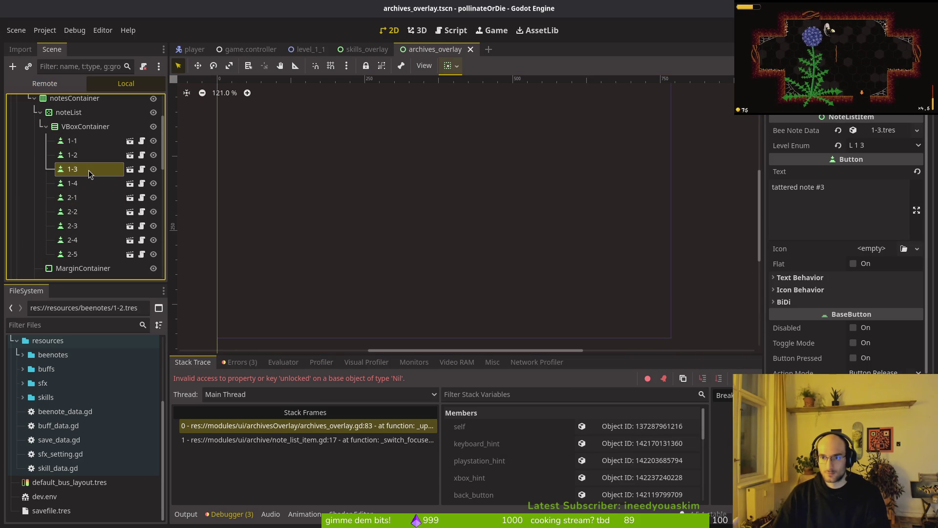
left_click(83, 156)
left_click(80, 170)
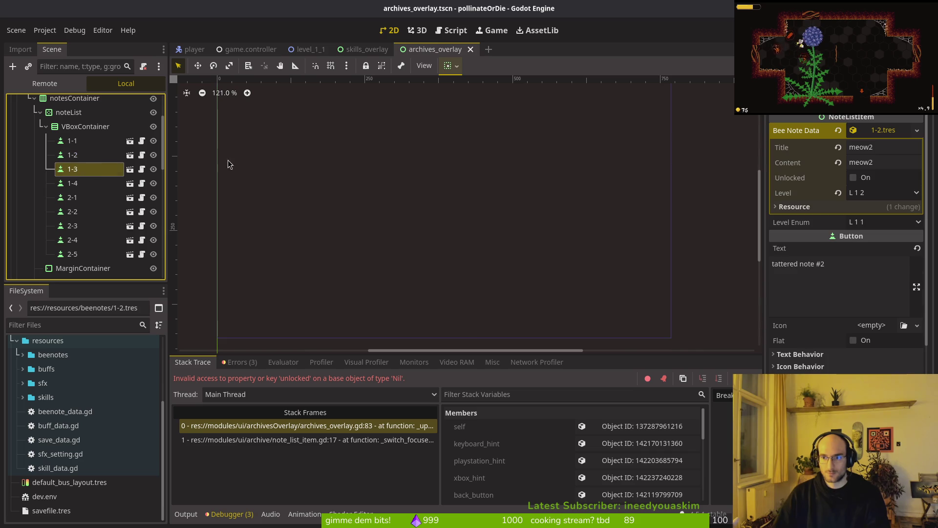
left_click(899, 151)
left_click(890, 150)
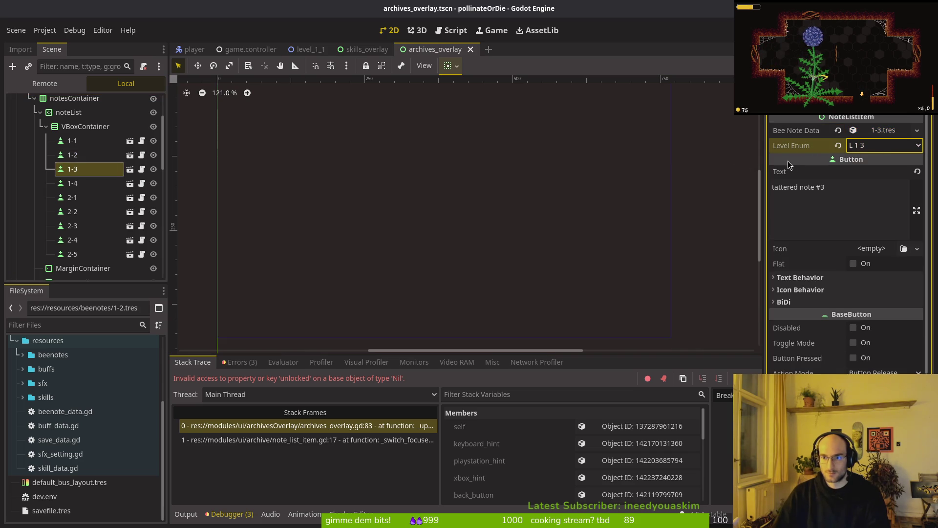
left_click(579, 131)
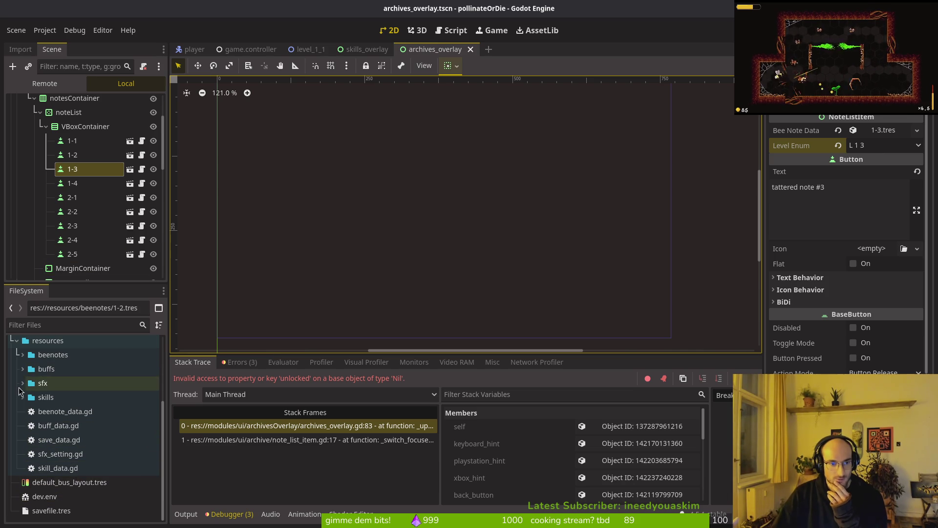
Review bee notes 1-1 to 1-3 in the beenotes folder and set note 1-4's Level to L 1 4
left_click(22, 355)
left_click(56, 369)
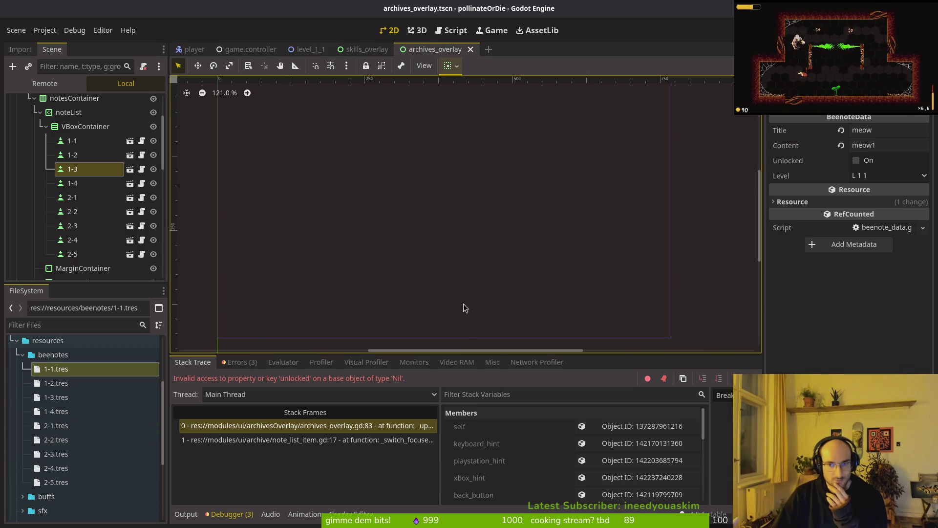
left_click(81, 384)
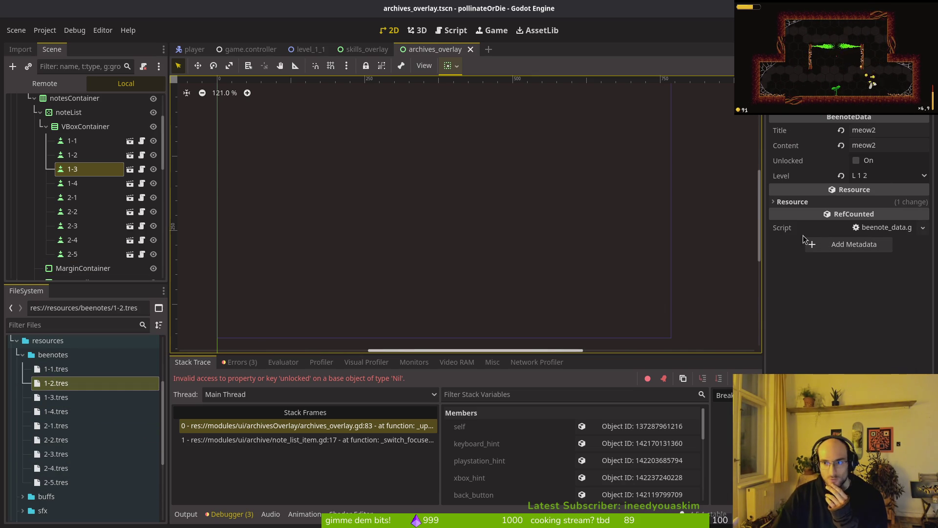
left_click(135, 401)
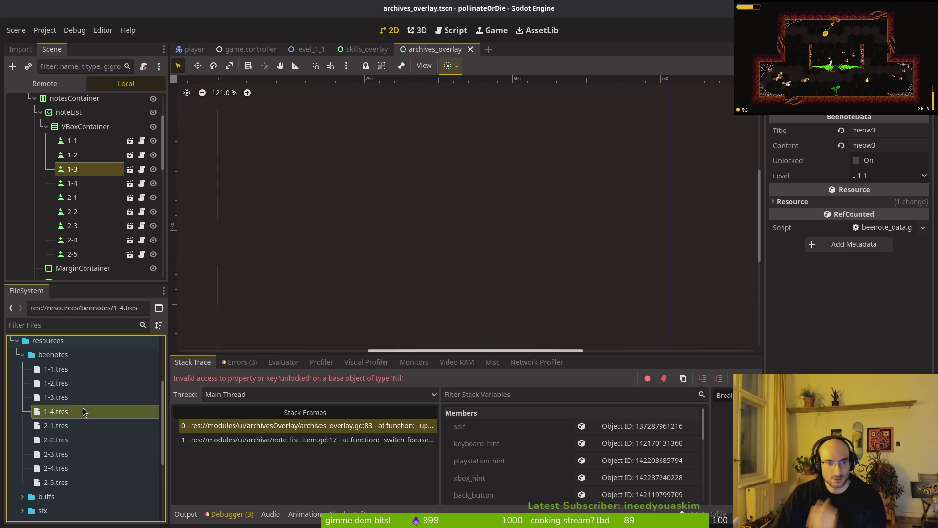
left_click(884, 177)
left_click(880, 218)
left_click(78, 411)
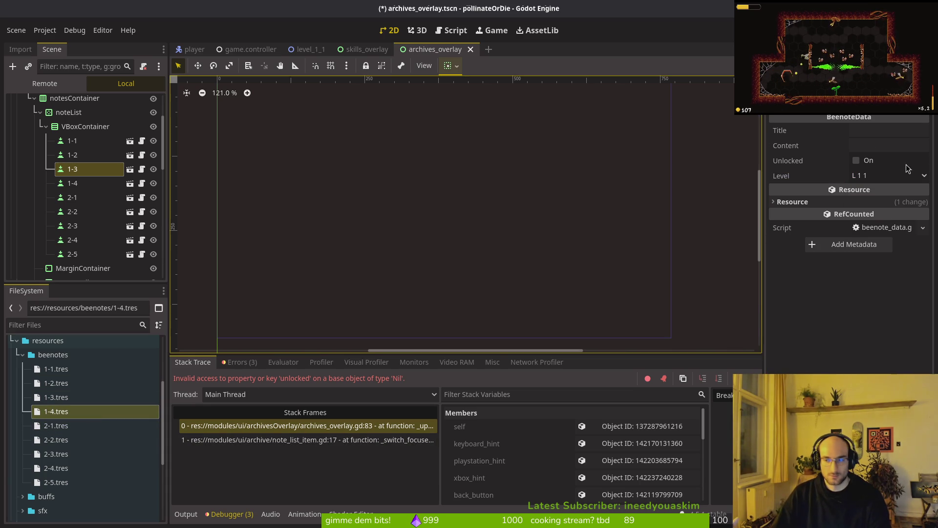
left_click(887, 177)
left_click(872, 231)
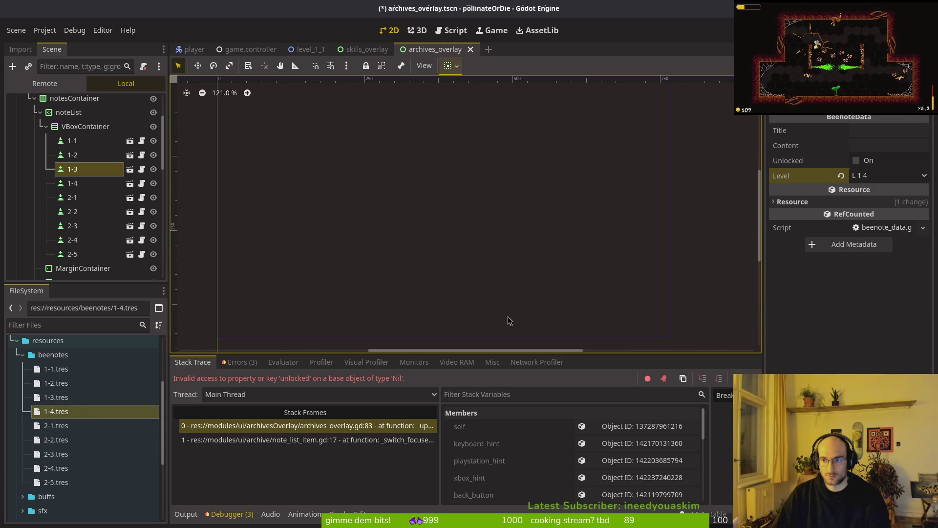
Set the Level of bee notes 2-1, 2-2 and 2-3 to L 2 1, L 2 2 and L 2 3
left_click(63, 430)
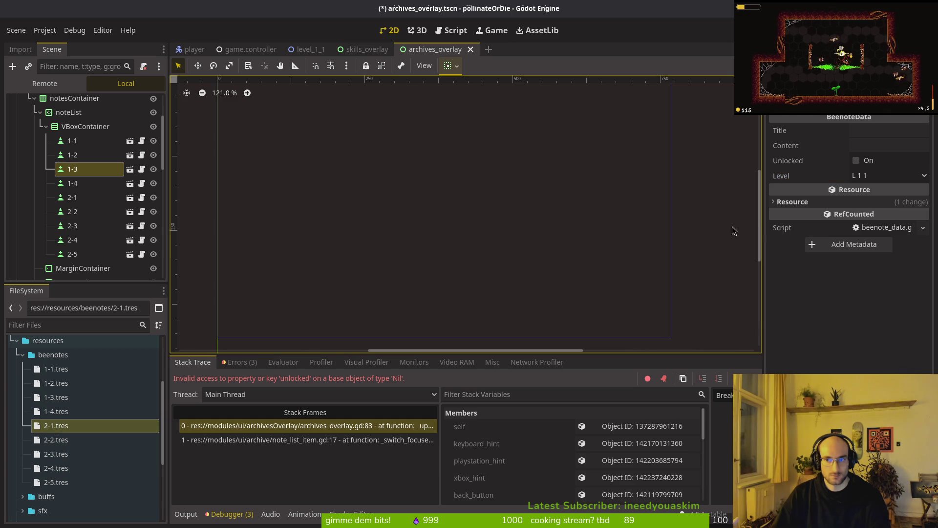
left_click(903, 177)
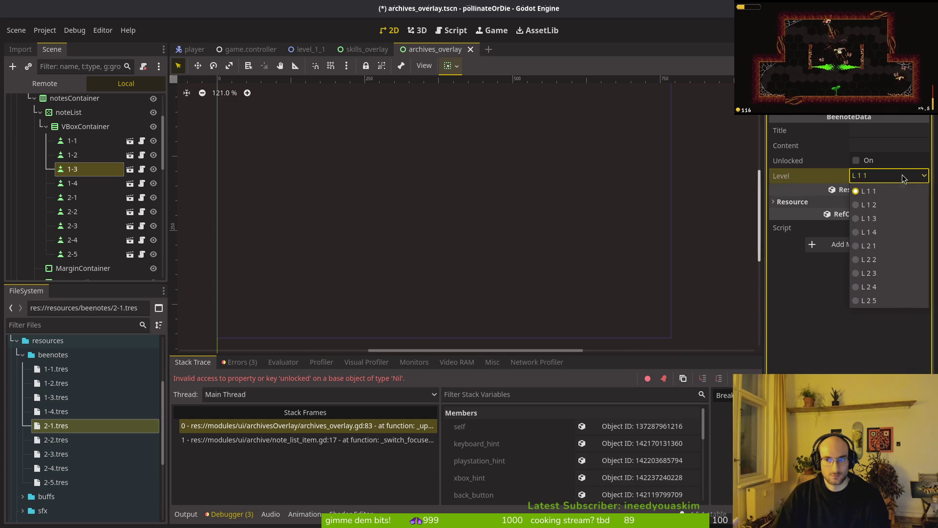
left_click(885, 250)
left_click(82, 442)
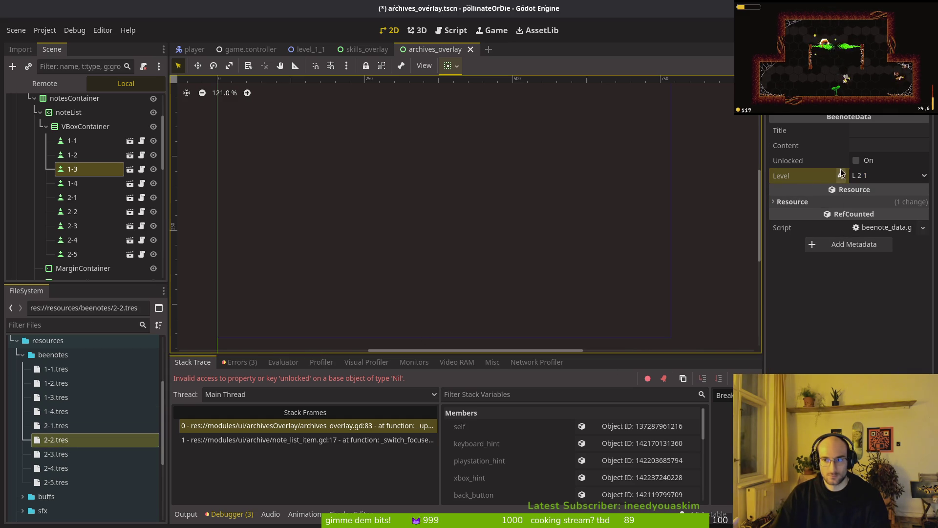
left_click(842, 172)
left_click(870, 175)
left_click(869, 259)
left_click(56, 454)
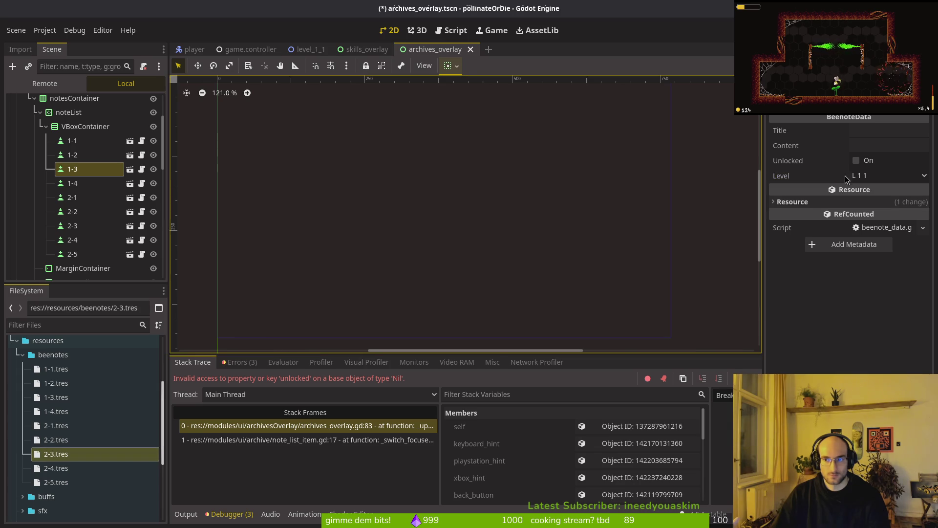
left_click(870, 175)
left_click(880, 276)
Set bee notes 2-4 and 2-5 to Level L 2 4 and L 2 5, then run the game
left_click(85, 467)
left_click(904, 176)
left_click(880, 286)
left_click(78, 482)
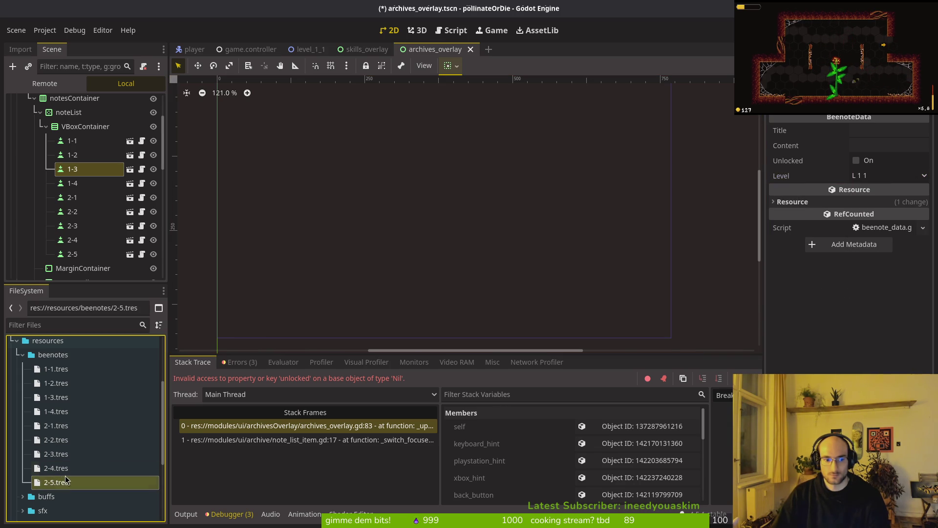
left_click(886, 175)
left_click(871, 303)
key("F5")
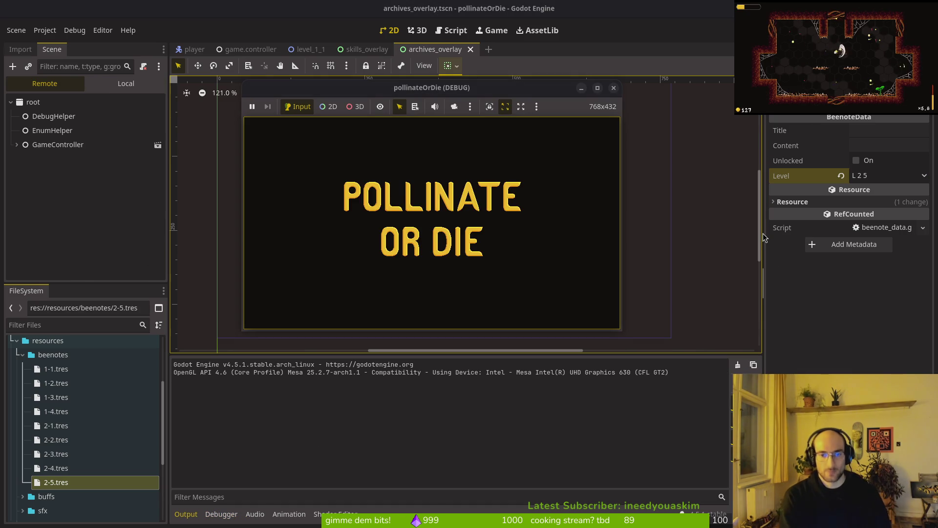
Load the saved game and browse the archive note list, where the tattered notes still show LOCKED
key("Return")
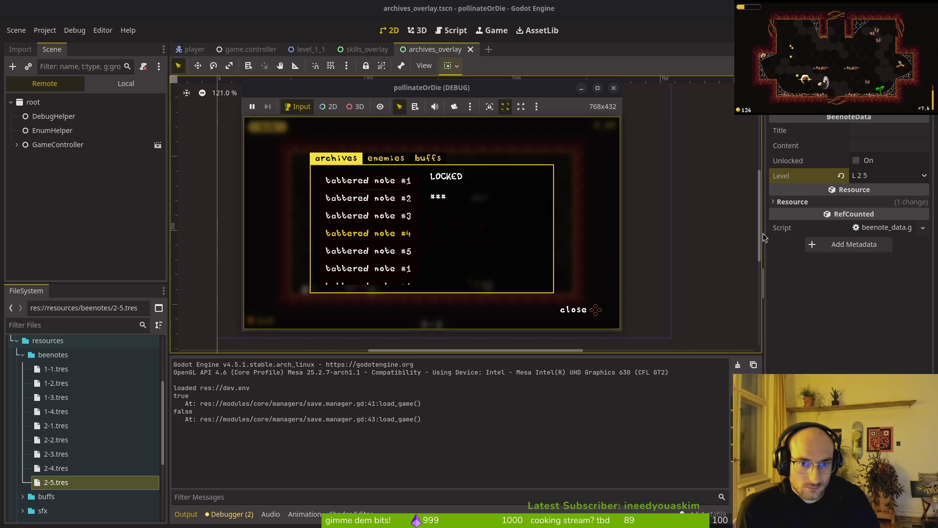
key("Down")
key("Down")
key("Down")
key("Up")
key("Up")
key("Up")
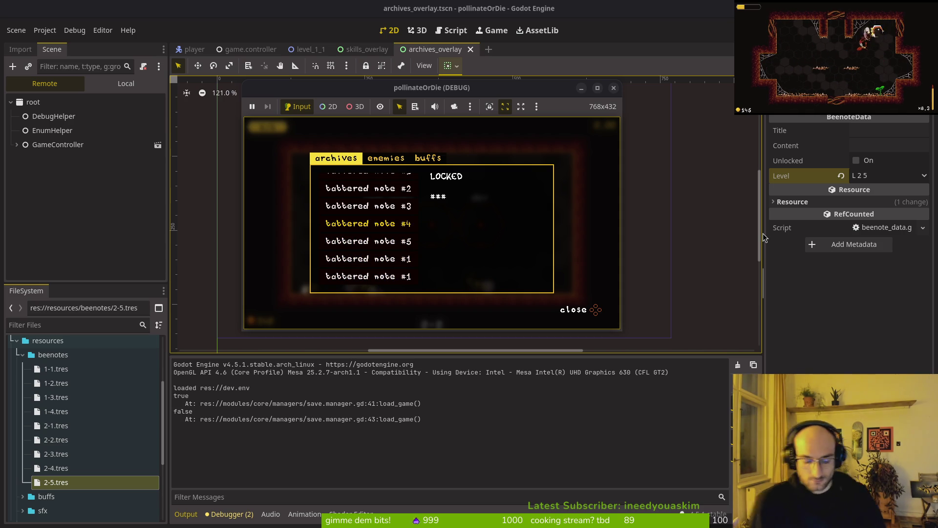
key("alt+Tab")
key("ctrl+p")
Use the file finder to open the audio manager, then save.manager.gd
type("audio")
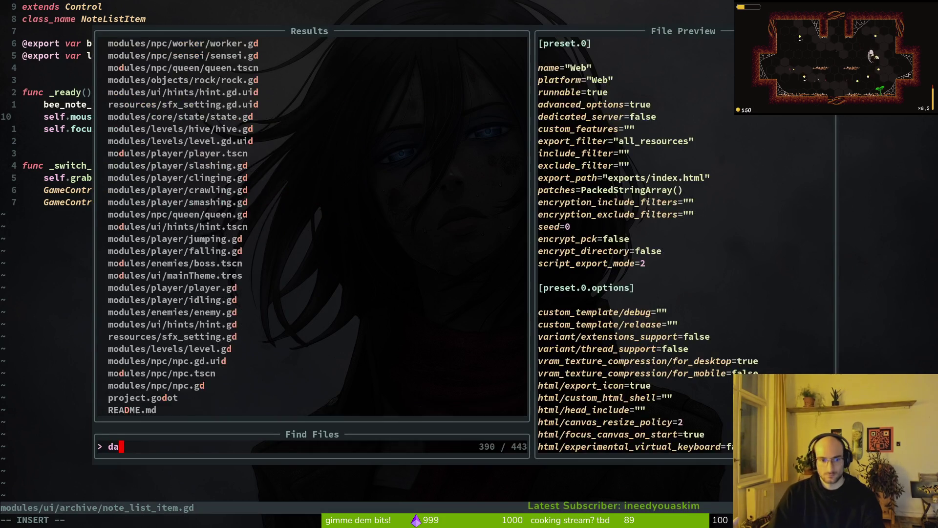
key("Return")
key("ctrl+p")
type("save")
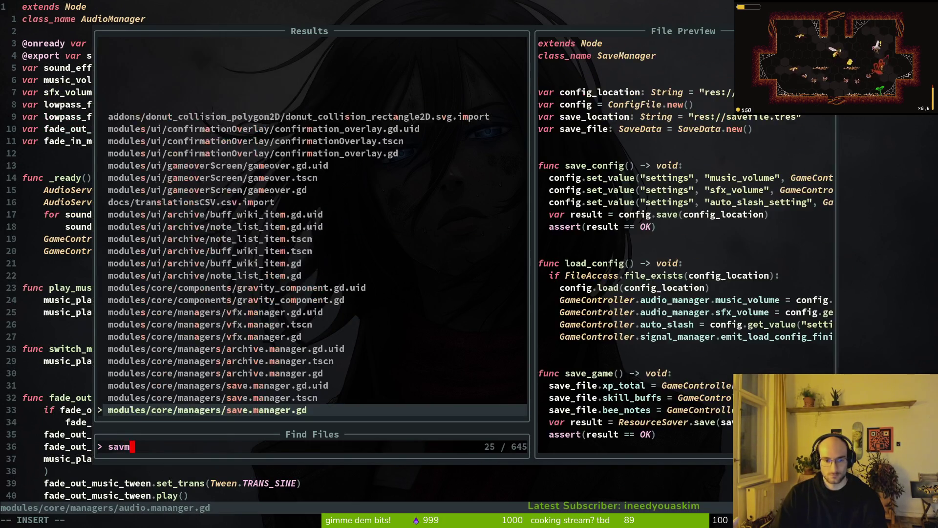
key("Return")
left_click(25, 19)
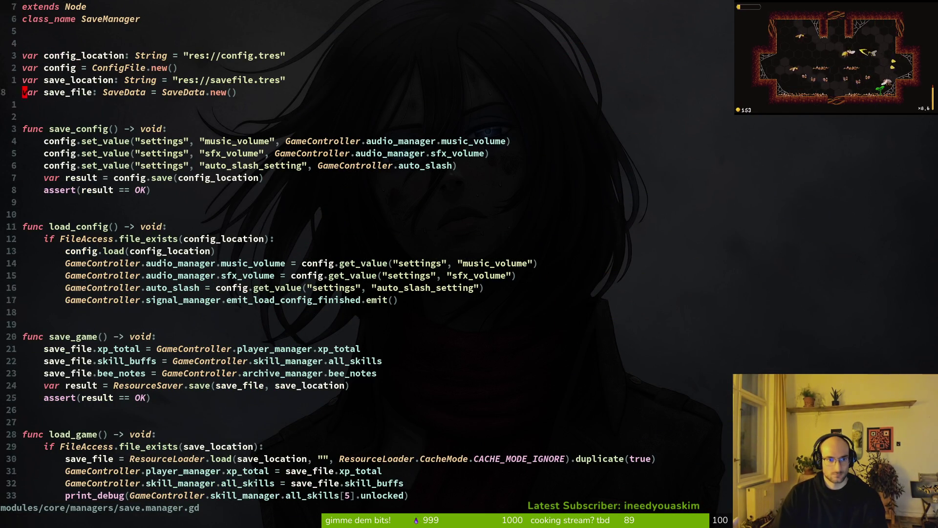
Delete the skills print_debug line in load_game and save save.manager.gd
scroll(342, 244, "down", 8)
left_click(41, 385)
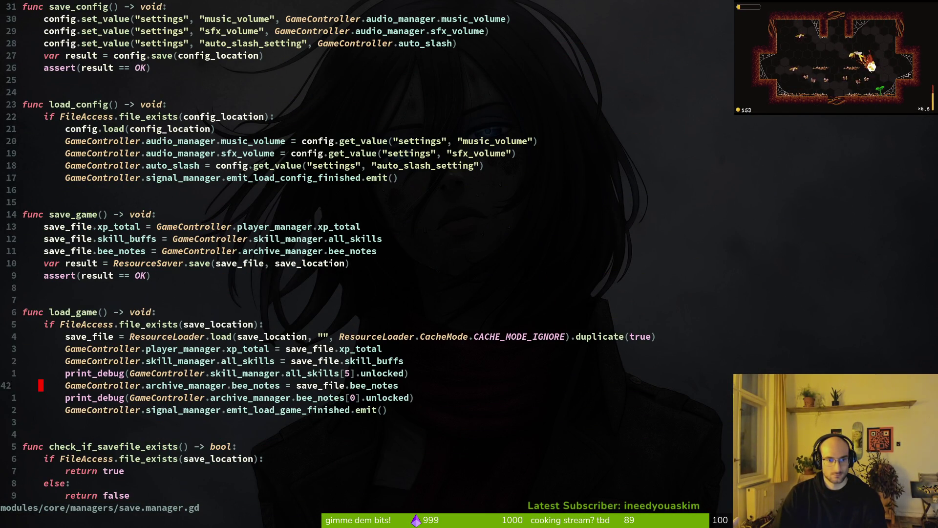
key("k")
key("d")
key("d")
type(":w")
key("Return")
key("alt+Tab")
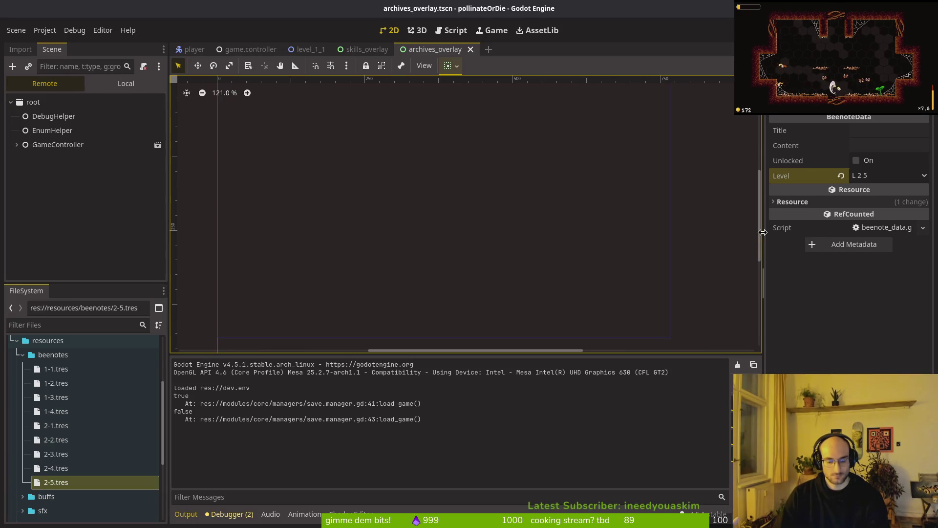
Play through a level, check the archives still show notes LOCKED, then stop the game with F8
key("F5")
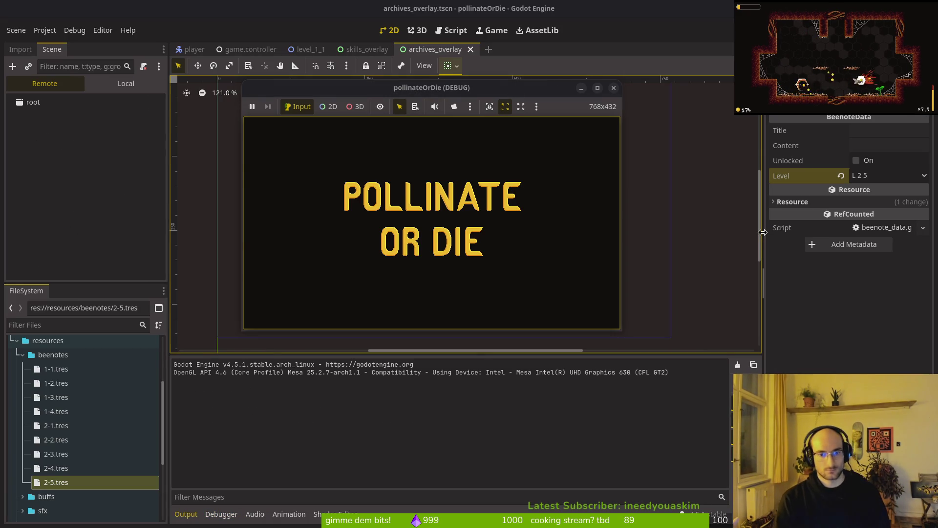
key("Up")
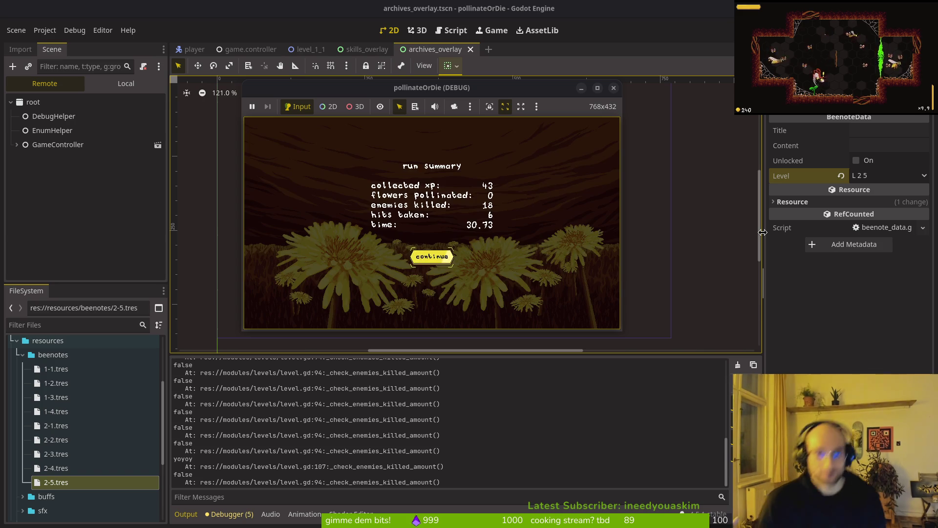
key("Return")
key("Escape")
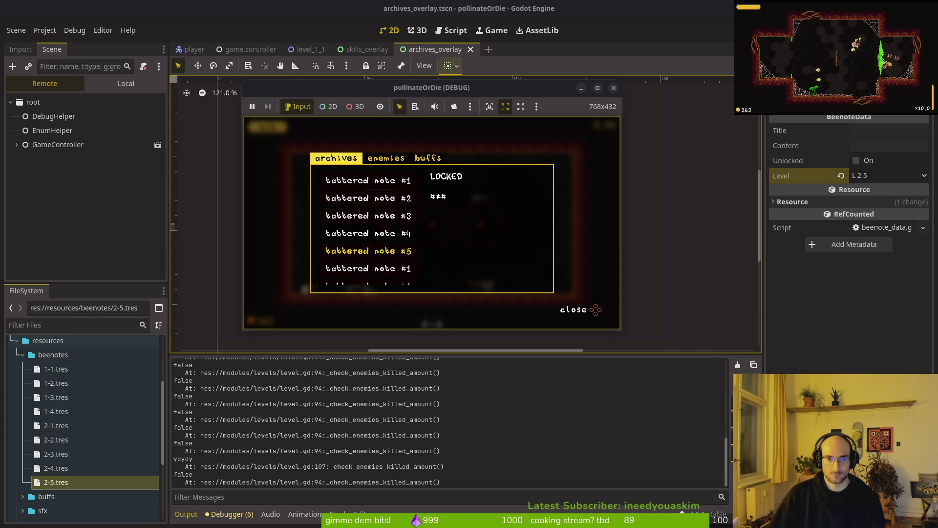
key("Up")
key("Up")
key("Up")
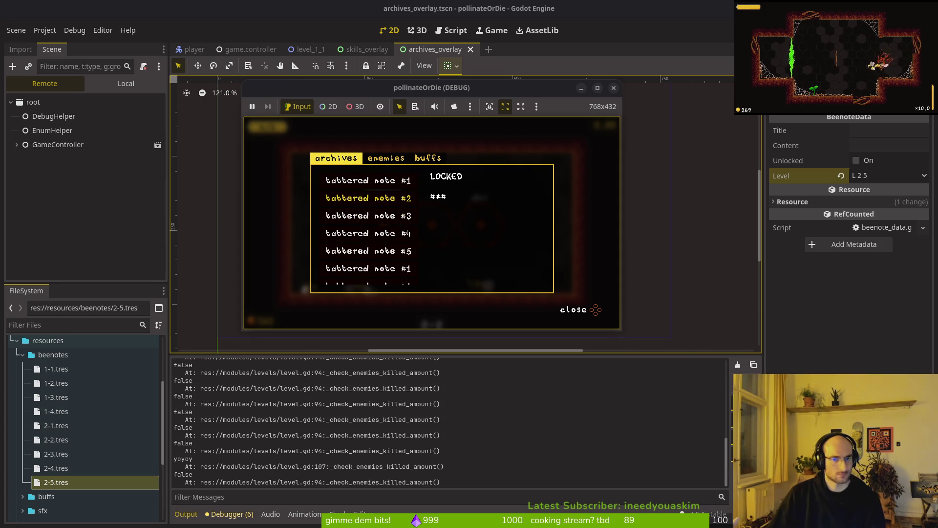
key("F8")
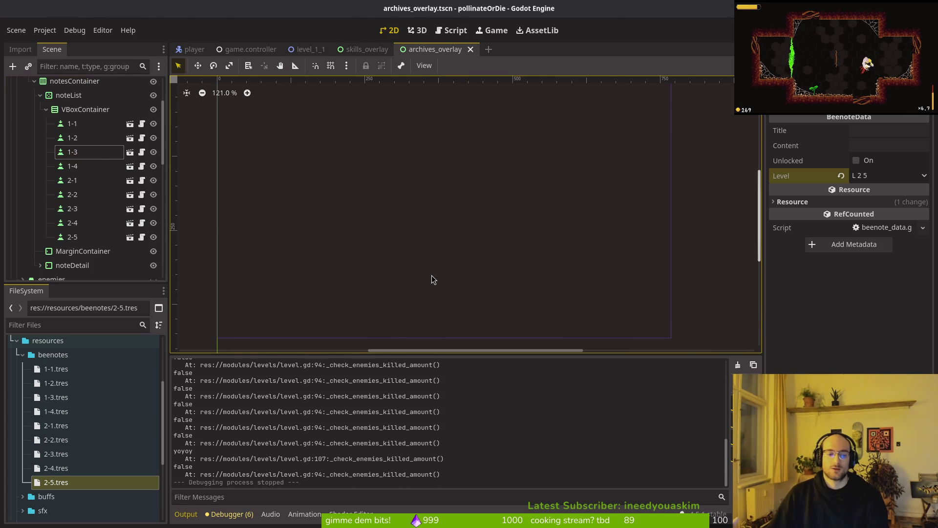
In Neovim, check the ResourceSaver save line and the bee_notes[0].unlocked debug print
key("alt+Tab")
left_click(264, 268)
left_click(126, 336)
left_click(336, 391)
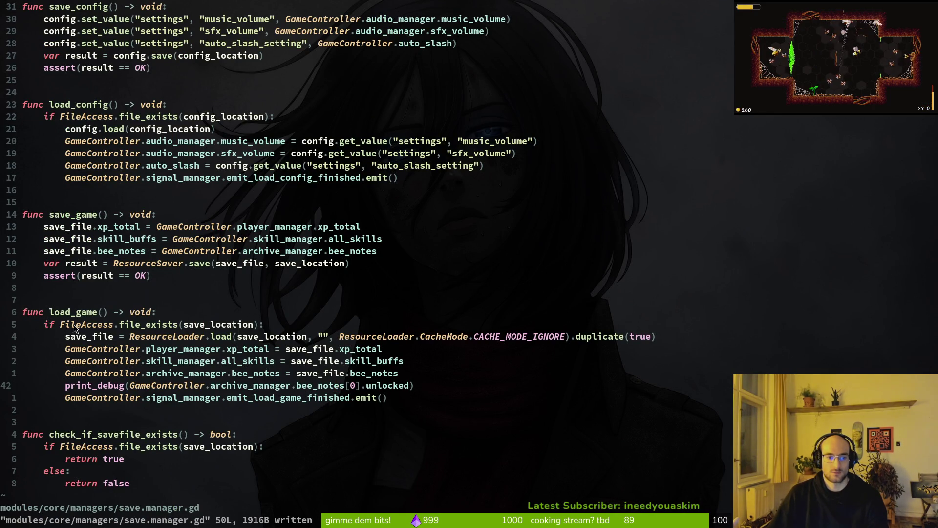
key("space")
key("f")
key("f")
key("Escape")
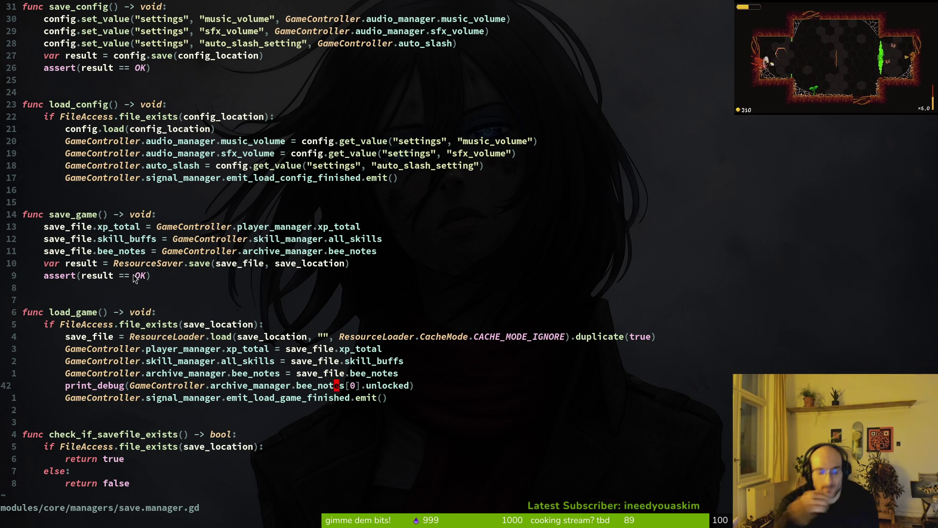
Select the 1-1 node under VBoxContainer in Godot to see bee note data 1-1.tres and level L 1 1
key("alt+Tab")
left_click(105, 123)
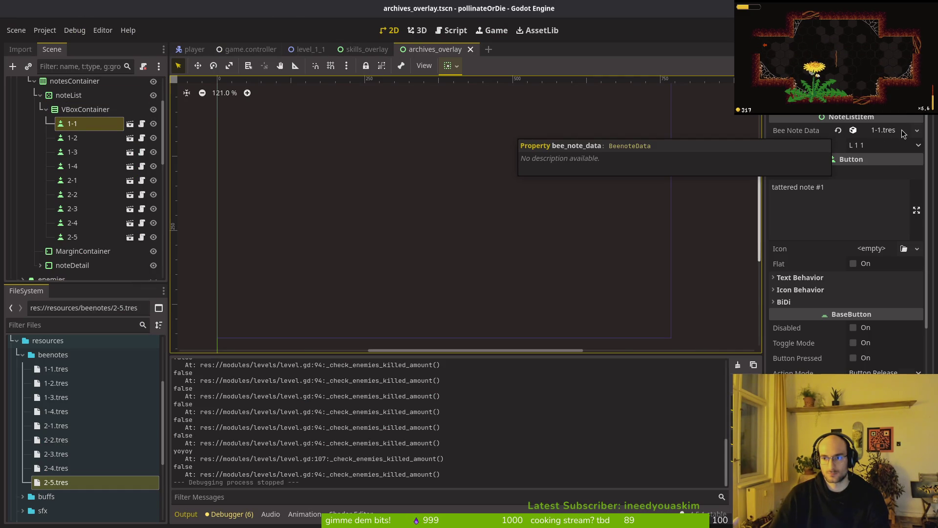
key("alt+Tab")
key("space")
Open note_list_item.gd and try rewriting the bee_note_data declaration, then undo it
key("f")
key("f")
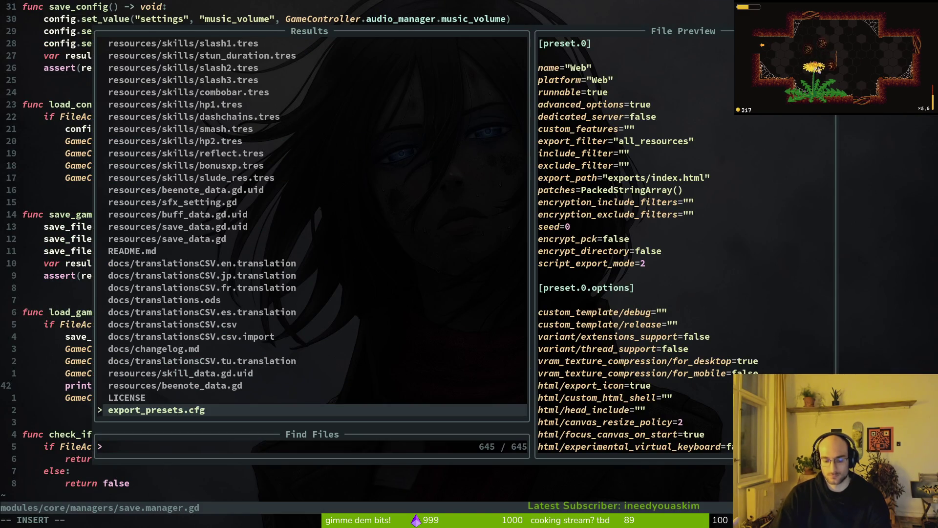
type("notelist")
key("Return")
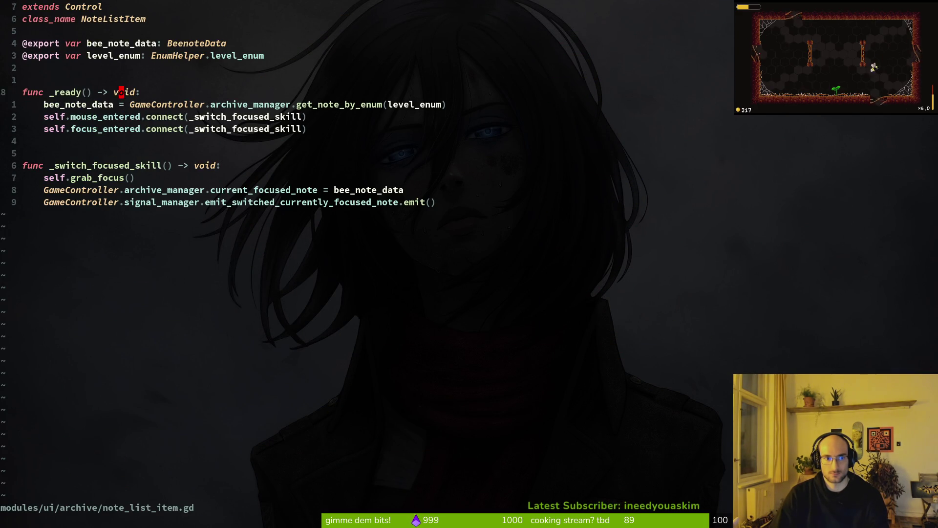
key("k")
key("d")
key("d")
type(":w")
key("Return")
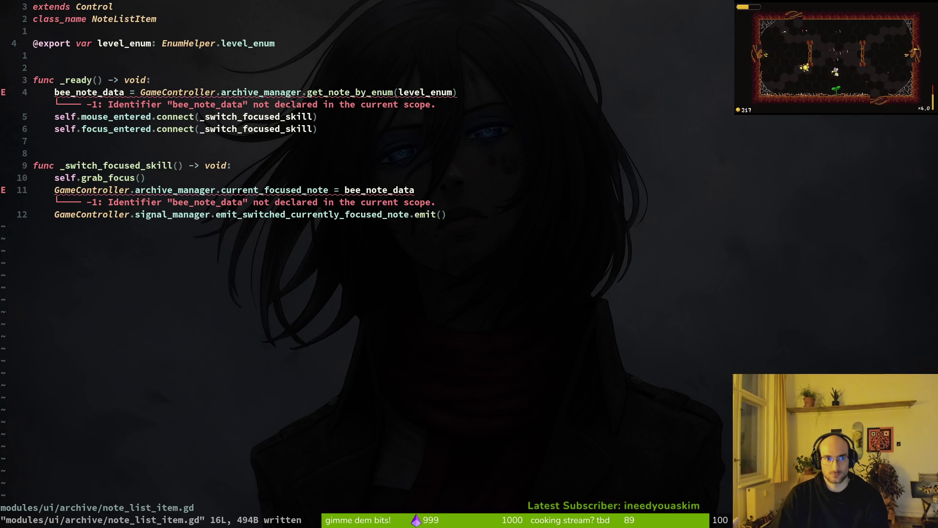
type("ort var bee")
key("Escape")
key("u")
key("u")
key("0")
key("d")
key("W")
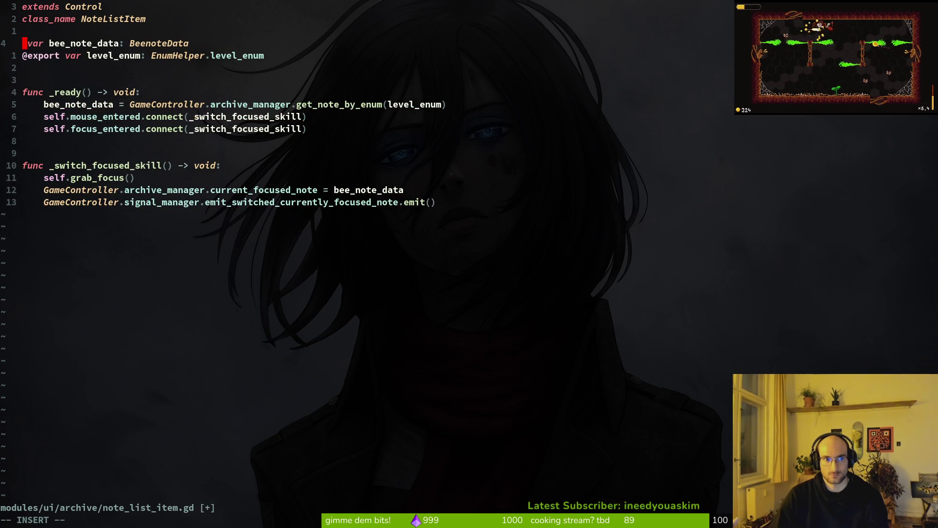
key("shift+v")
key("shift+j")
key("Escape")
type(":w")
key("Return")
key("super+1")
key("F5")
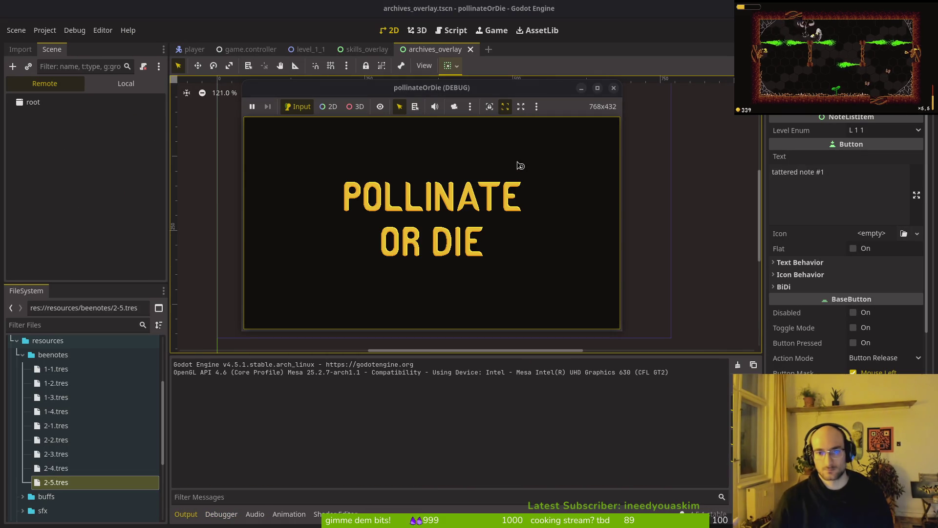
Enter the hive and check tattered note #2 in the archives overlay
key("Return")
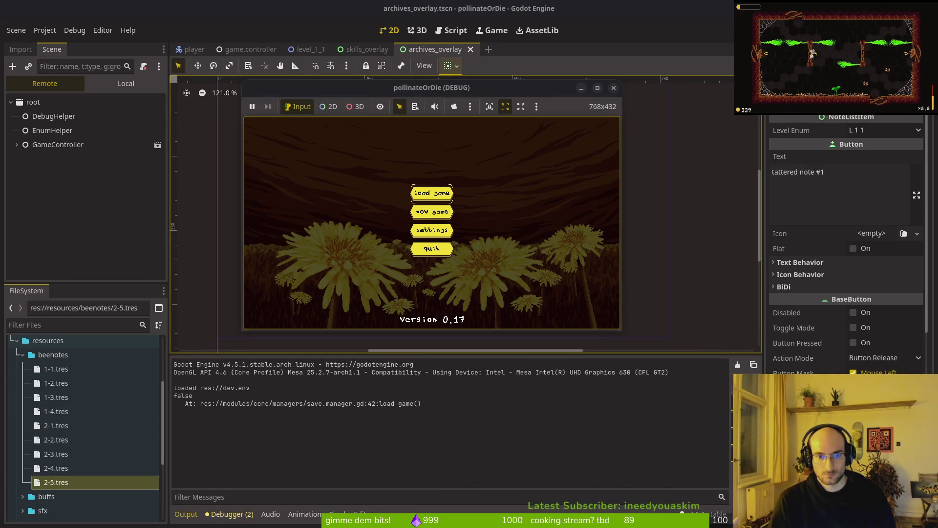
key("e")
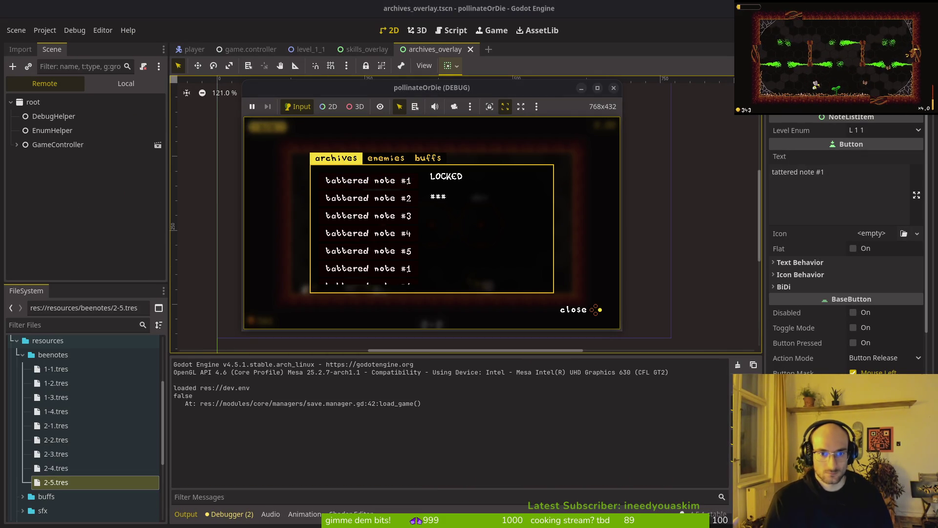
left_click(368, 198)
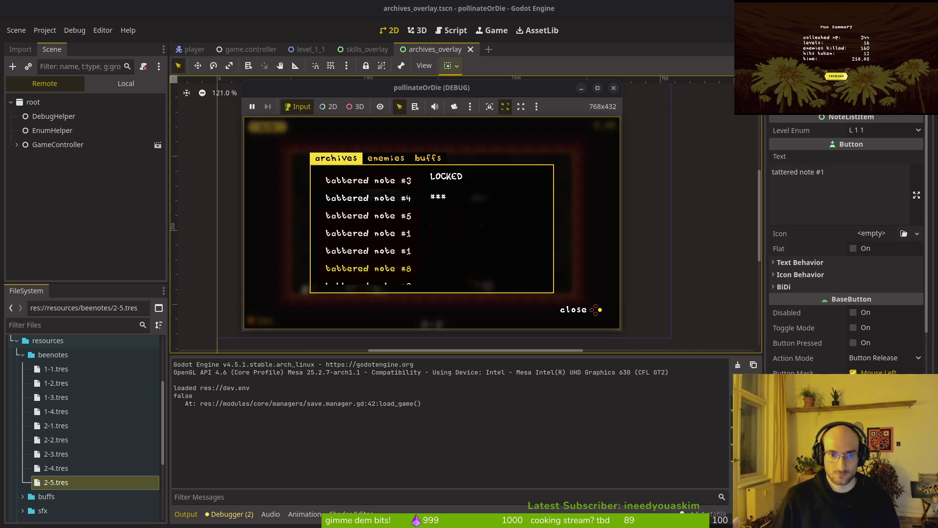
left_click(596, 309)
Fly into a cave level, clear the enemies, and return to the hive from the run summary
key("w")
key("d")
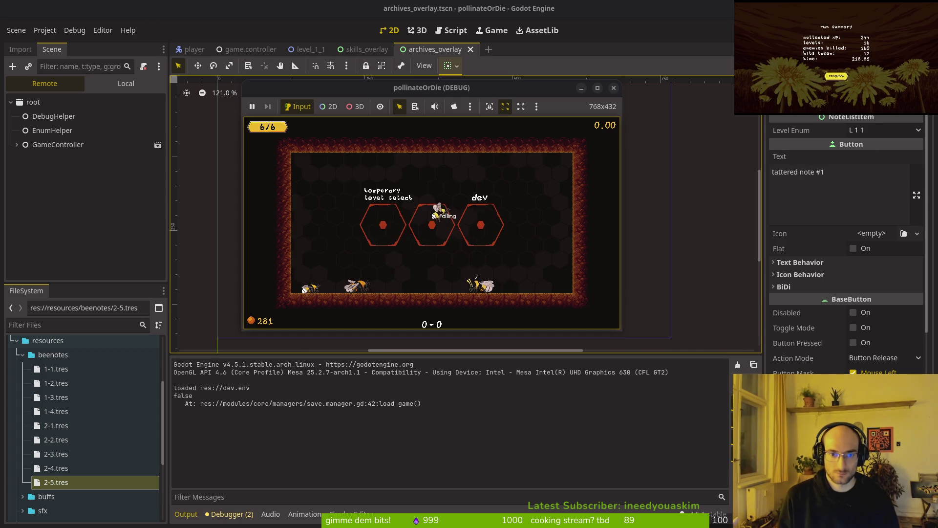
key("a")
key("s")
key("d")
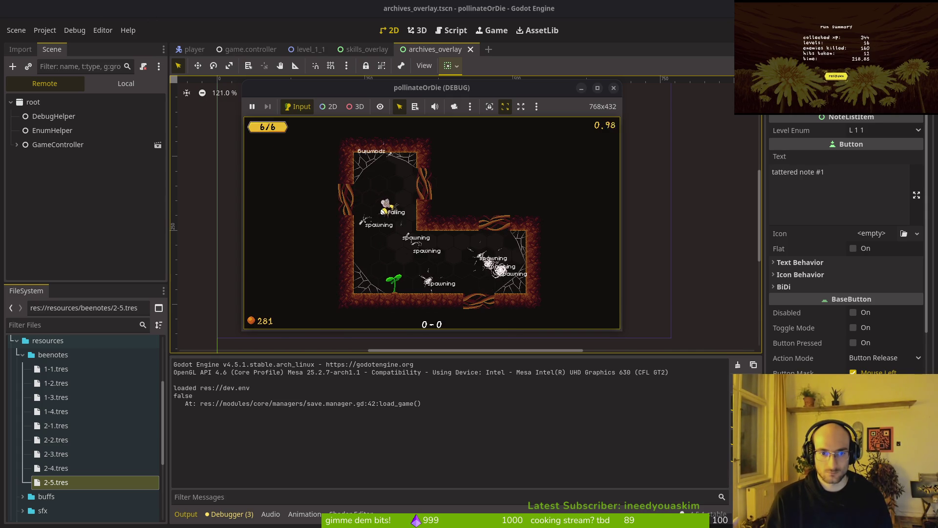
key("a")
key("d")
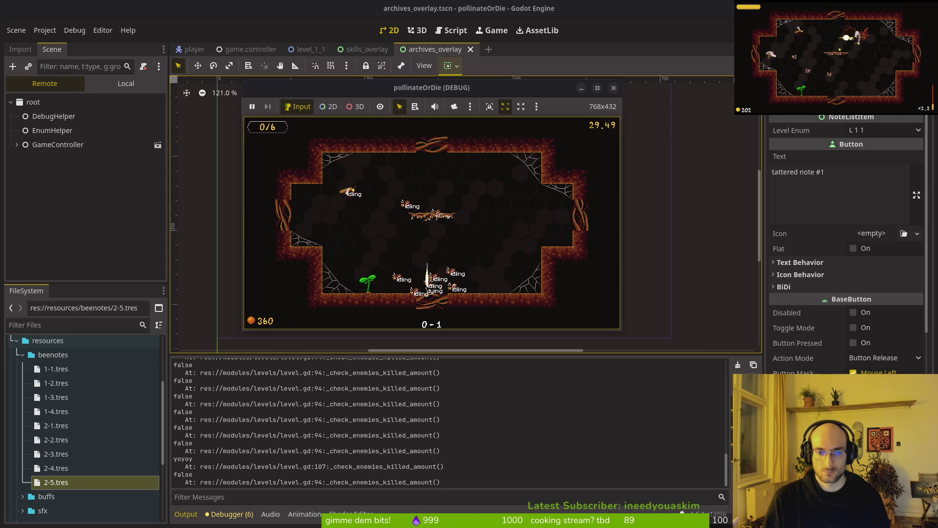
key("Return")
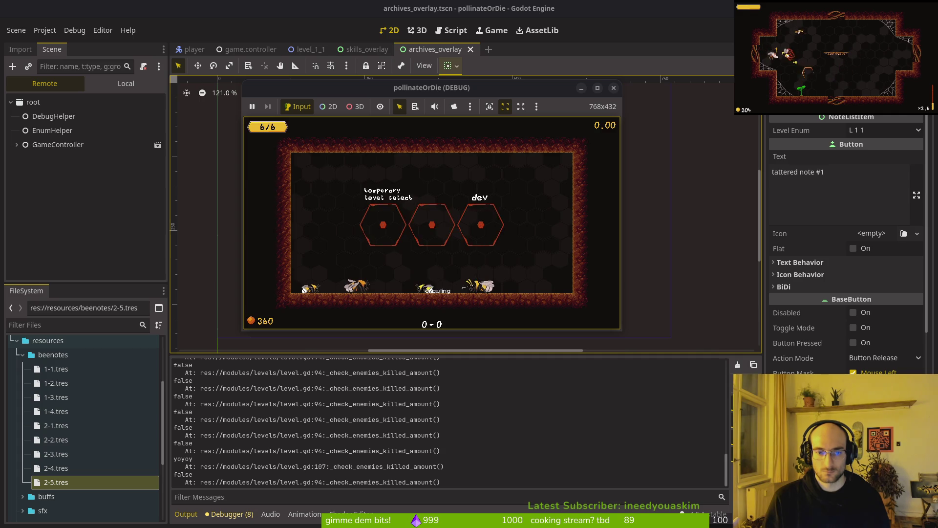
Confirm tattered note #1 is still LOCKED in the archives, then close the game window
key("Tab")
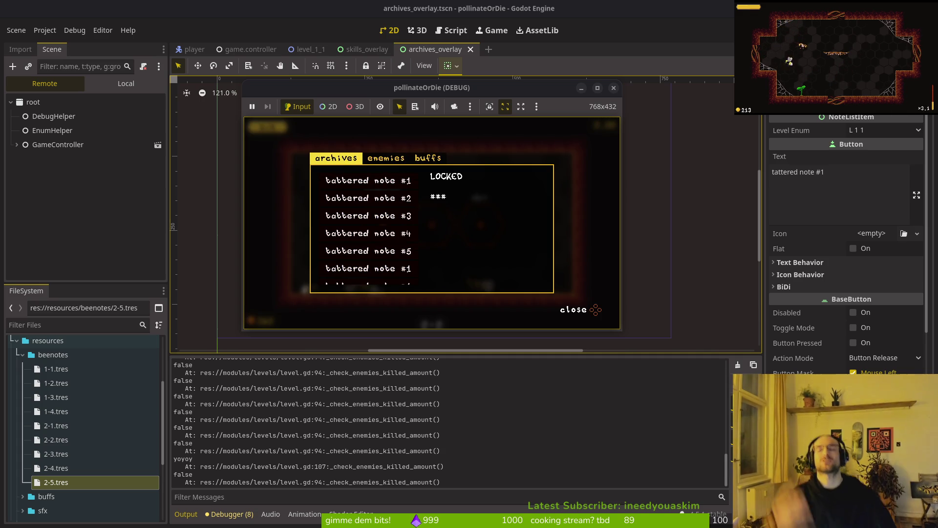
key("Down")
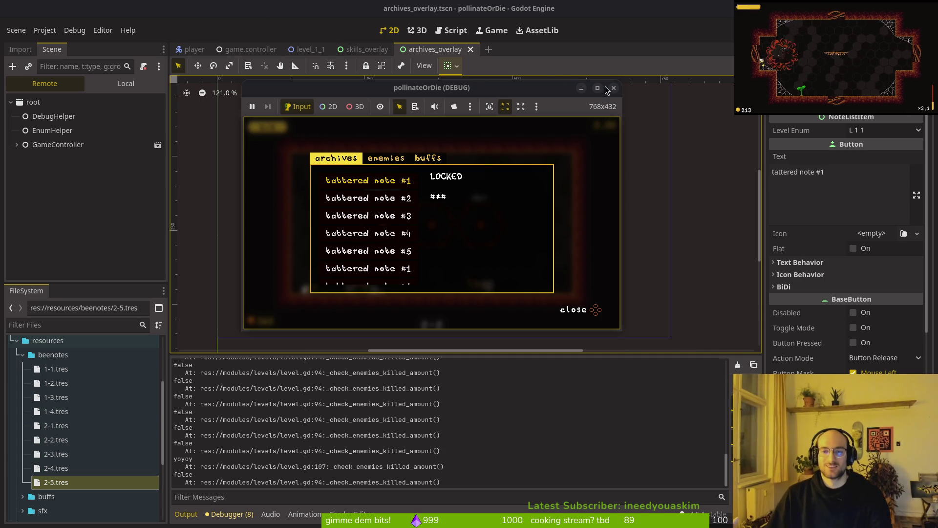
left_click(614, 88)
key("alt+Tab")
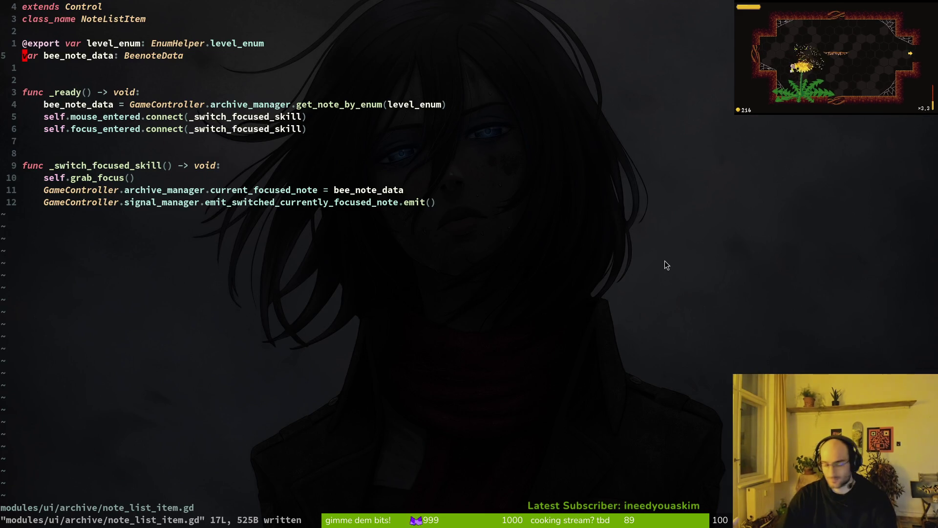
Open level.gd with the file finder
key("ctrl+p")
key("Escape")
key("ctrl+p")
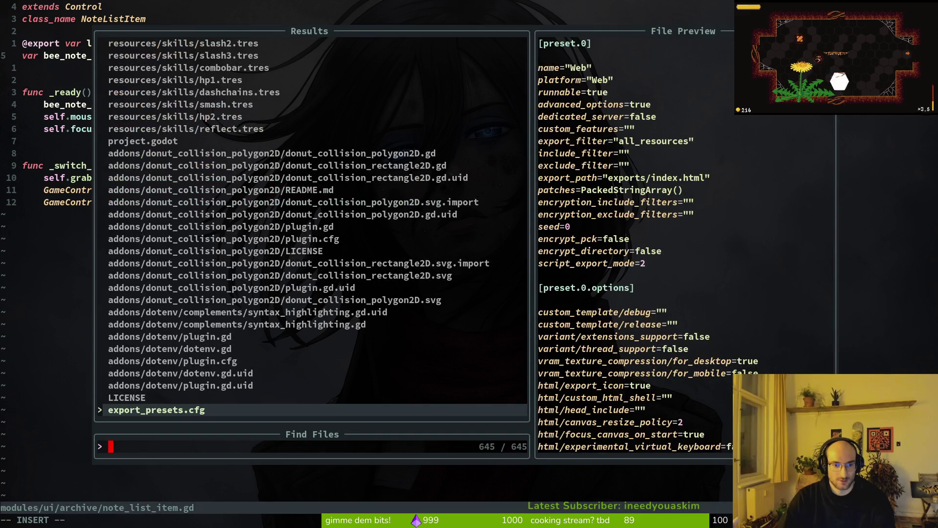
key("Escape")
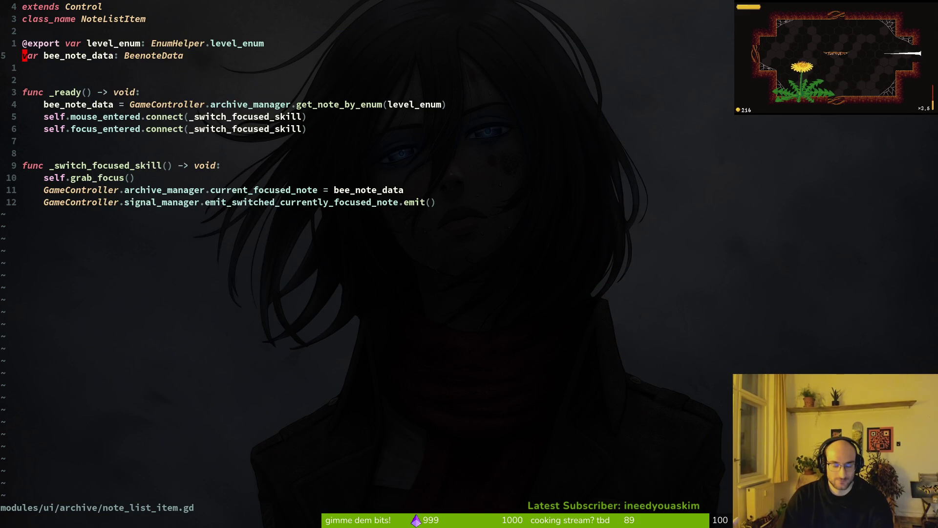
key("ctrl+p")
type("level.gd")
key("Return")
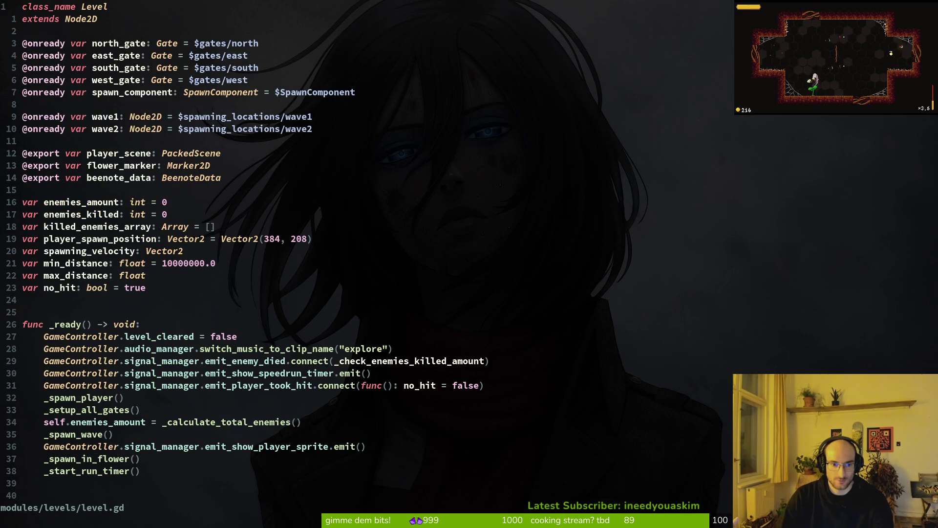
Move between the no-hit beenote_data.unlocked line and the declarations at the top of level.gd
scroll(371, 254, "down", 15)
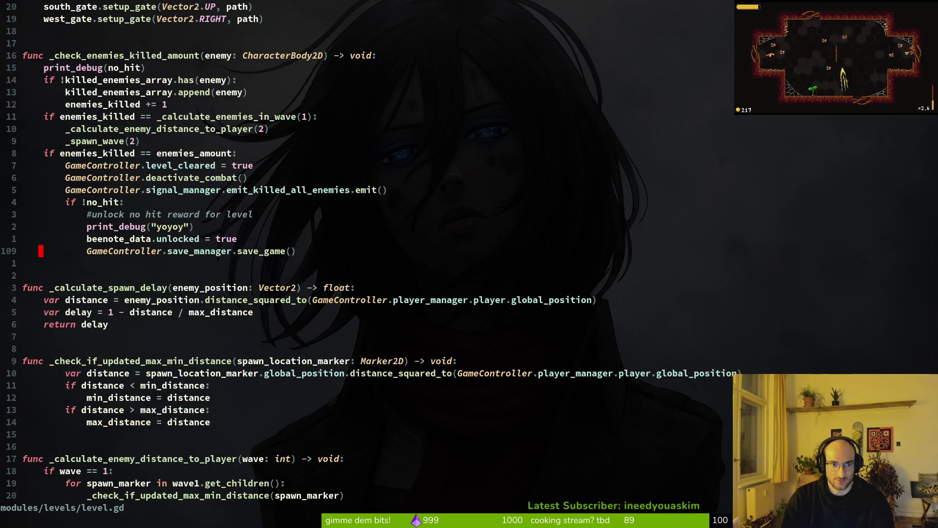
left_click(40, 226)
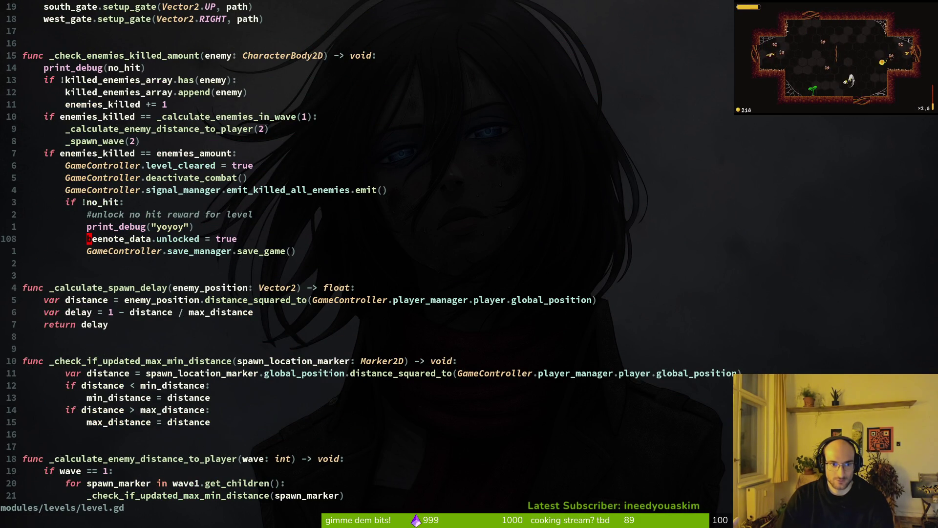
key("1")
key("0")
key("0")
key("k")
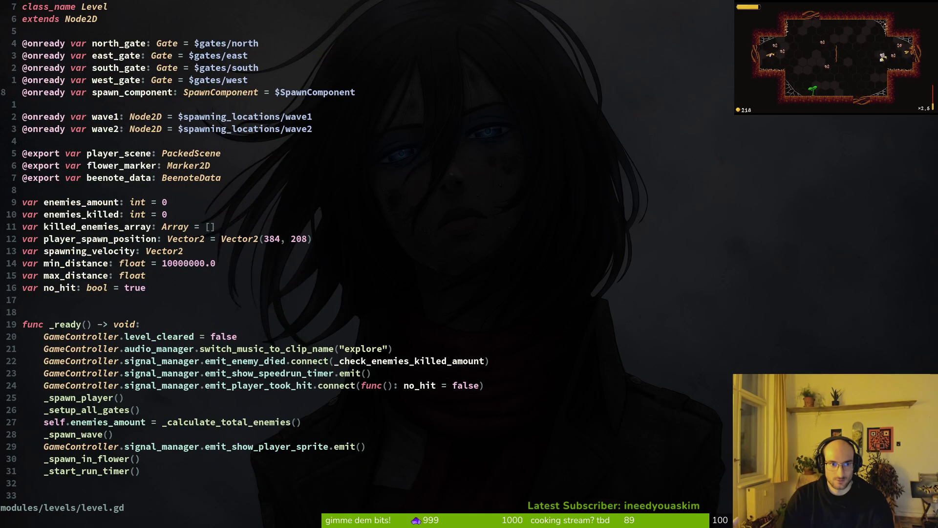
key("1")
key("0")
key("0")
key("j")
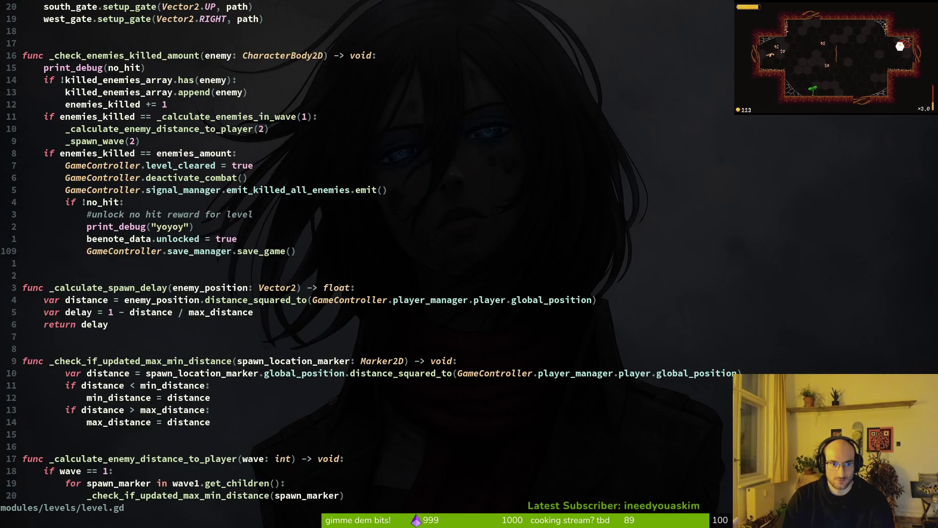
key("o")
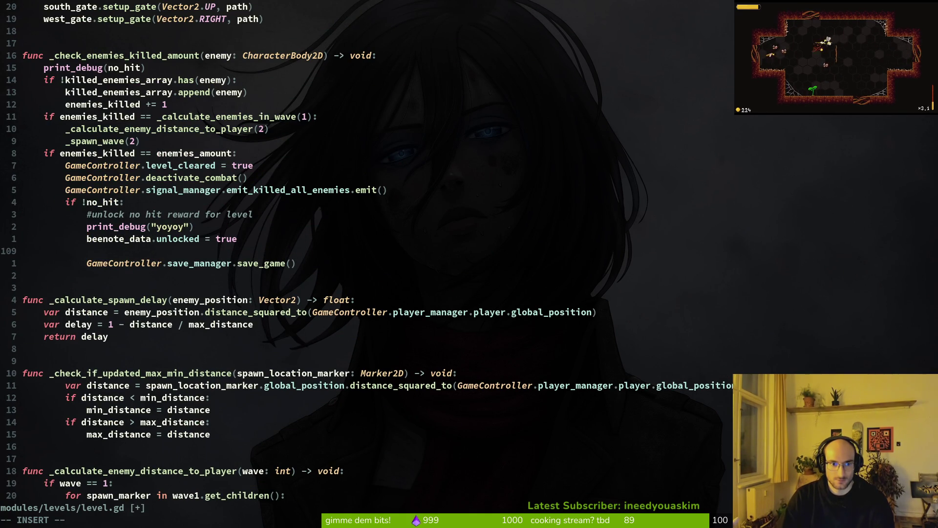
key("1")
key("0")
key("0")
key("k")
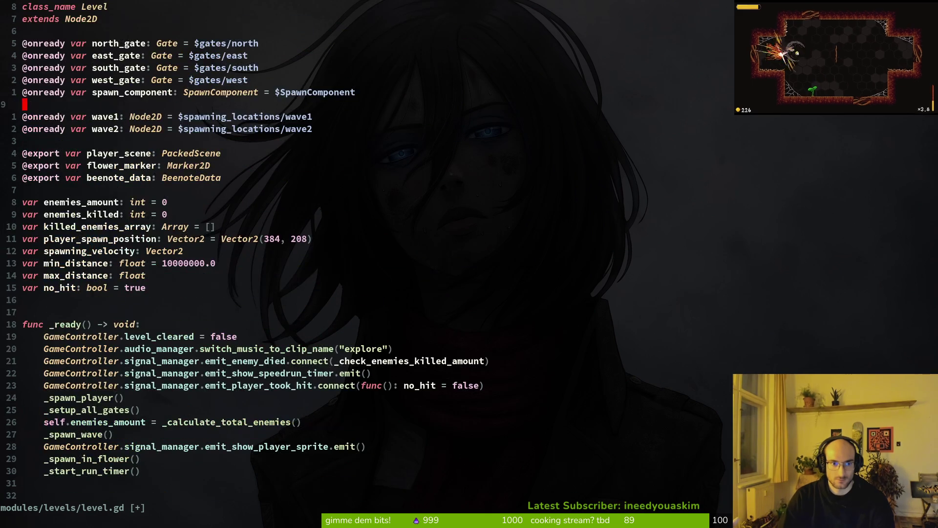
key("j")
key("j")
key("j")
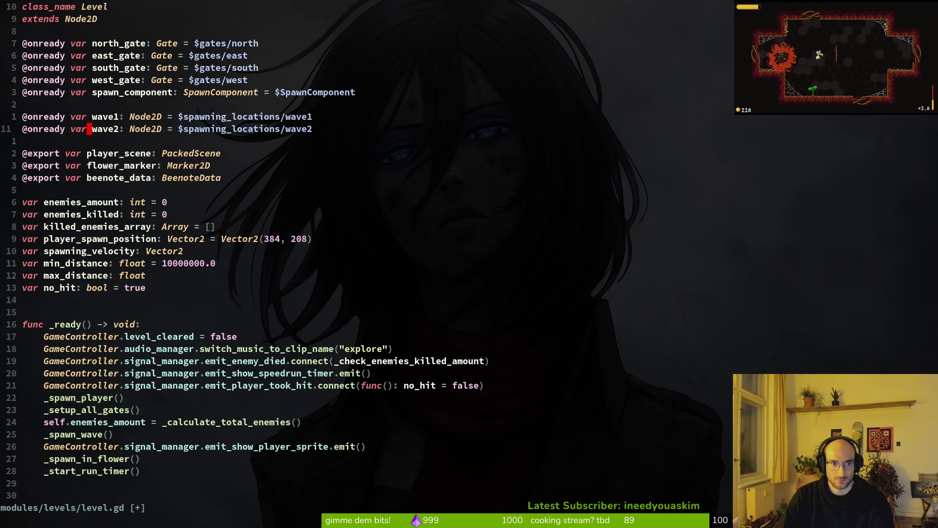
key("w")
type("cw")
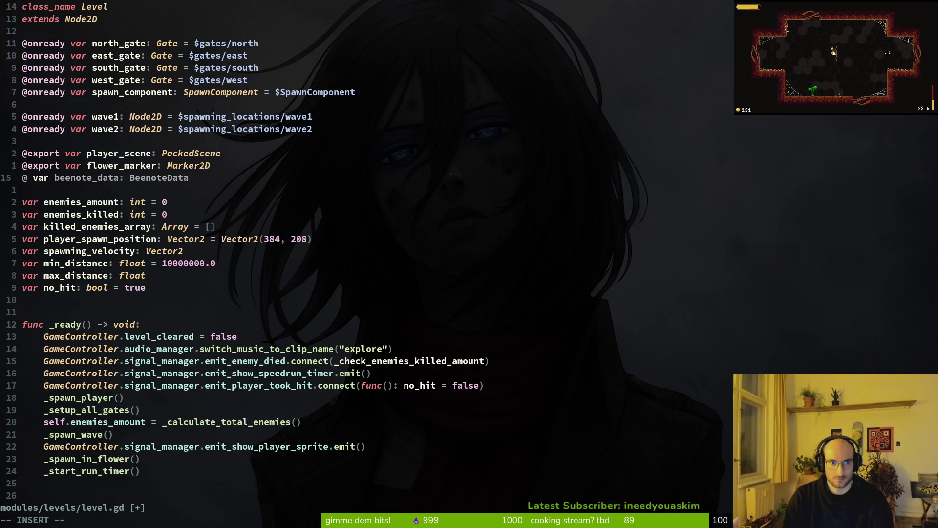
type("export")
key("Escape")
type(":w")
key("Return")
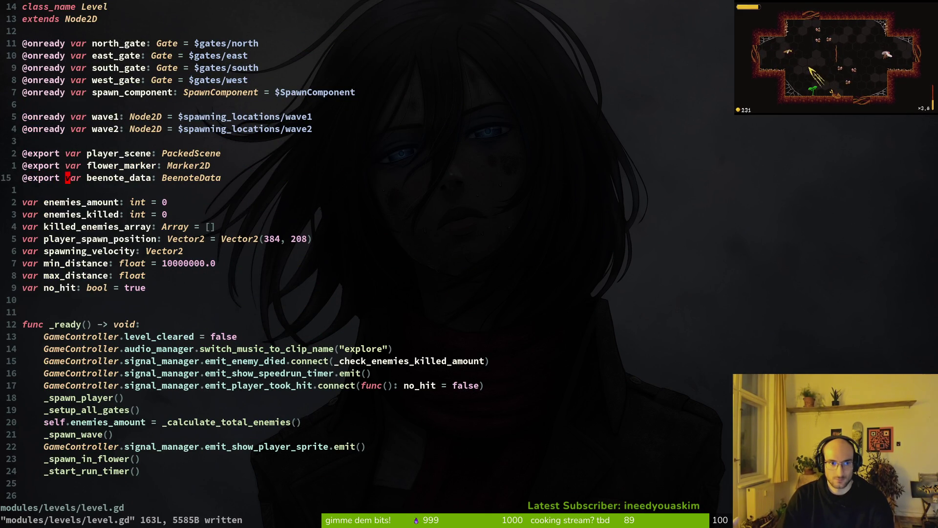
type("ciwlevel_enum")
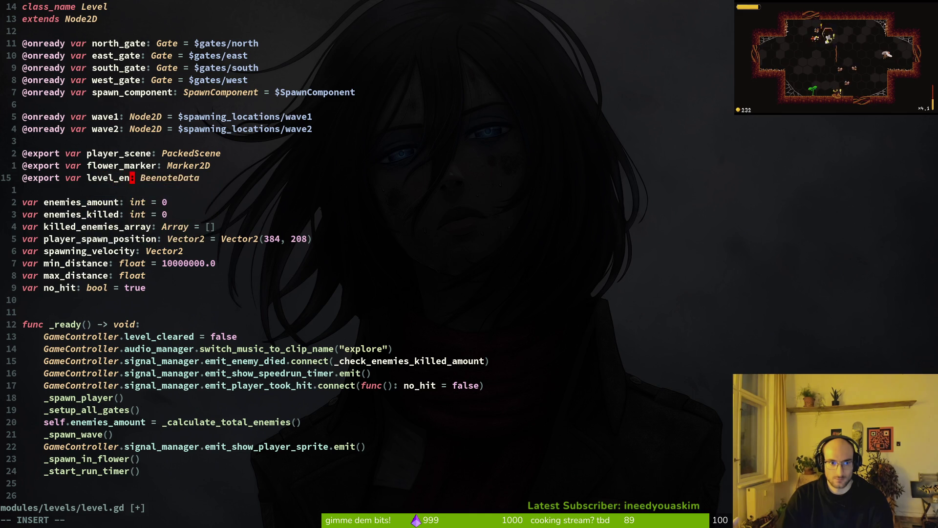
key("Escape")
type(":w")
key("Return")
type("C: EnumHelper.l")
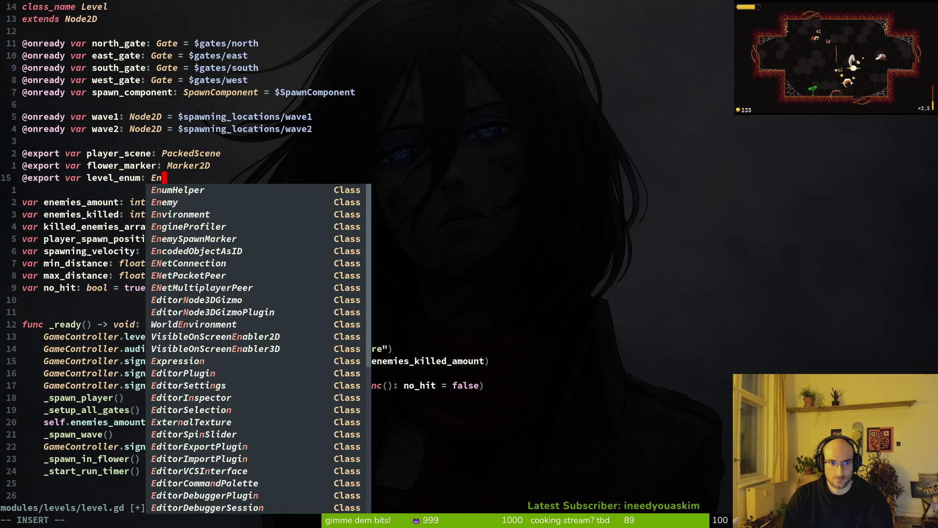
type("evel_enum")
key("Escape")
type(":w")
key("Return")
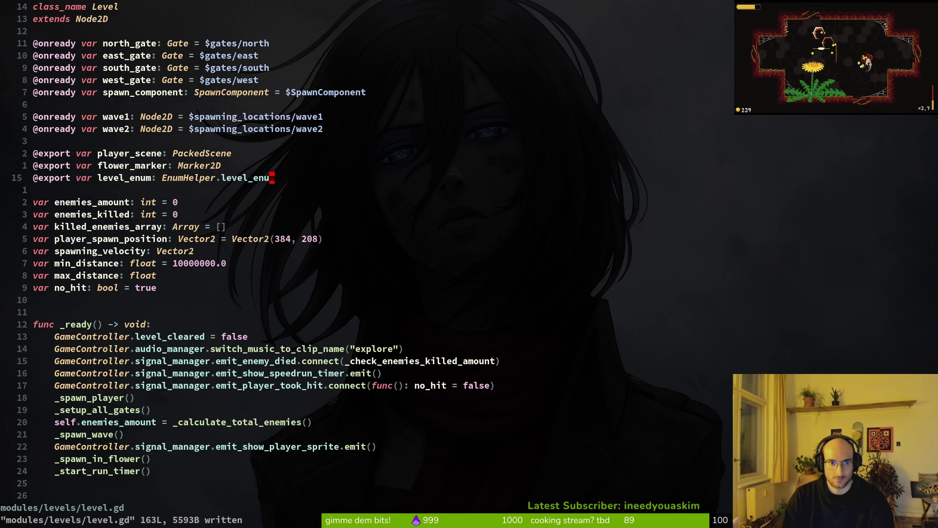
Go down to the beenote_data.unlocked line in the enemies-killed check
key("ctrl+d")
key("ctrl+d")
key("ctrl+d")
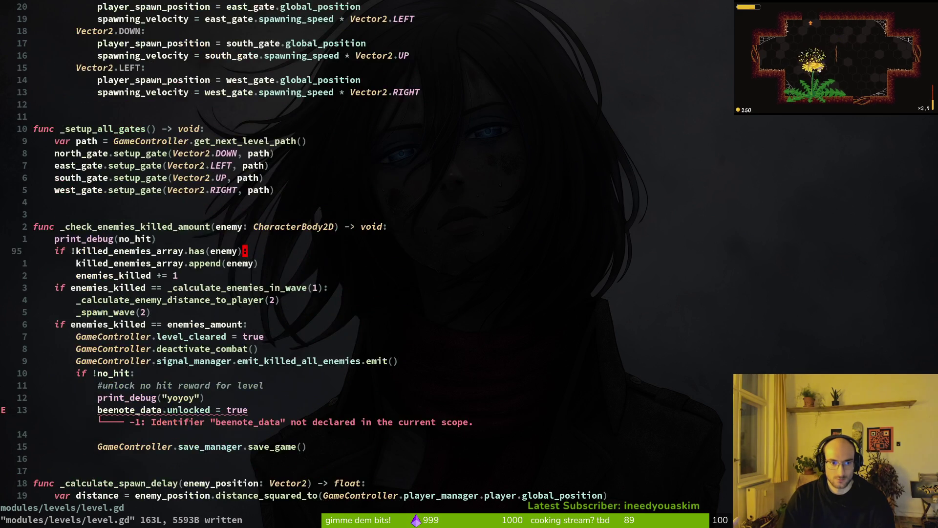
key("k")
key("k")
key("k")
key("o")
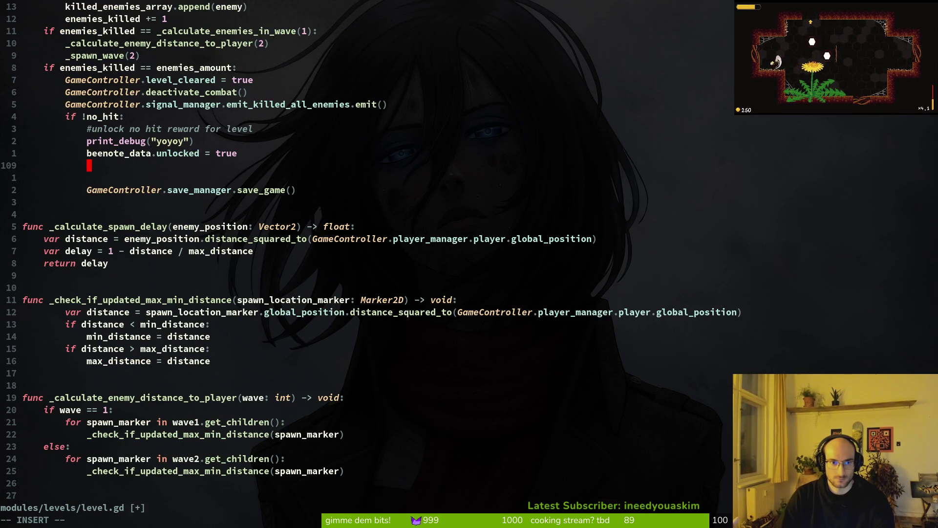
key("Escape")
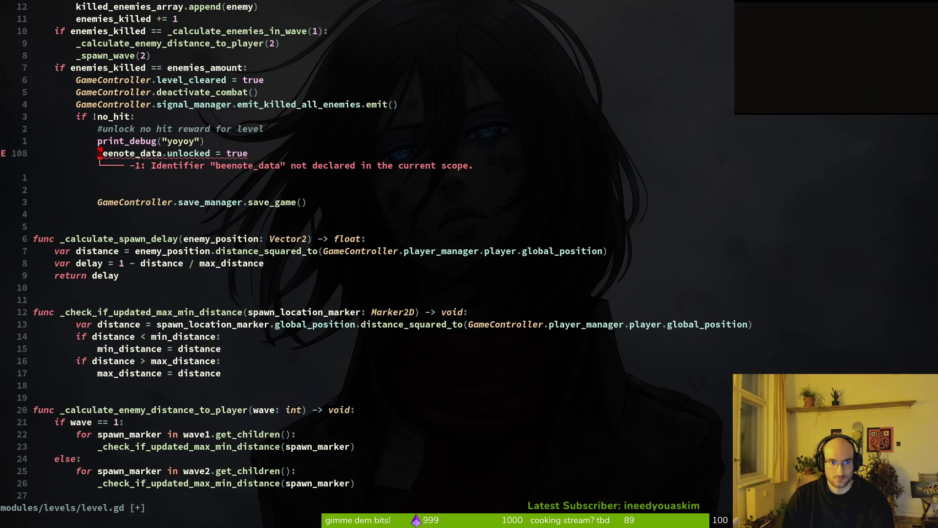
Add 'var beenote = GameController.archive_manager.get_note_by_enum(level_enum)' near the unlock line and save
key("j")
key("k")
key("k")
type("o")
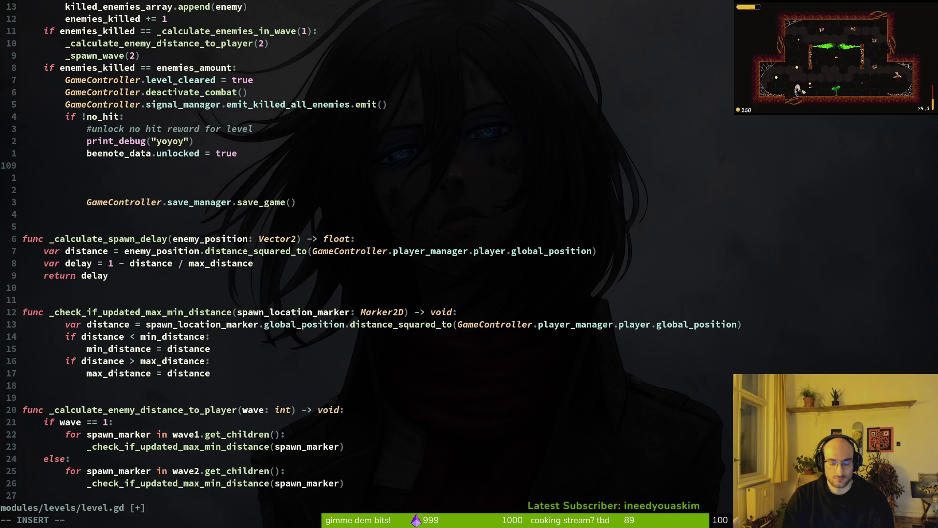
type("var beenote =")
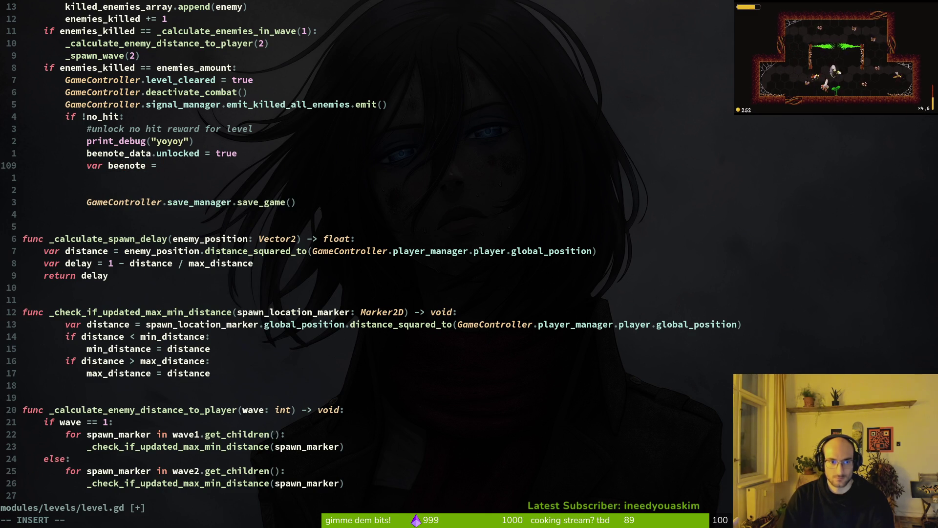
type("GameController.")
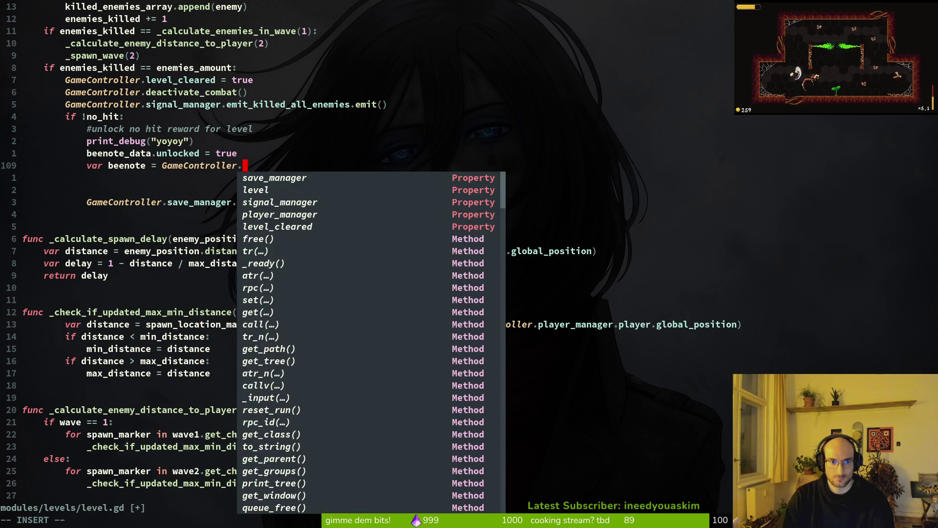
type("arc")
key("Return")
type(".")
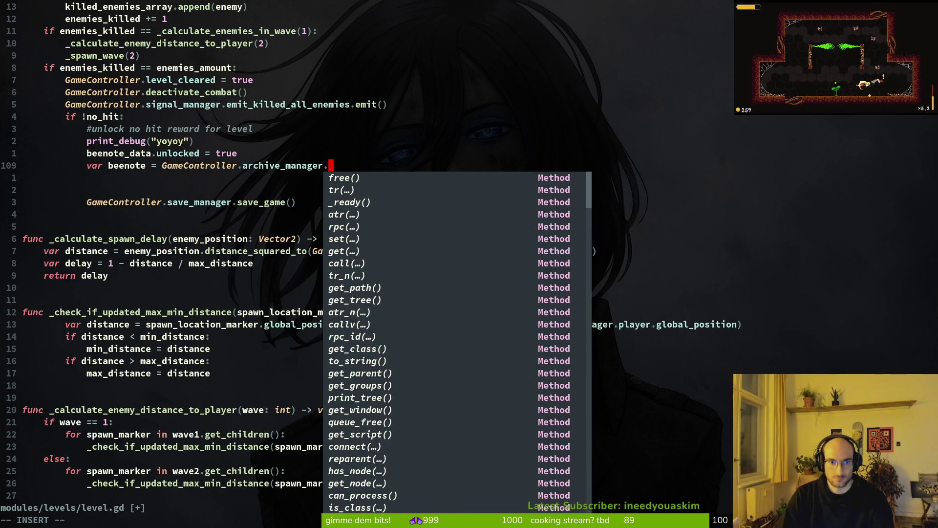
type("n")
key("BackSpace")
type("notes")
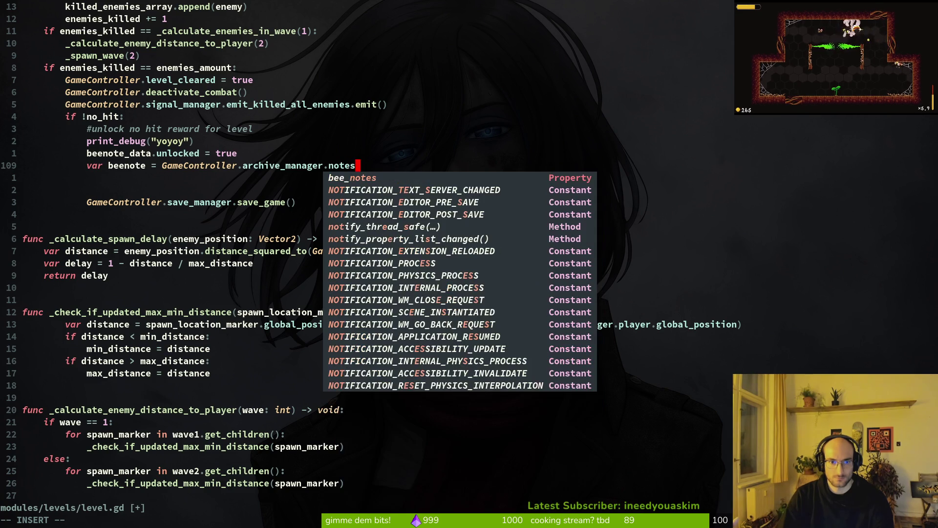
key("ctrl+n")
key("BackSpace")
key("BackSpace")
key("BackSpace")
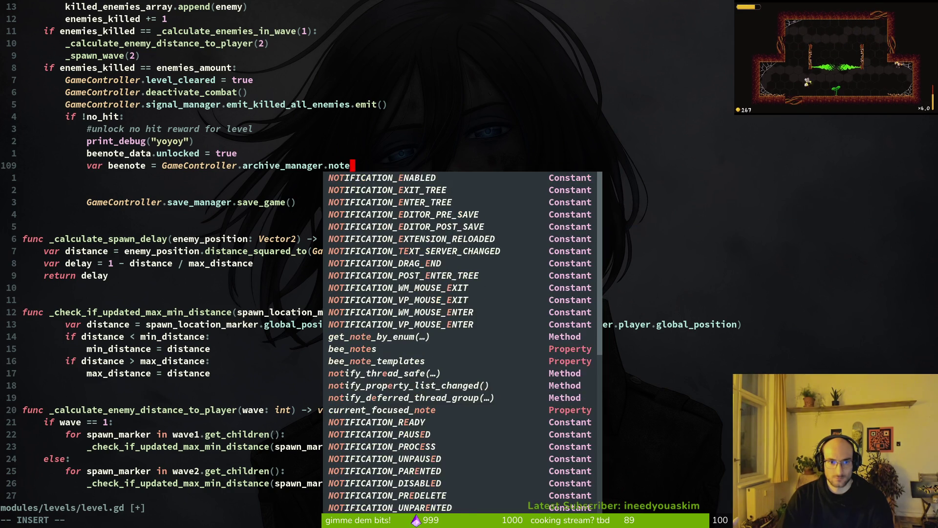
key("ctrl+n")
type(".")
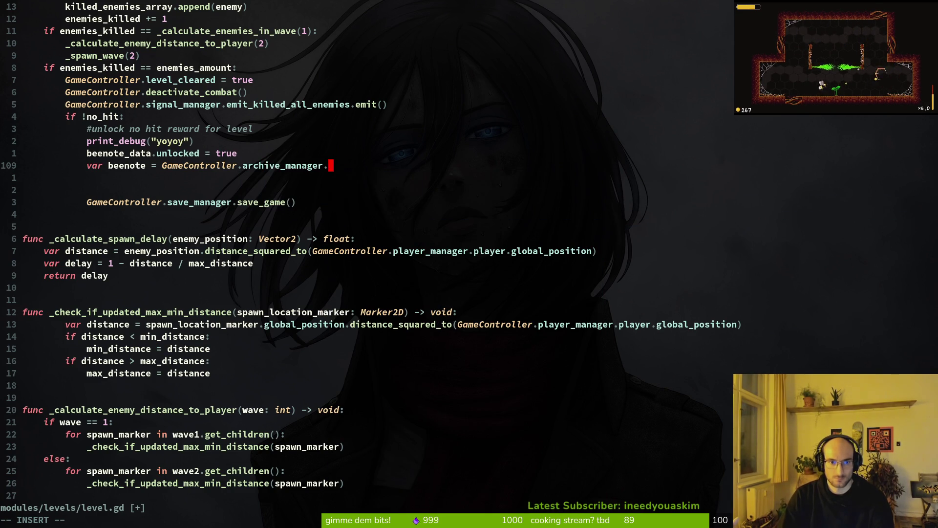
type("get_no")
key("Return")
type("(leve")
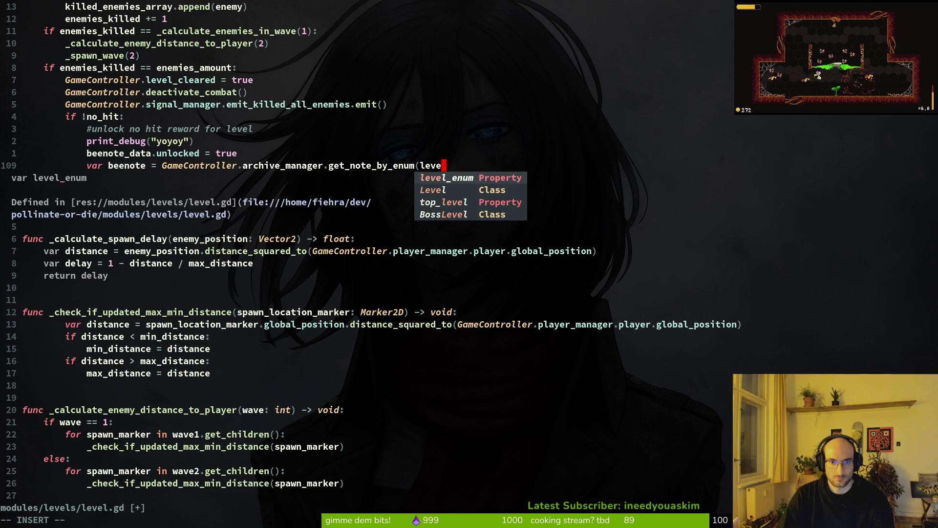
key("Return")
key("Escape")
type(":w")
key("Return")
Move the beenote_data unlock line below the new beenote declaration and save
key("o")
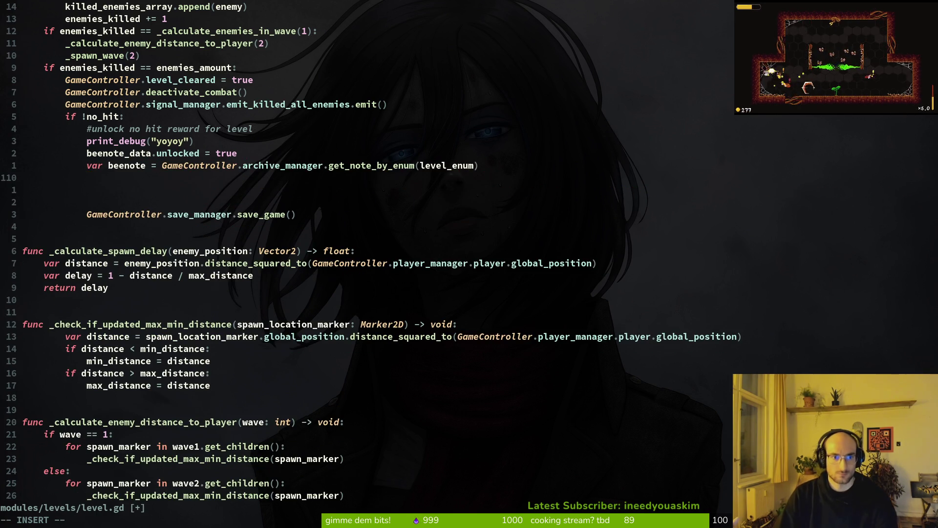
key("Escape")
key("k")
key("k")
key("shift+v")
type("dp:w")
key("Return")
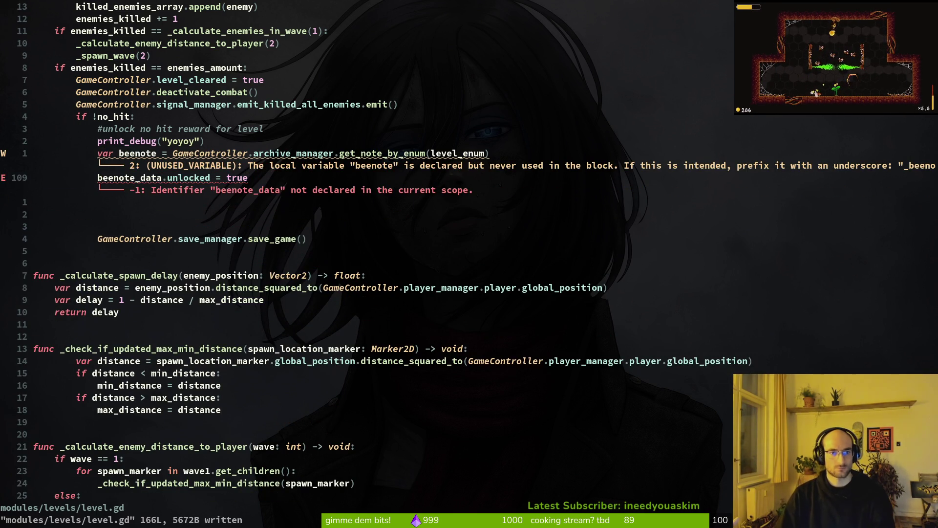
Rename beenote_data to beenote in the unlock assignment, delete extra blank lines, and save
type("ciwbeenote")
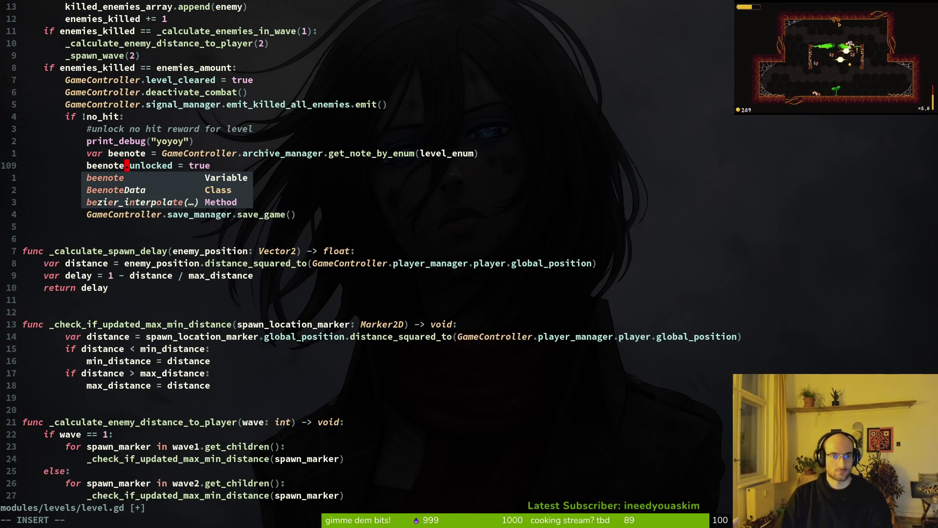
key("Escape")
type(":w")
key("Return")
key("j")
key("d")
key("d")
key("d")
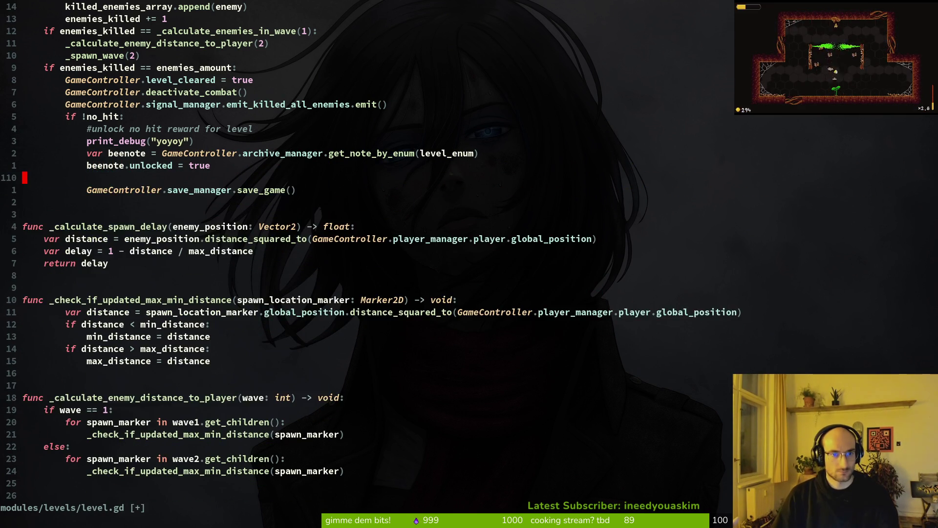
key("d")
key("d")
type(":w")
key("Return")
key("k")
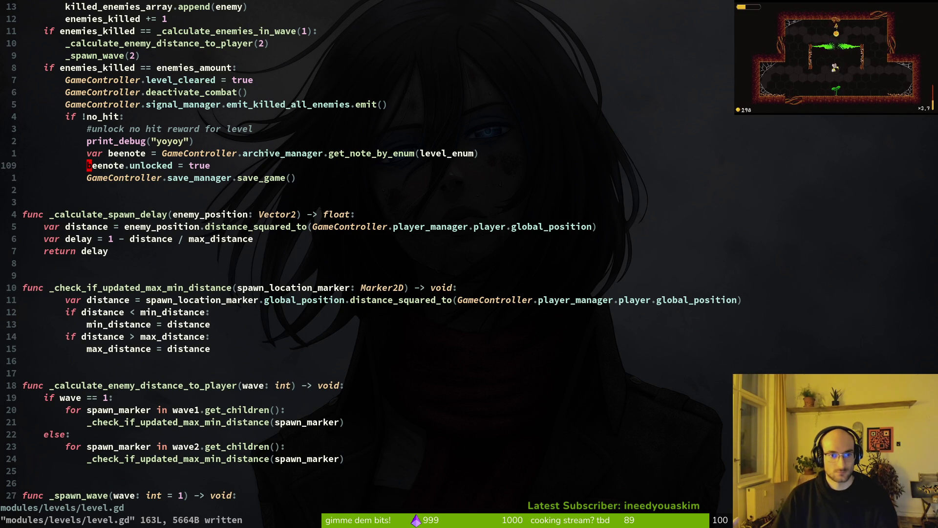
Open skill_icon.gd in a vertical split beside level.gd
key("space")
key("f")
key("f")
type("skiio")
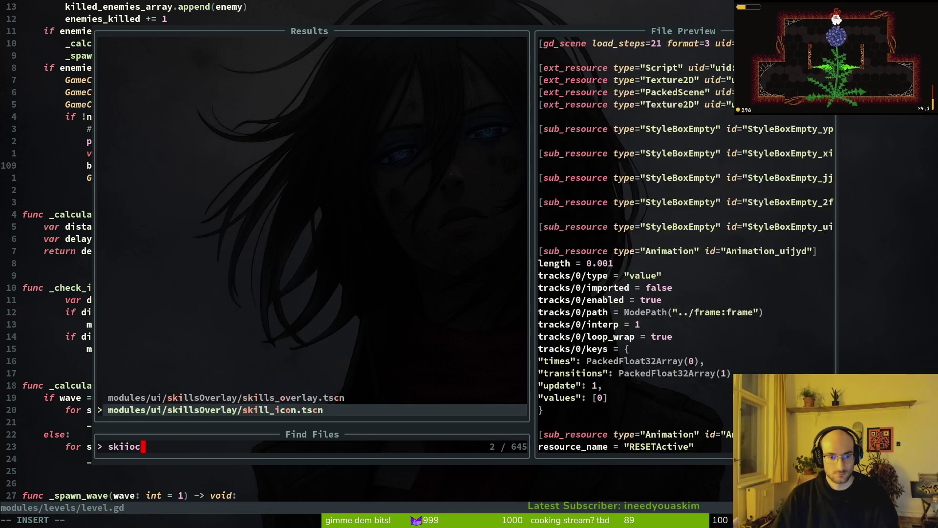
key("BackSpace")
key("BackSpace")
type("llic")
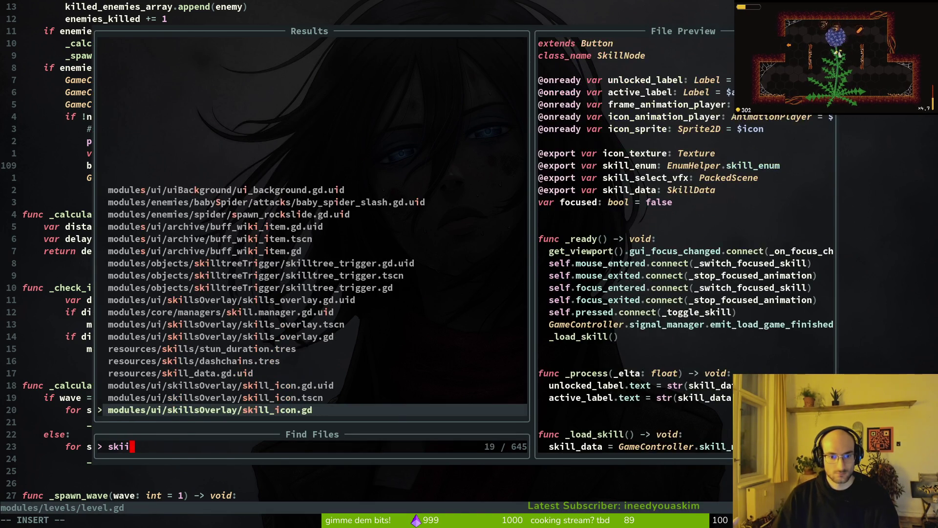
key("ctrl+v")
key("j")
key("j")
key("j")
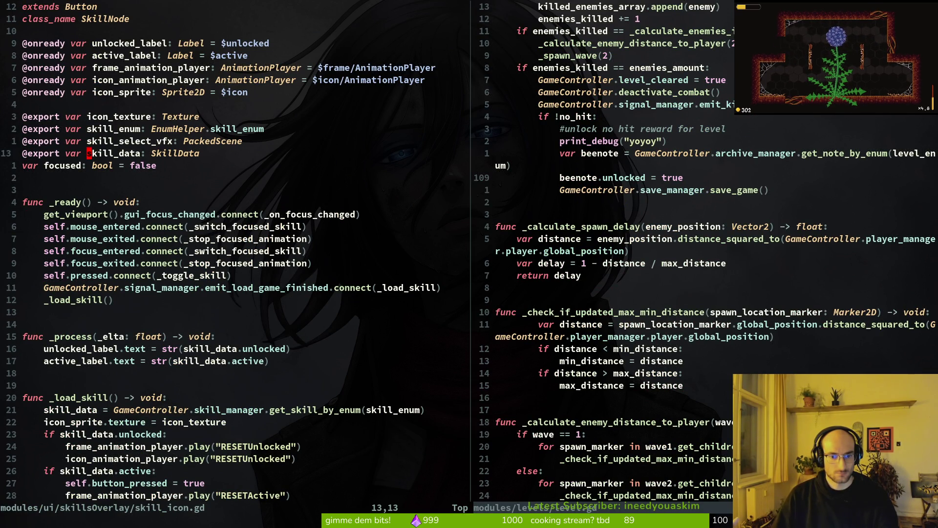
type("daW")
type(":w")
key("Return")
key("j")
key("j")
key("j")
key("j")
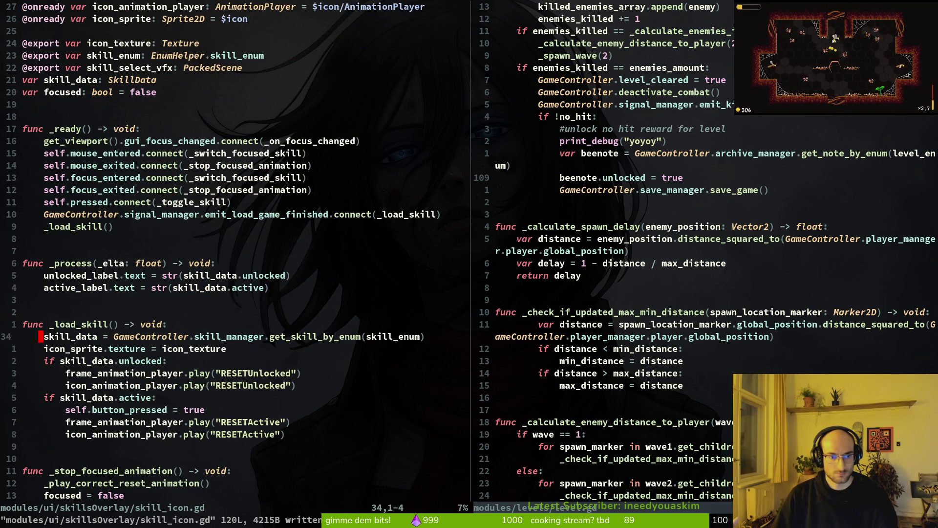
Review the skill-unlock logic around the skill_data.unlocked = true line
key("j")
key("j")
key("j")
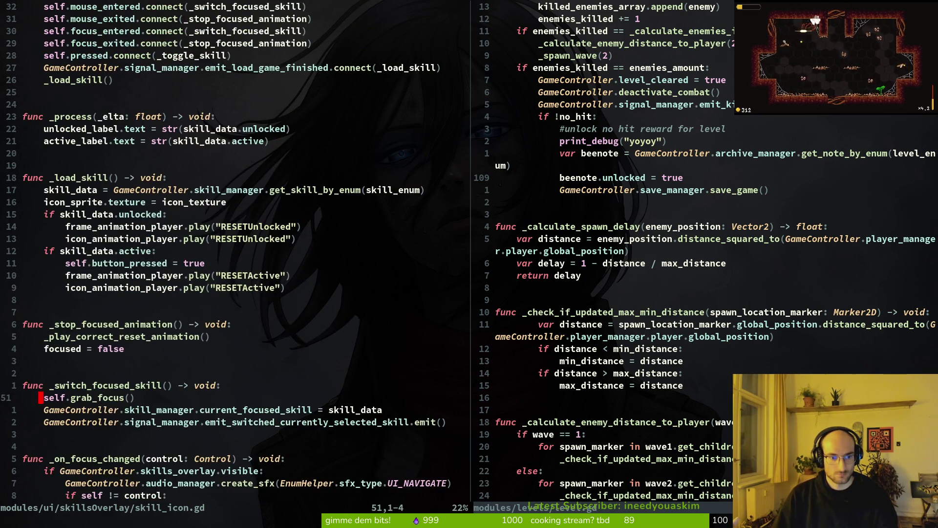
key("j")
key("j")
key("j")
key("k")
key("k")
key("k")
key("shift+v")
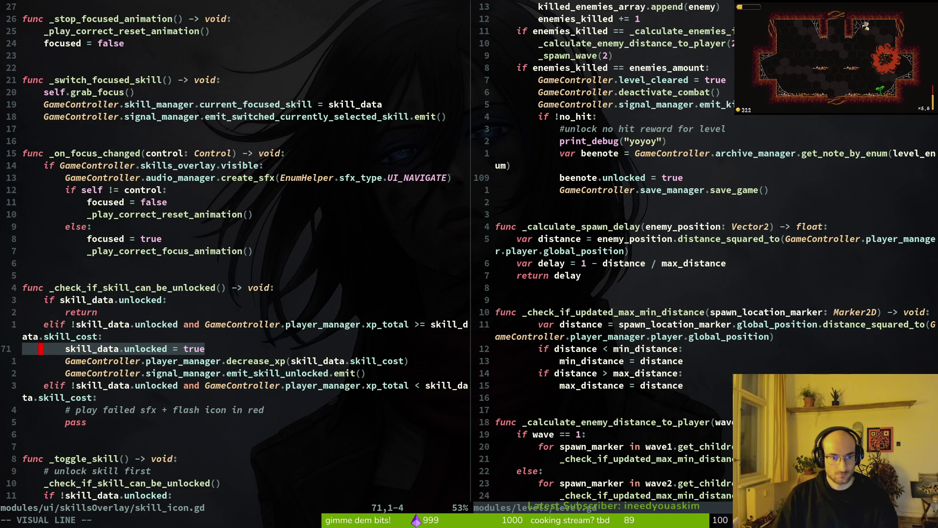
key("y")
key("g")
key("g")
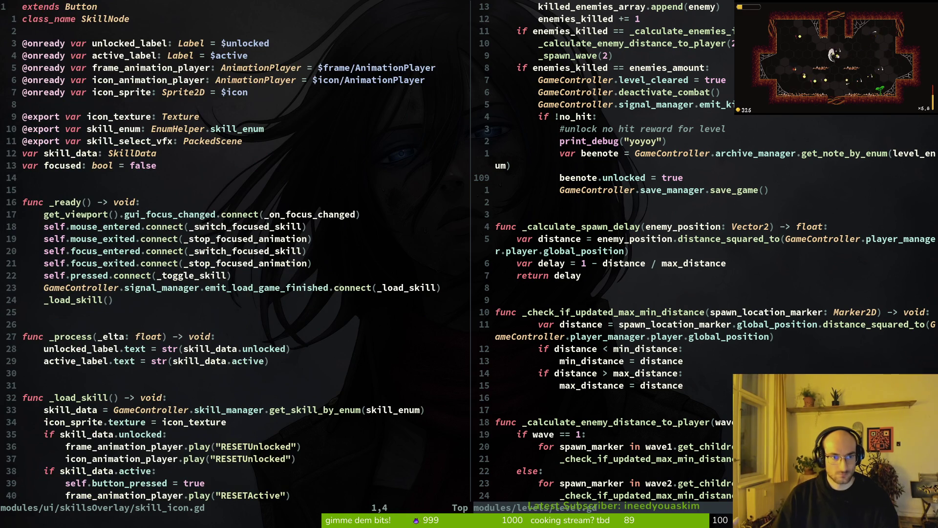
Return to the save_game() call in level.gd and open an unindented blank line below it
scroll(703, 254, "up", 20)
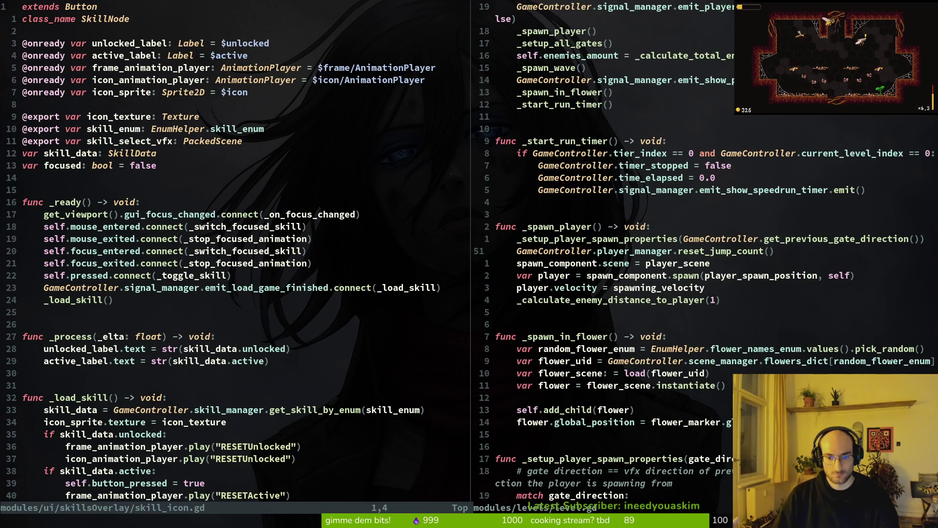
key("ctrl+o")
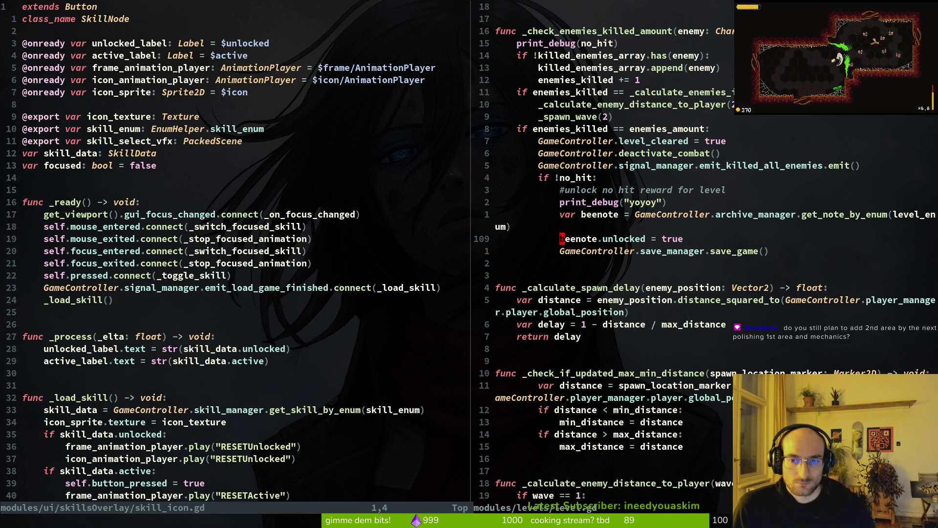
key("k")
key("k")
key("j")
key("j")
key("j")
key("o")
key("BackSpace")
key("Return")
Write the signature 'func _load_bee_note_data() -> void:' and start its empty body
type("u")
key("BackSpace")
type("func _load_bee_note_data(")
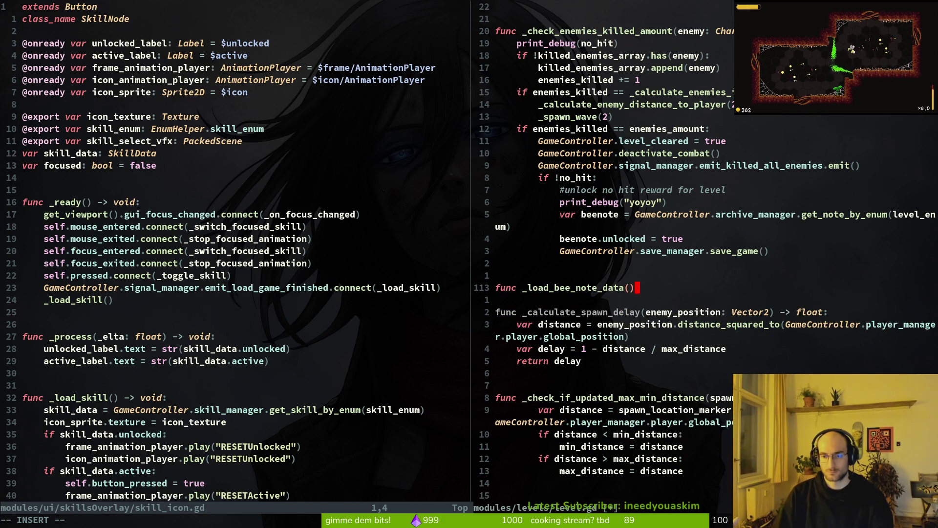
type("-> void:")
key("Return")
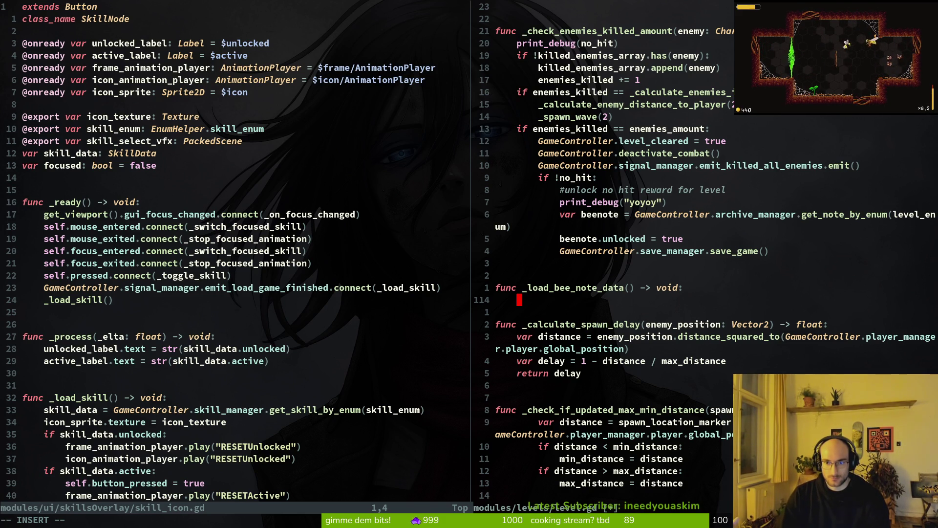
type("be")
key("Escape")
key("g")
key("g")
key("j")
key("j")
key("j")
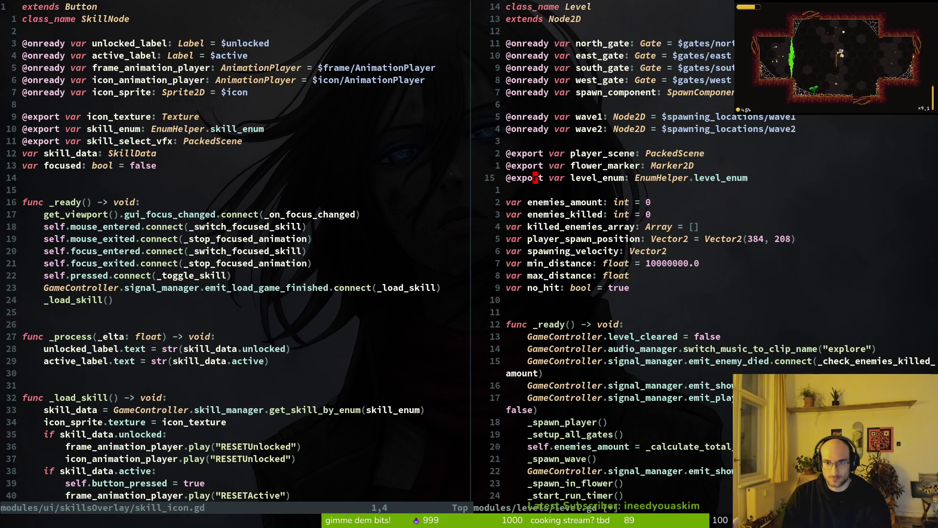
Declare 'var beenote_data: BeenoteData' below the level_enum export and save level.gd
key("j")
key("j")
key("j")
key("k")
key("k")
type("ob")
key("BackSpace")
type("var beenote_")
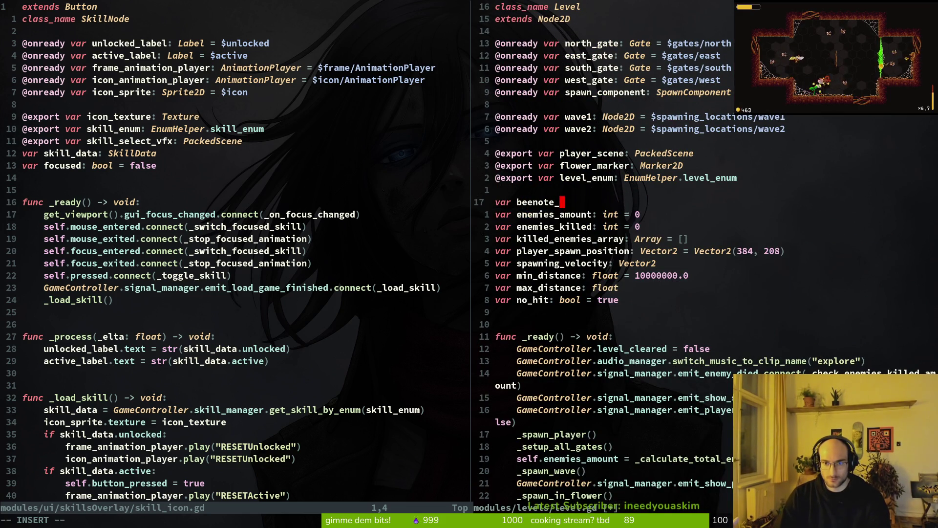
type("data")
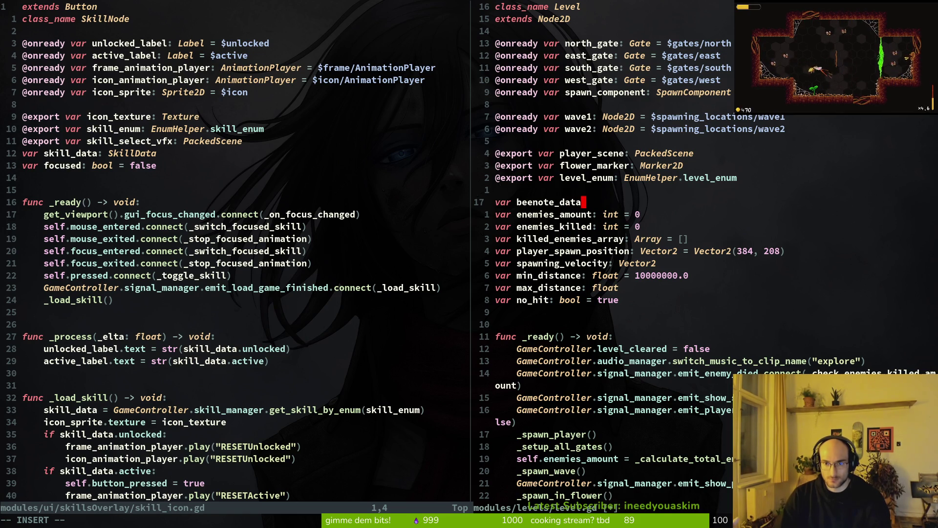
type(": B")
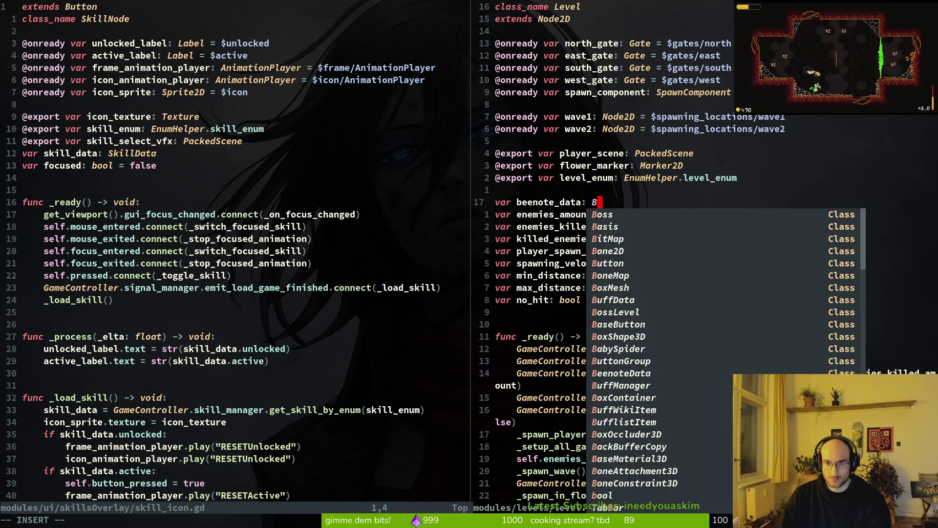
type("eenote")
key("Escape")
key("shift+i")
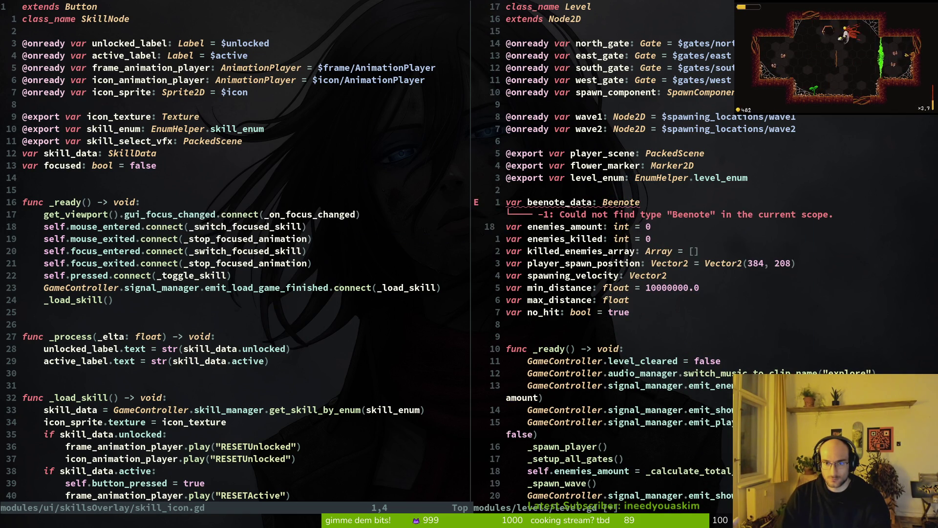
key("shift+a")
type("Data")
key("Escape")
type(":w")
key("Return")
In _load_bee_note_data, assign beenote_data = GameController.archive_manager.get_note_by_enum(level_enum)
key("ctrl+d")
key("ctrl+d")
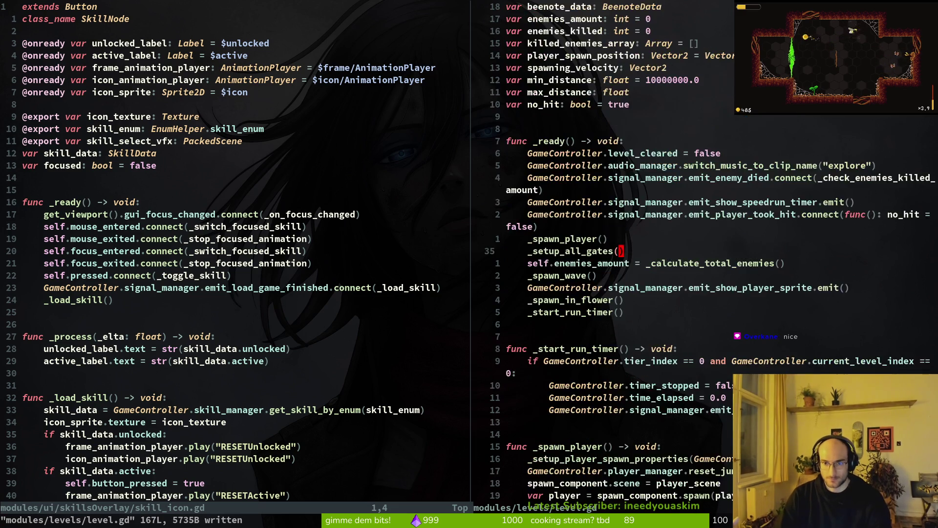
key("k")
key("k")
key("k")
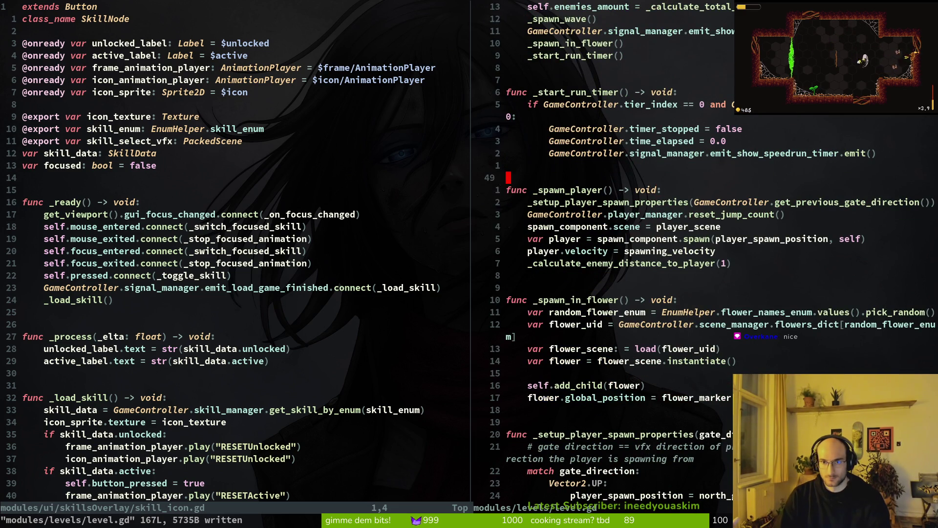
key("j")
key("ctrl+d")
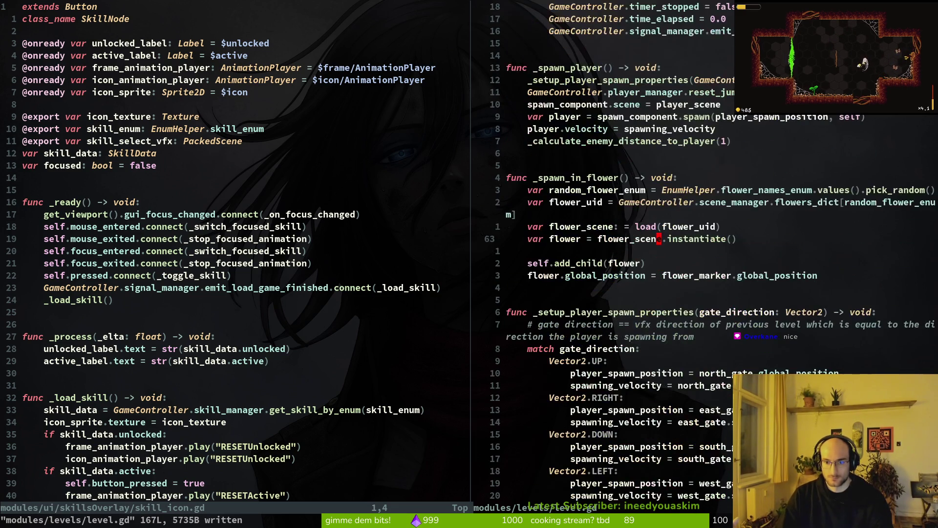
key("ctrl+d")
key("ctrl+d")
key("j")
key("j")
key("j")
key("j")
type("A")
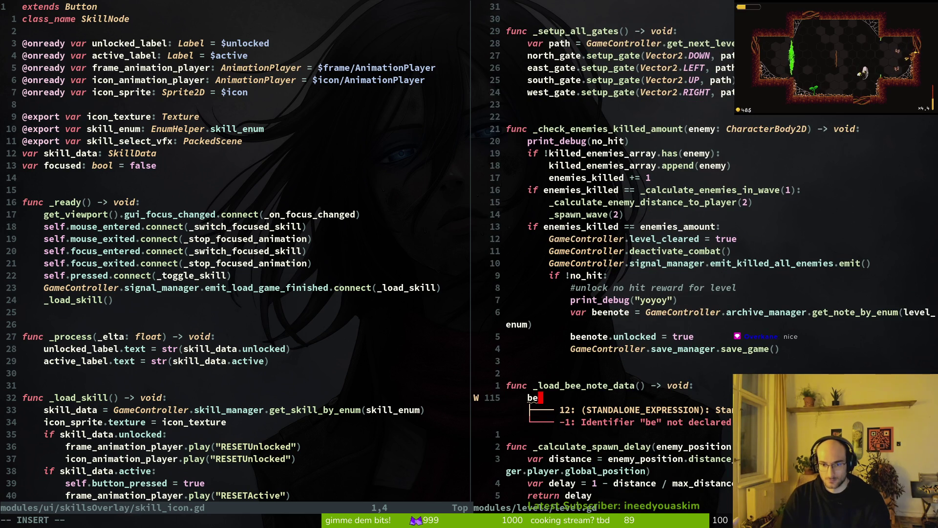
type("enote_data = ")
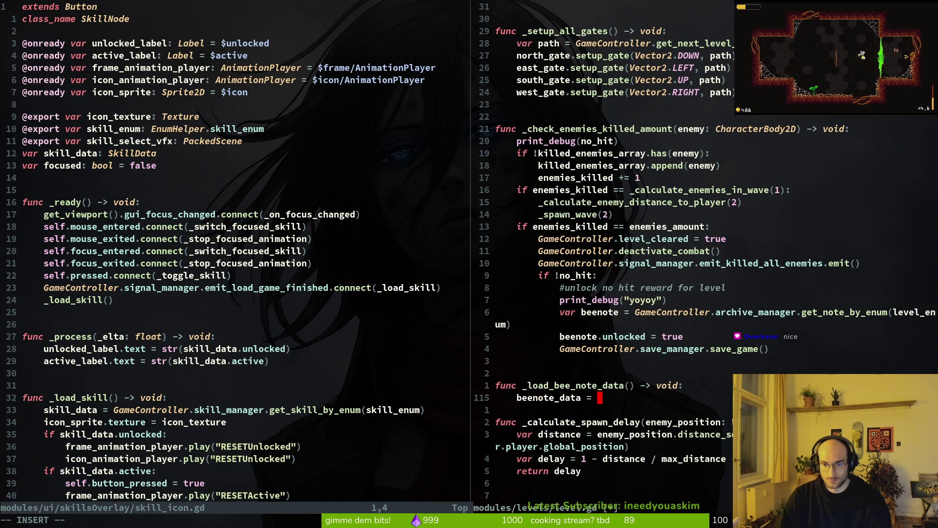
type("GameController.arc")
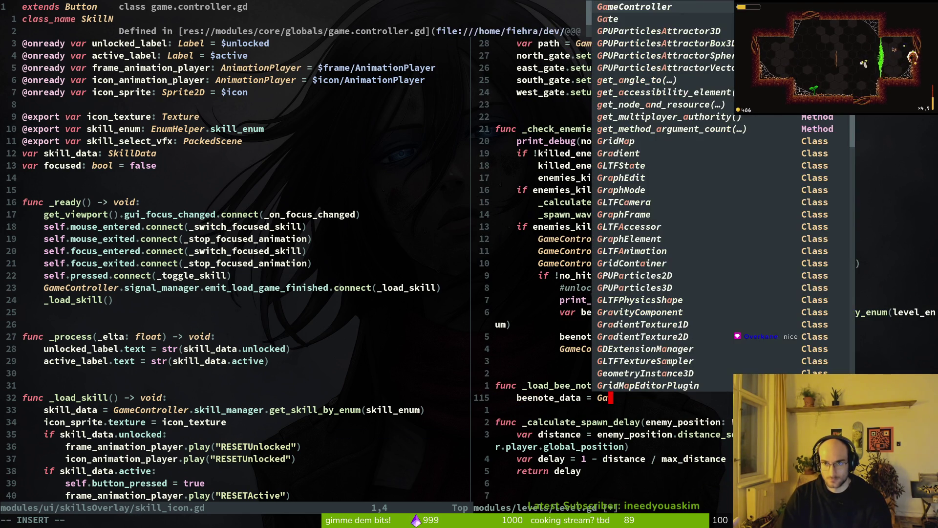
key("Tab")
type(".get")
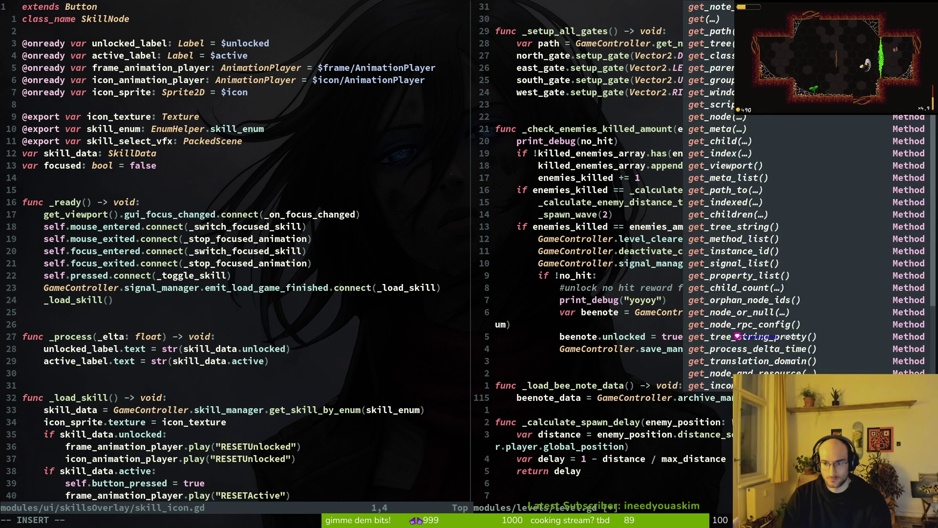
key("Tab")
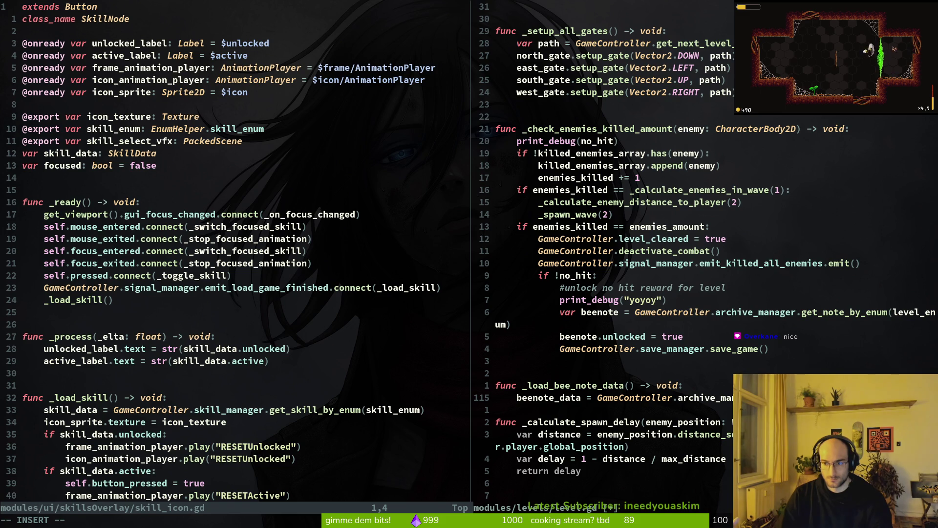
key("Escape")
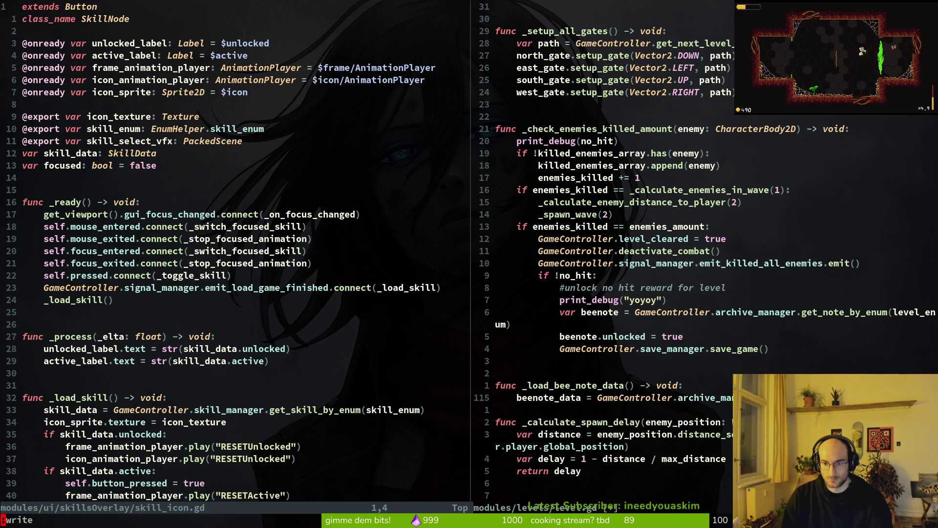
Add a blank line after the beenote_data function, save, and delete the local beenote lookup and print_debug lines
key("j")
key("k")
key("o")
key("Escape")
type(":w")
key("Return")
key("k")
key("k")
key("k")
key("k")
key("k")
key("d")
key("d")
key("k")
key("d")
key("d")
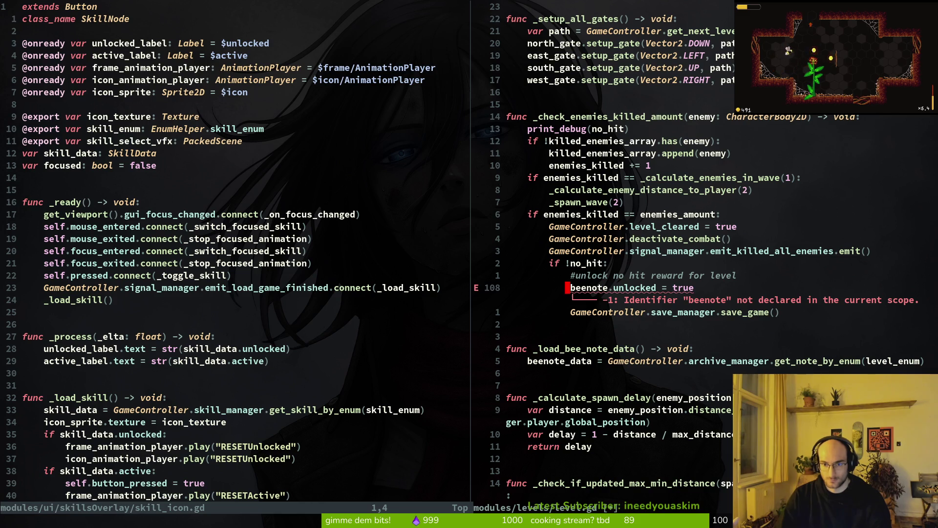
Rename beenote to beenote_data in the unlock line, indent it under if !no_hit, and remove save_game()
type("cw")
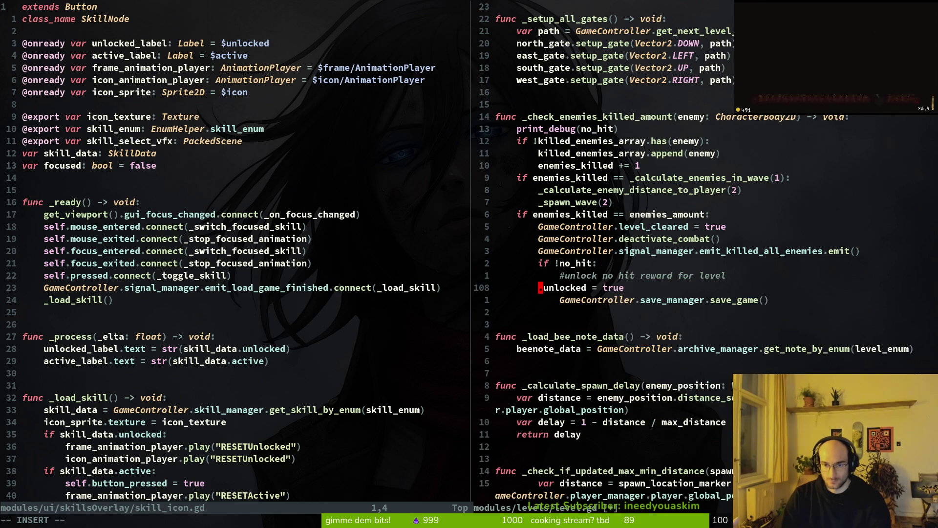
type("ben")
key("Return")
key("Escape")
type("Vj>:w")
key("Return")
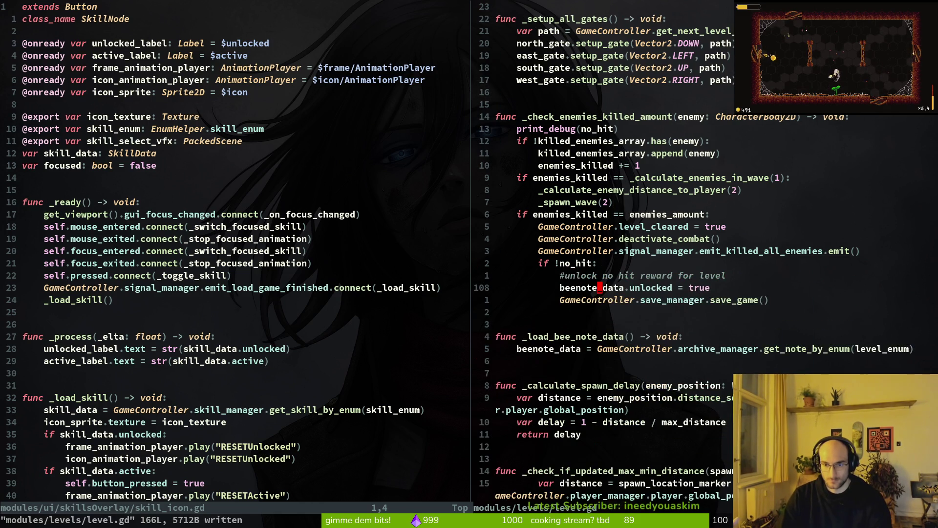
key("j")
key("d")
key("d")
type(":w")
key("Return")
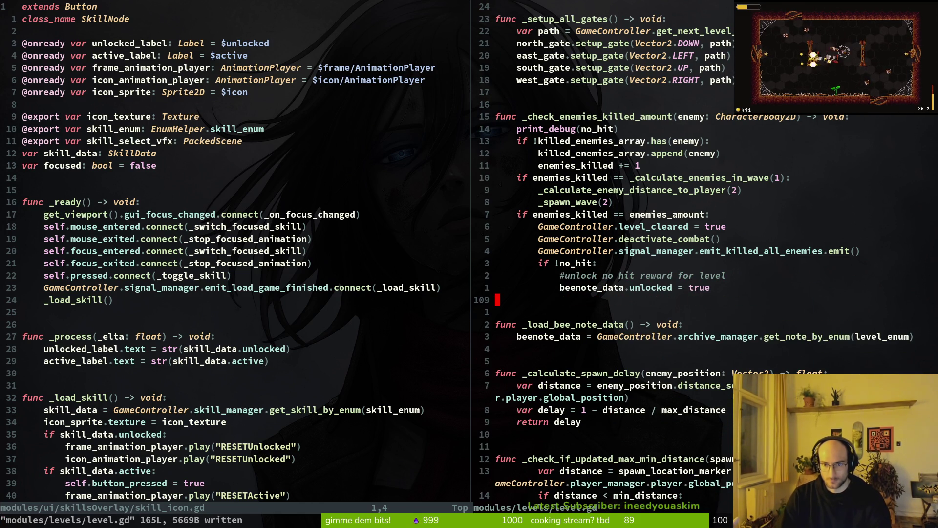
key("k")
key("k")
key("j")
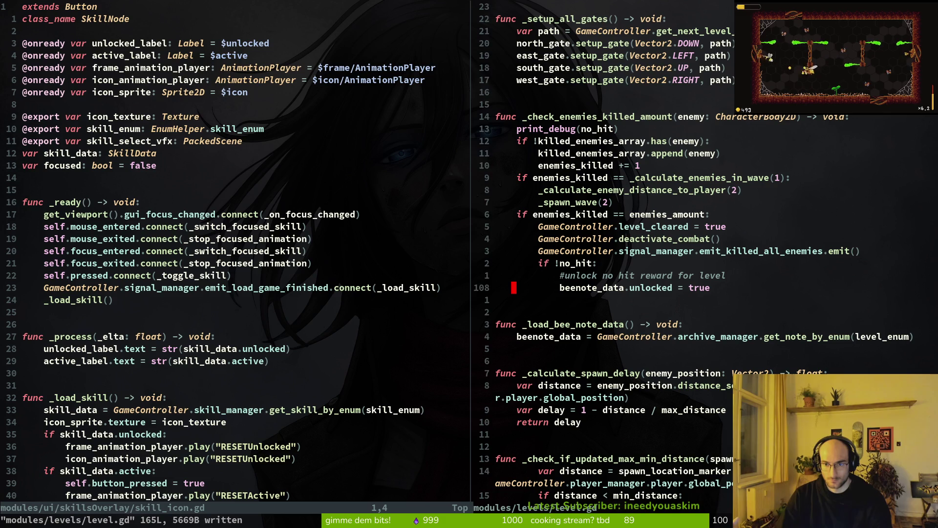
key("j")
key("j")
key("k")
key("k")
key("k")
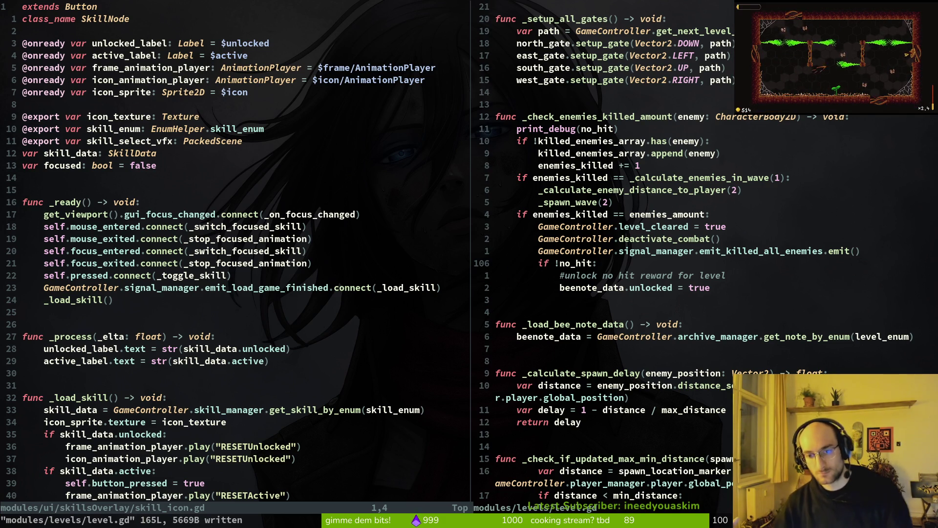
Run the game with F5, start a run, glance at the archives overlay, and play a level
key("alt+Tab")
key("F5")
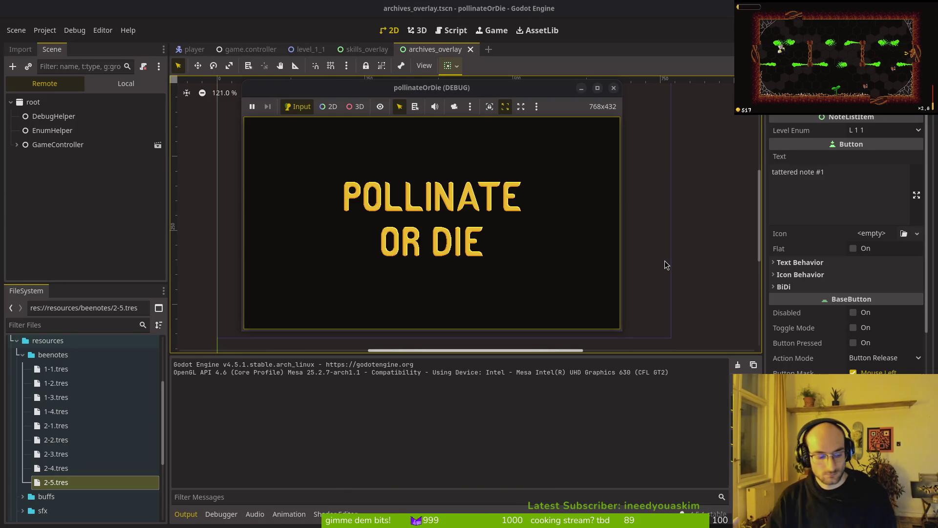
key("Return")
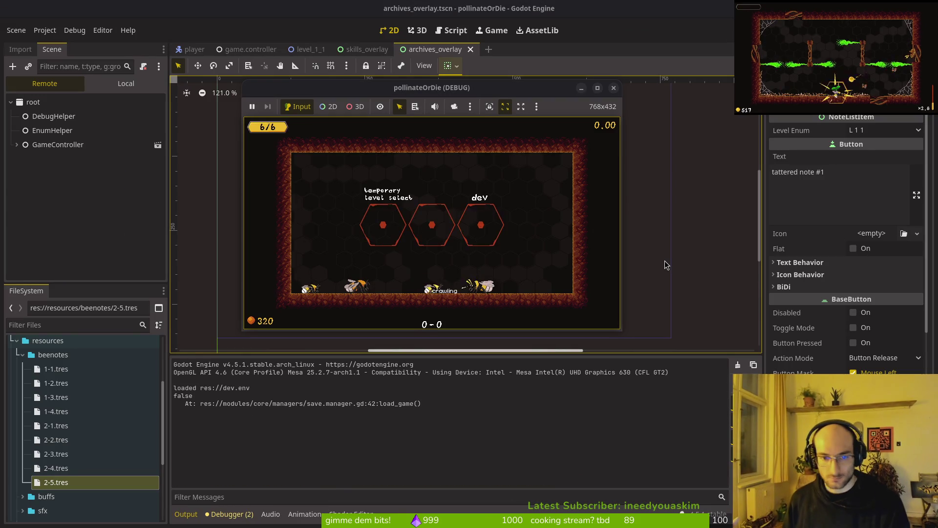
key("Tab")
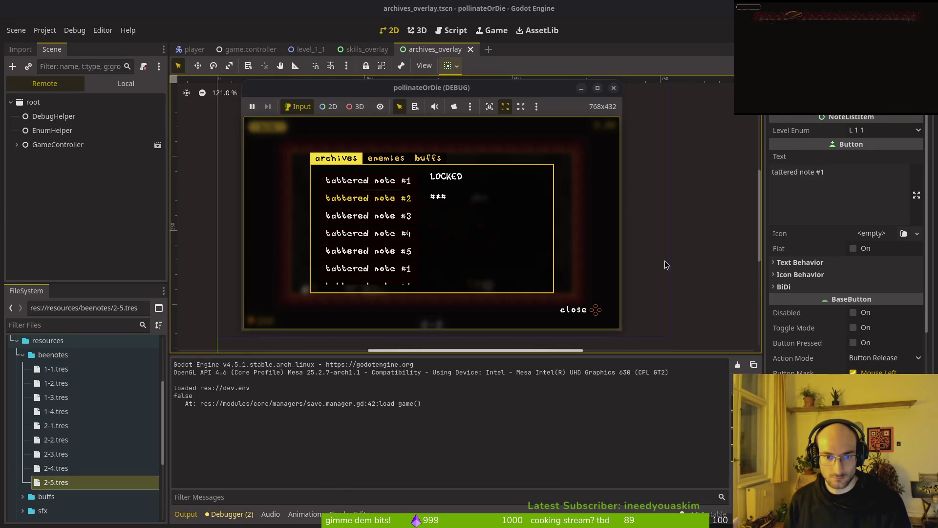
key("Escape")
key("Up")
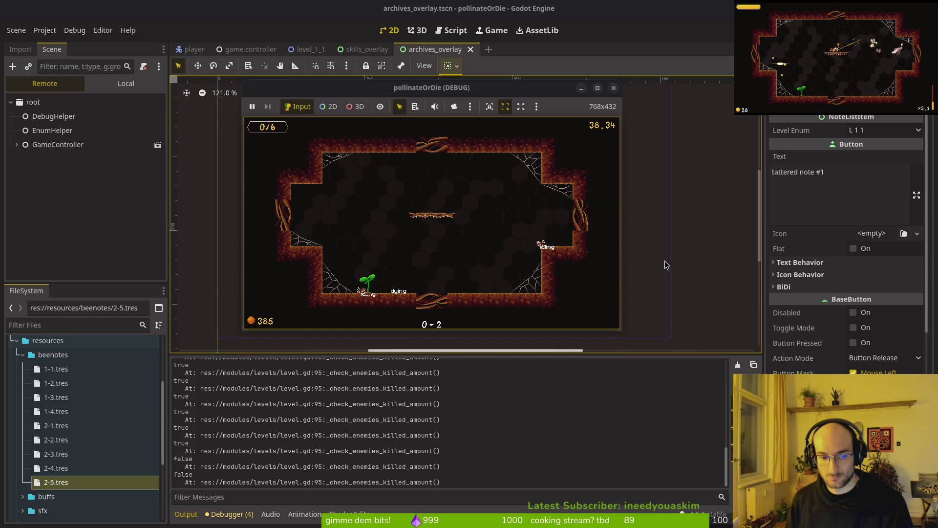
After the level, reopen the archives and browse the tattered notes, which remain LOCKED
key("Return")
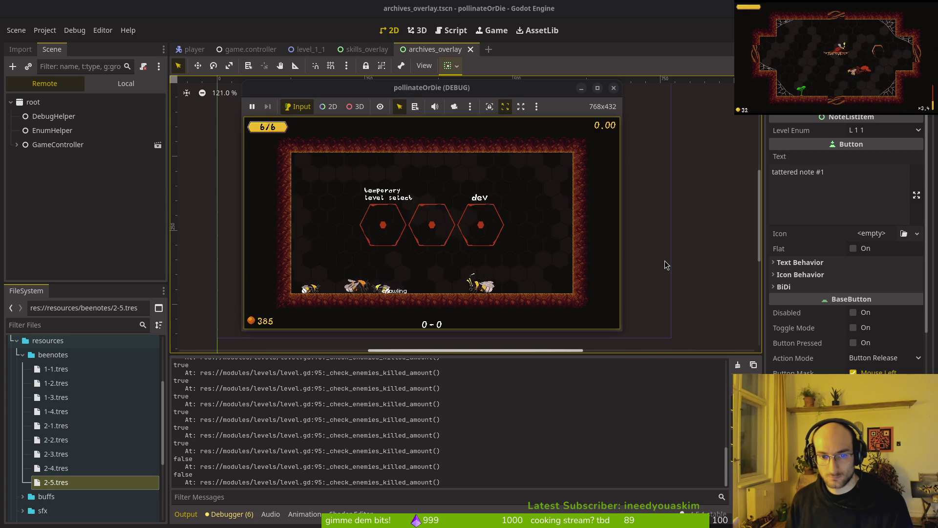
key("Down")
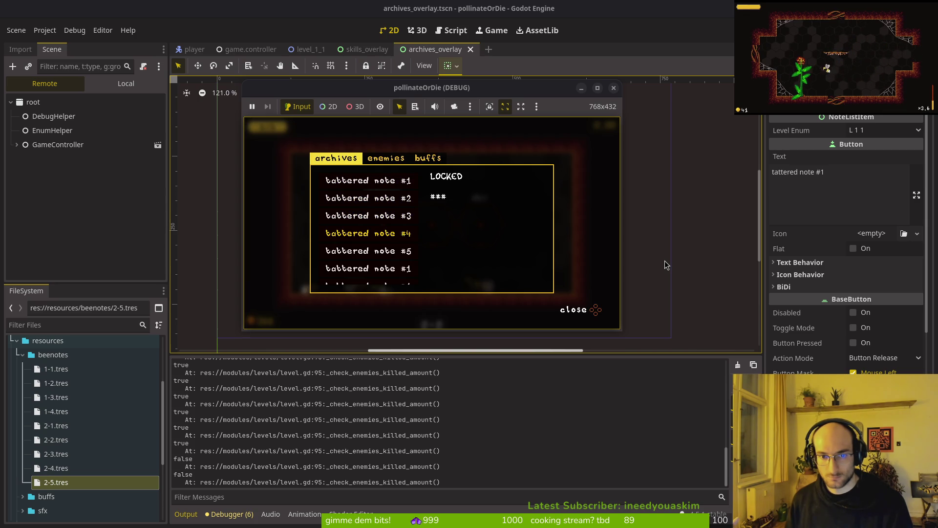
key("Down")
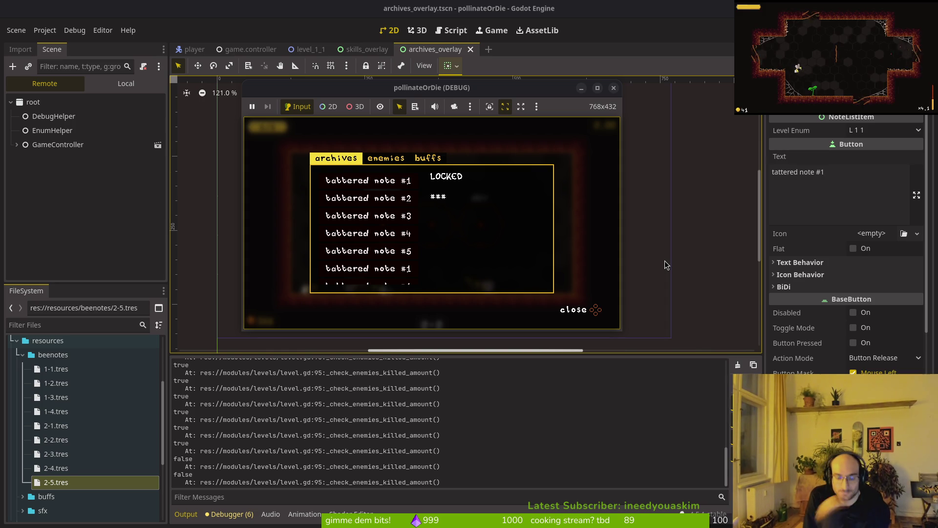
key("alt+Tab")
key("ctrl+p")
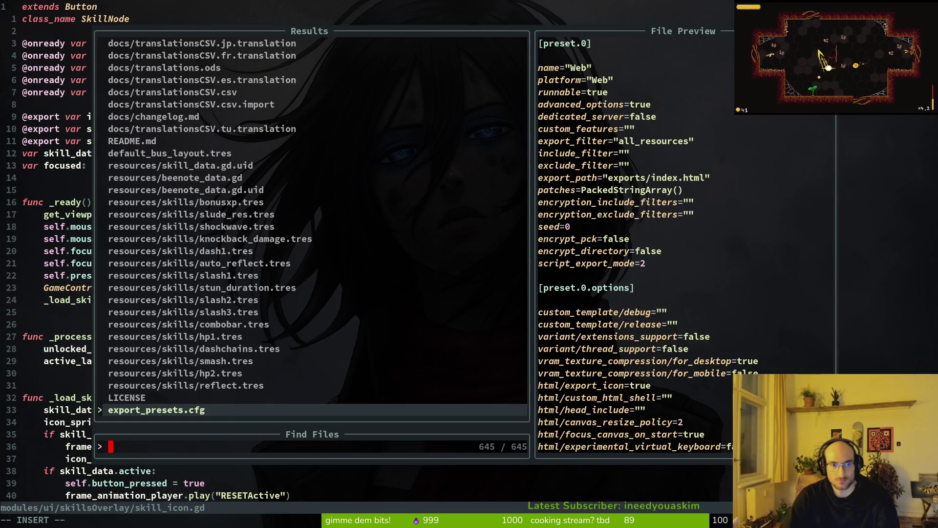
Open note_list_item.gd, read how _ready loads bee_note_data from level_enum, then open level_1_1 in Godot
type("ote")
key("Return")
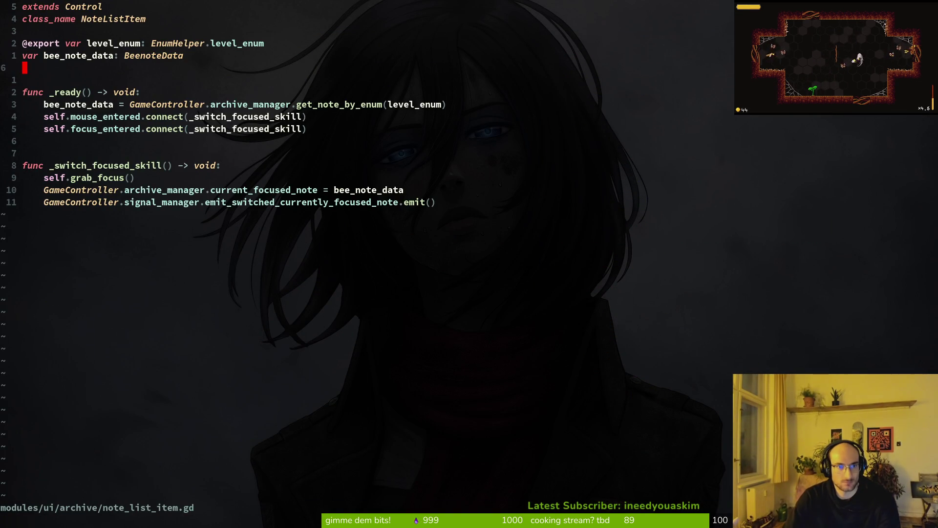
key("j")
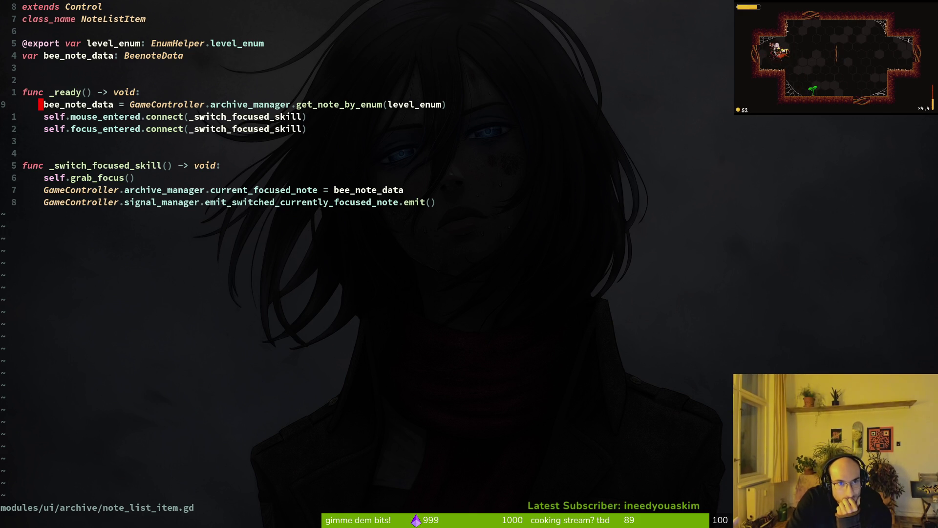
key("k")
key("k")
key("k")
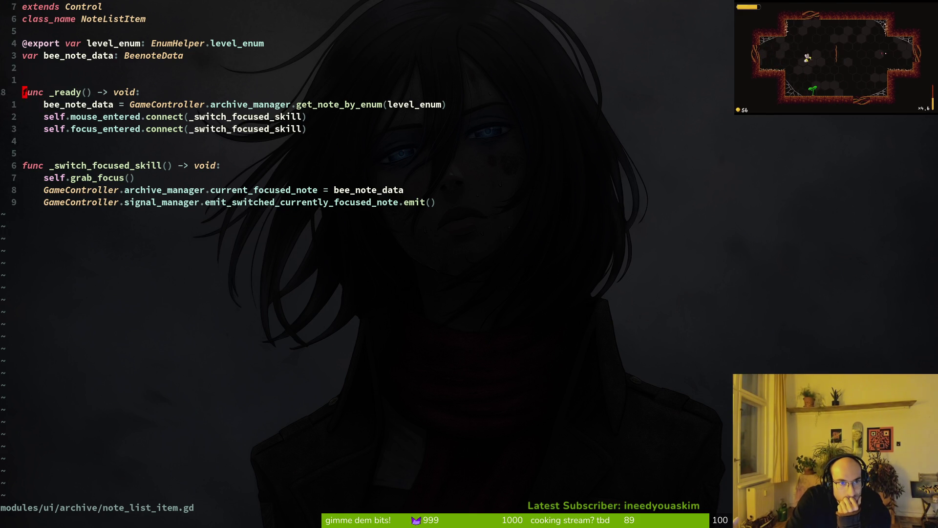
key("k")
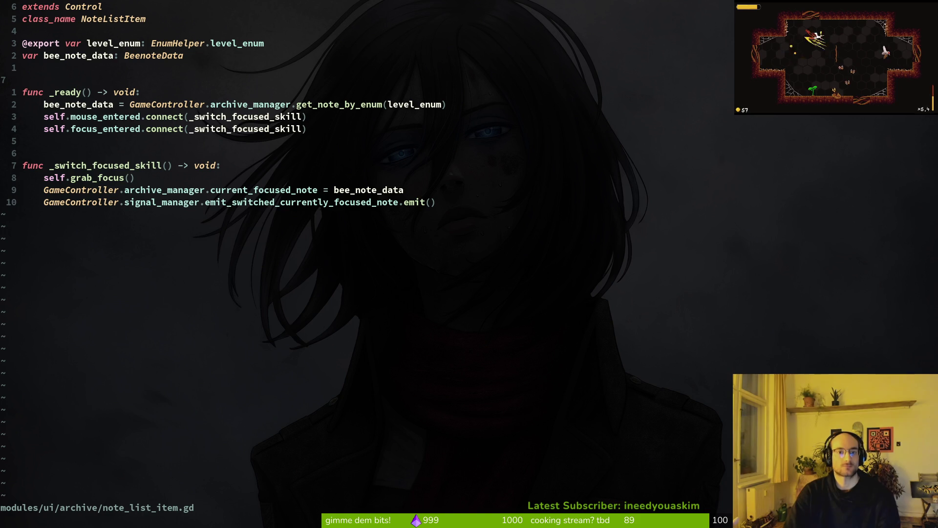
key("alt+Tab")
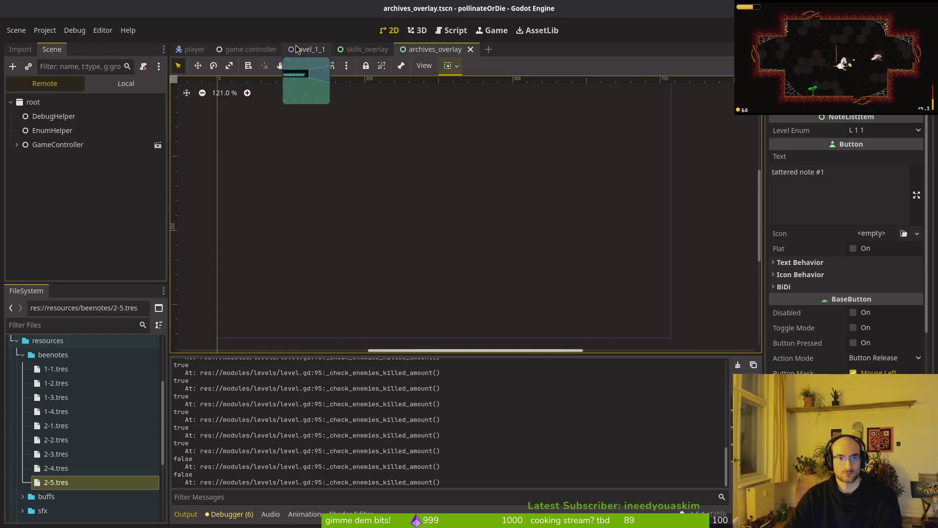
left_click(299, 49)
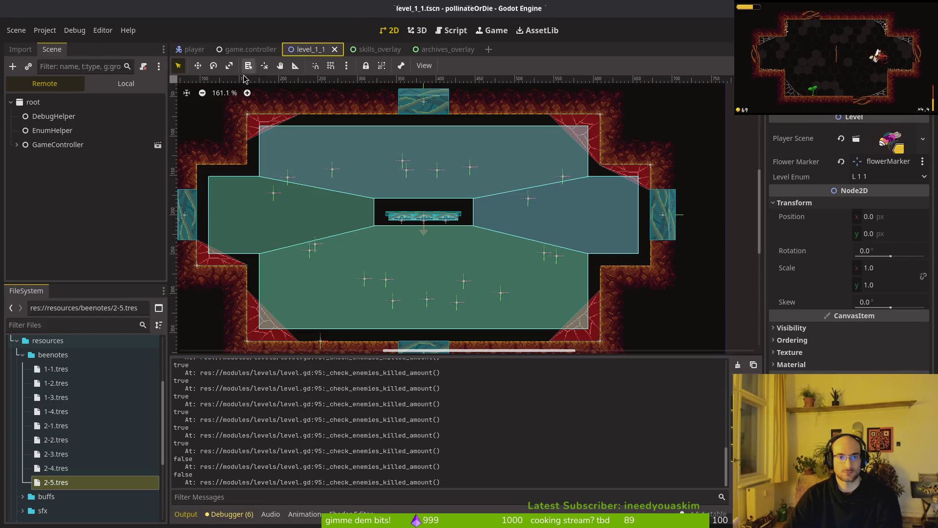
Open the level_1_2 scene and set its Level Enum to L 1 2
key("ctrl+shift+o")
type("lev2ts")
key("Return")
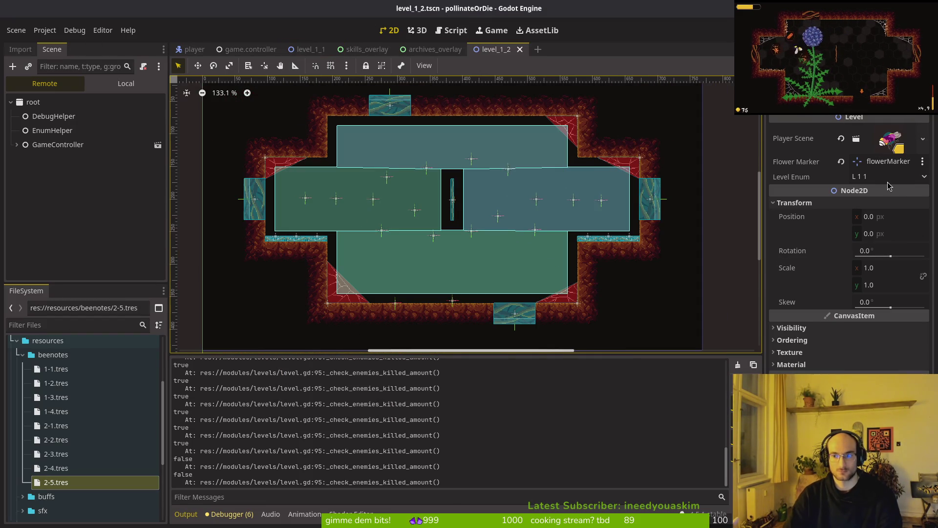
left_click(114, 90)
left_click(68, 104)
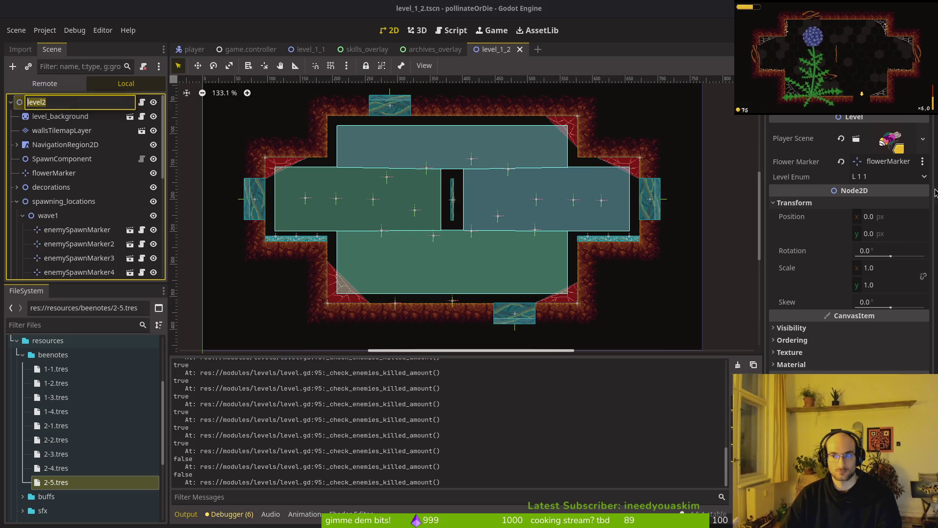
left_click(899, 179)
left_click(874, 206)
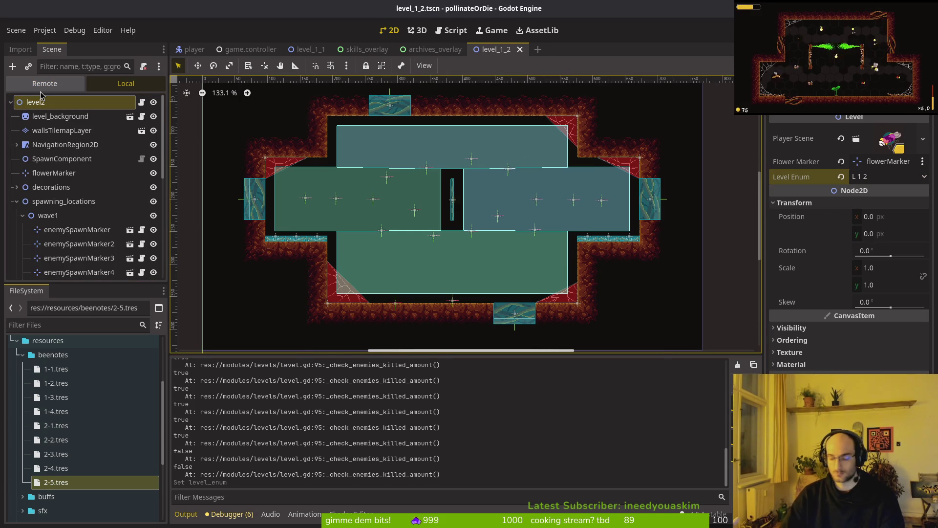
Open and save level_1_3, checking its Level Enum is L 1 3
key("shift+alt+o")
type("level_1_3")
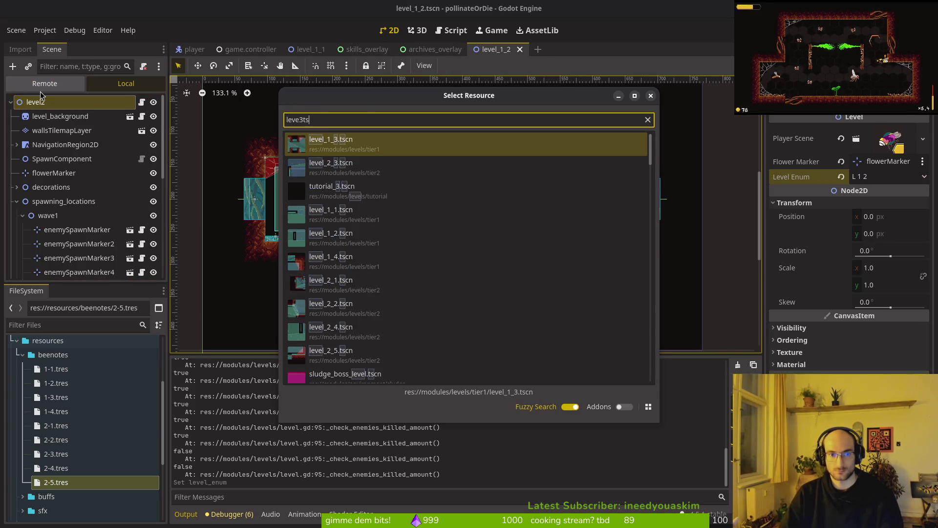
key("Return")
key("ctrl+s")
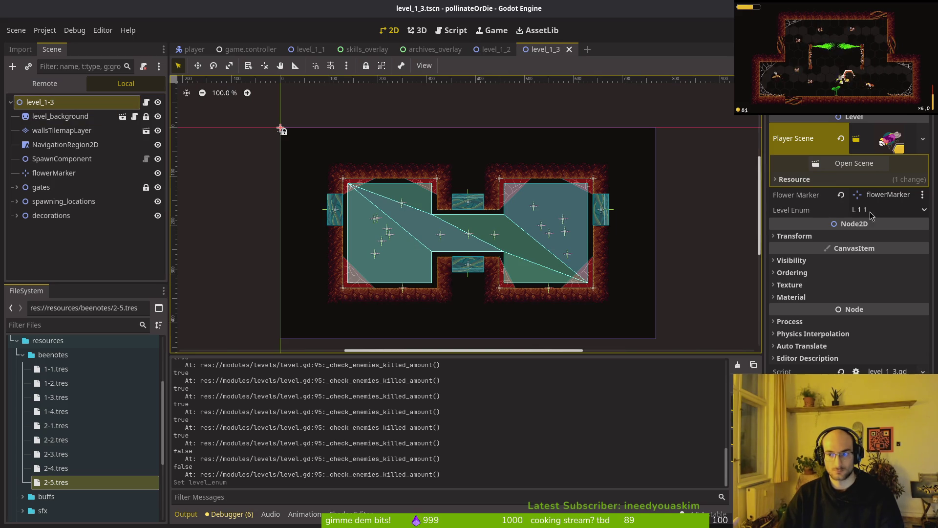
left_click(880, 210)
left_click(885, 259)
Set level_1_4's root Level Enum to L 1 4 and launch the game with F6
key("ctrl+shift+o")
type("level_1_4")
key("Return")
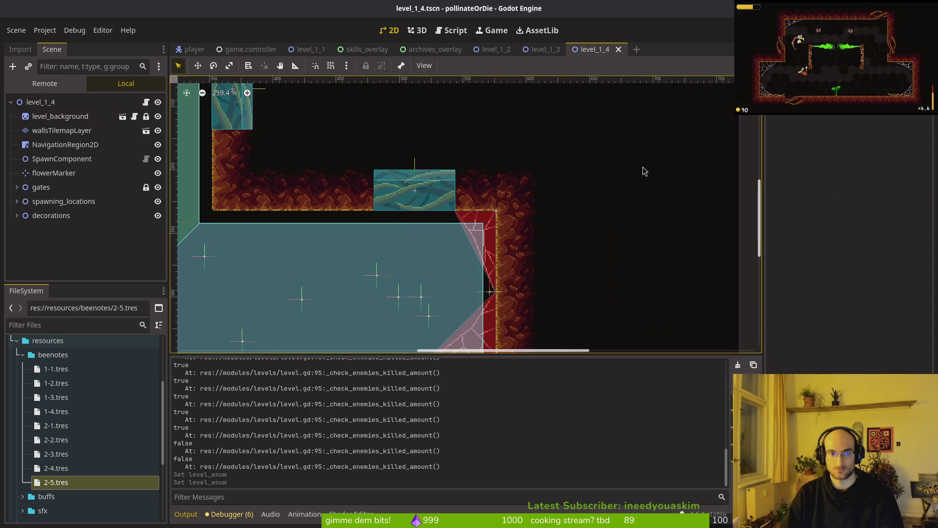
left_click(41, 102)
left_click(867, 177)
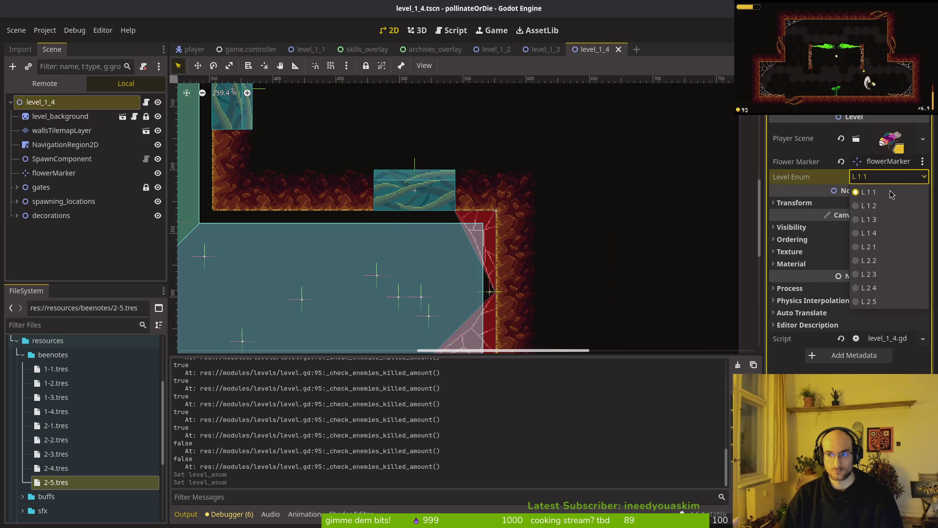
left_click(868, 233)
key("F6")
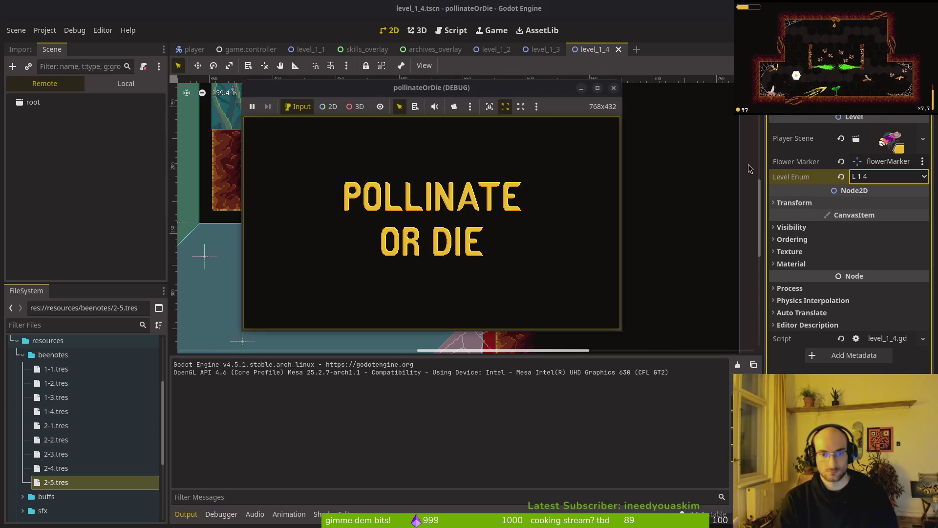
From the title screen, open the archives overlay and browse the tattered notes, still LOCKED
key("Return")
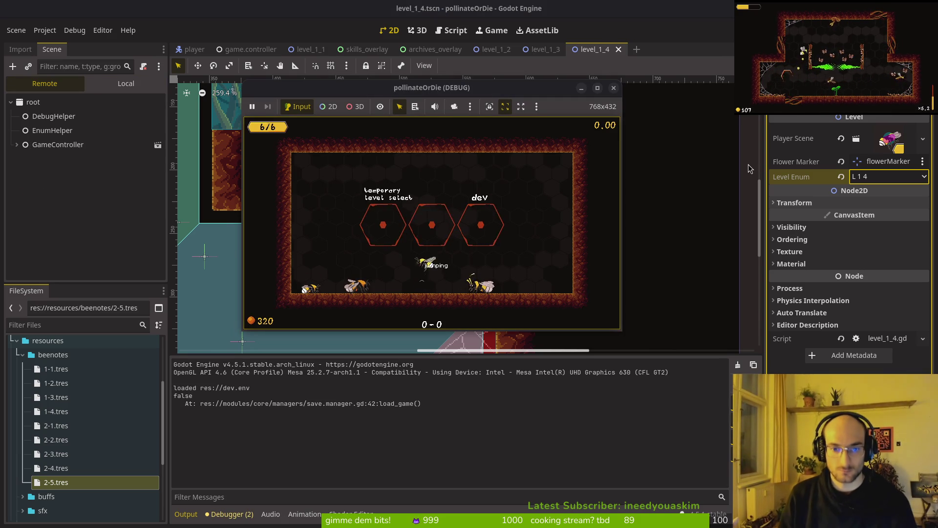
key("Tab")
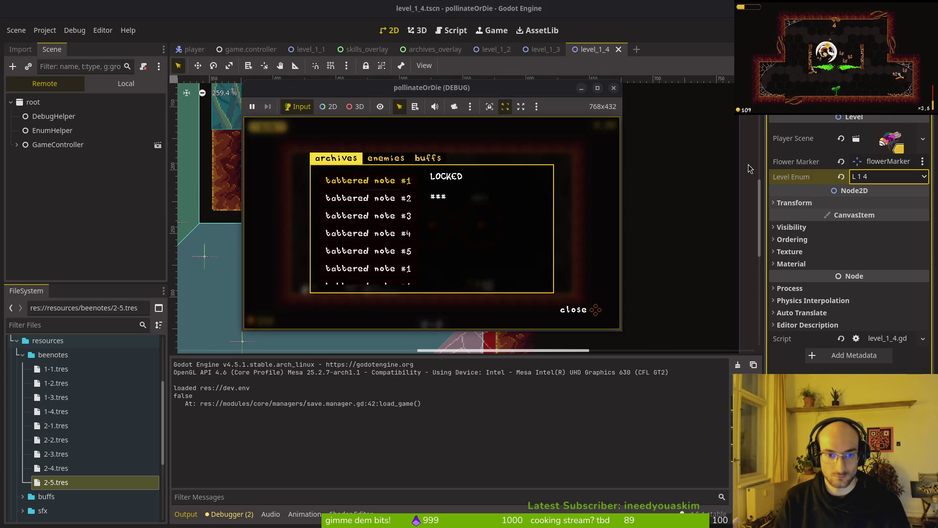
key("Tab")
key("Return")
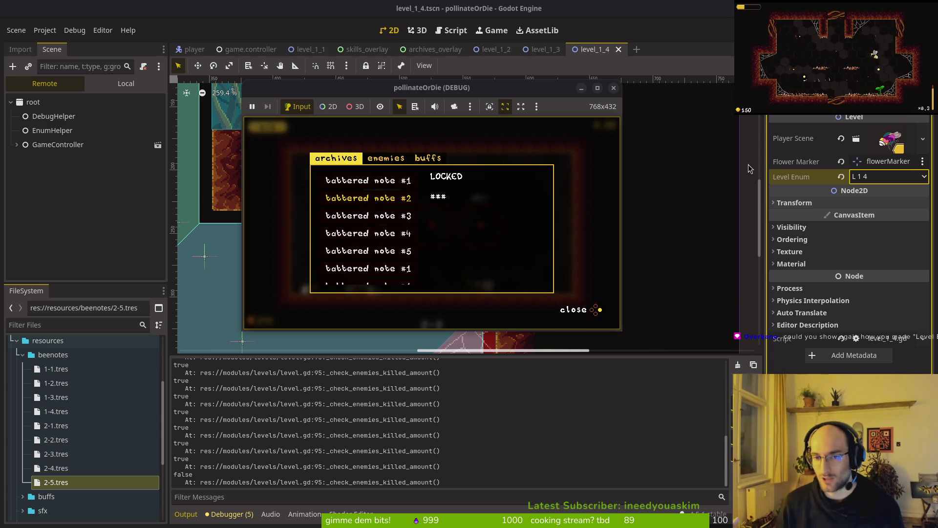
Stop the test run and close every scene tab except player
left_click(614, 88)
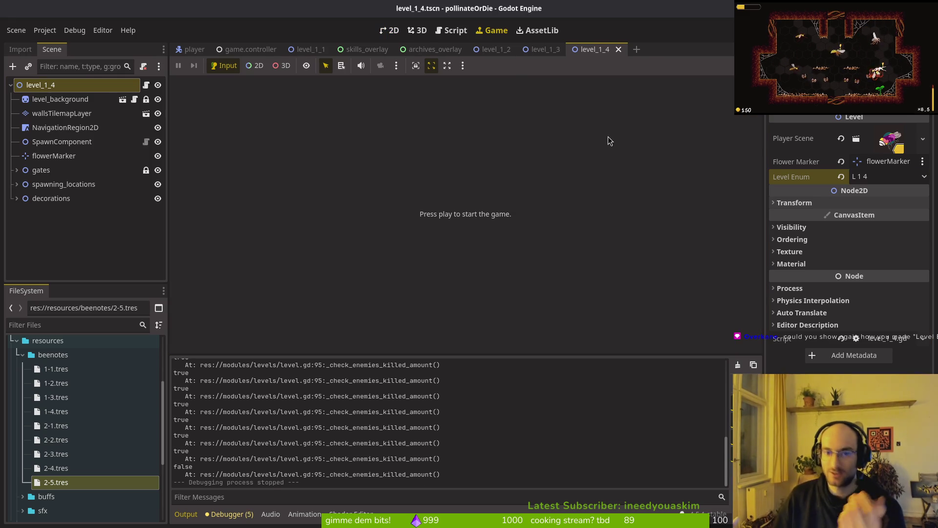
middle_click(485, 49)
middle_click(485, 49)
middle_click(485, 48)
middle_click(436, 51)
middle_click(366, 50)
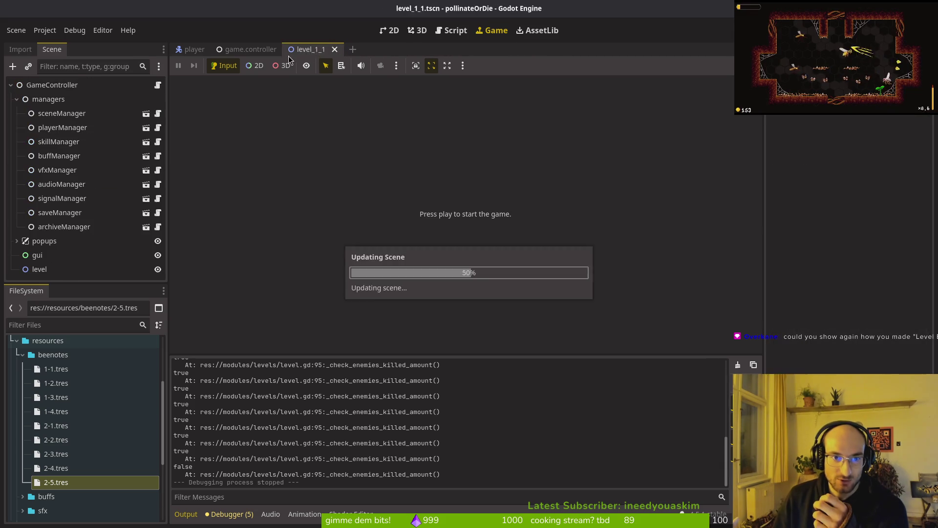
middle_click(309, 51)
middle_click(249, 50)
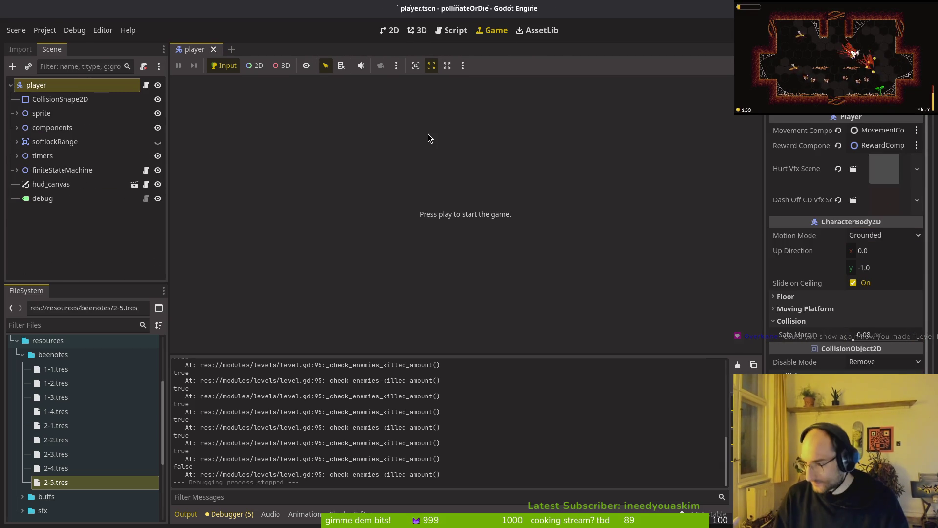
Search project files in Neovim until enum.helper.gd opens, passing through gif.gd and enemy_dashed_sfx.tres
key("alt+Tab")
key("ctrl+p")
type("leveldevgif")
key("Return")
key("ctrl+p")
type("ednh")
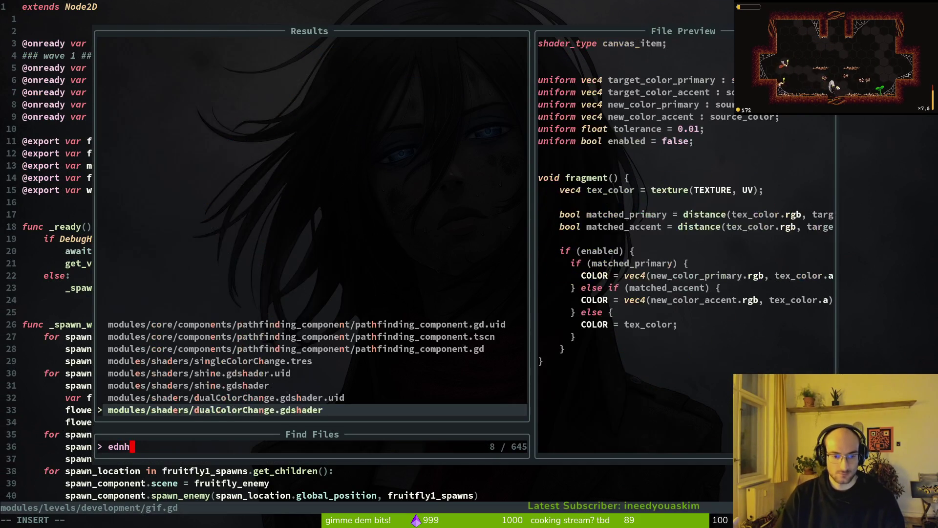
key("BackSpace")
type("ndash")
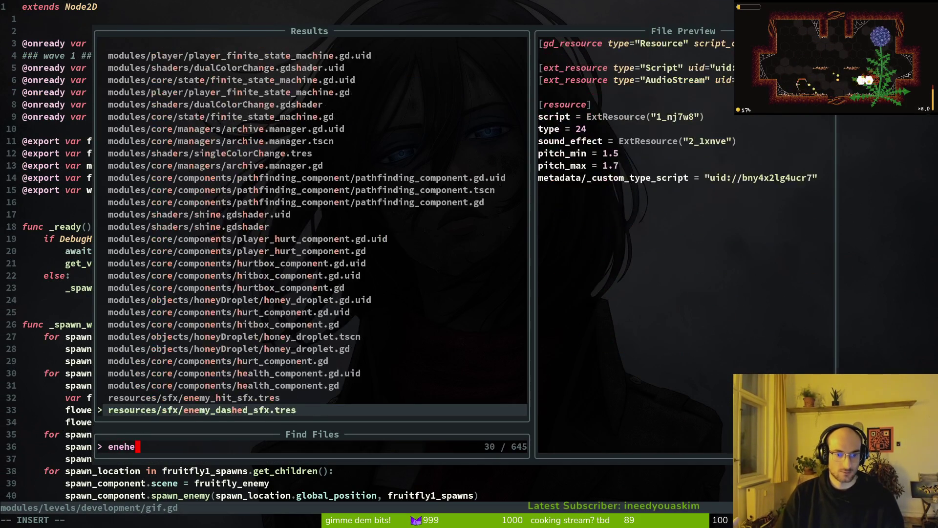
key("Return")
key("ctrl+p")
type("enum")
key("Return")
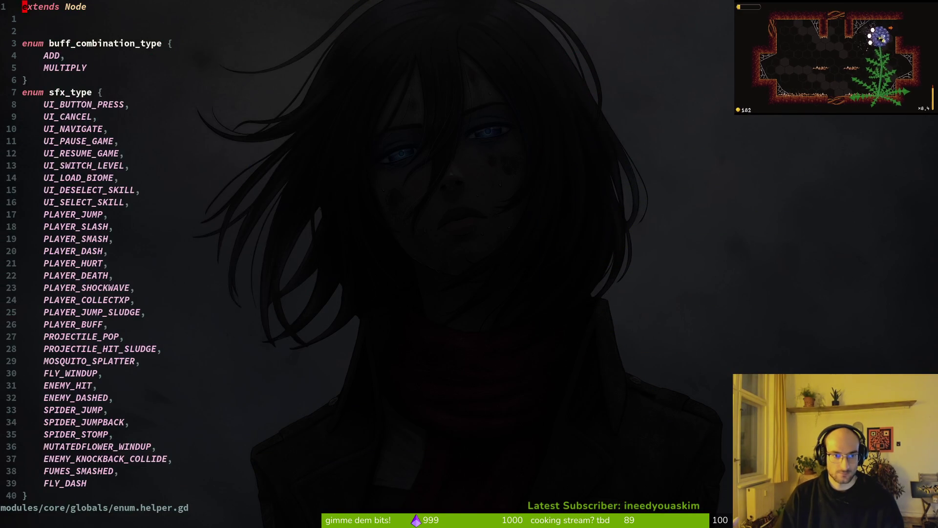
Delete the blank line above enum level_enum at the end of enum.helper.gd and save
key("shift+g")
key("k")
key("k")
key("k")
key("k")
key("d")
key("d")
type(":w")
key("Return")
key("V")
key("j")
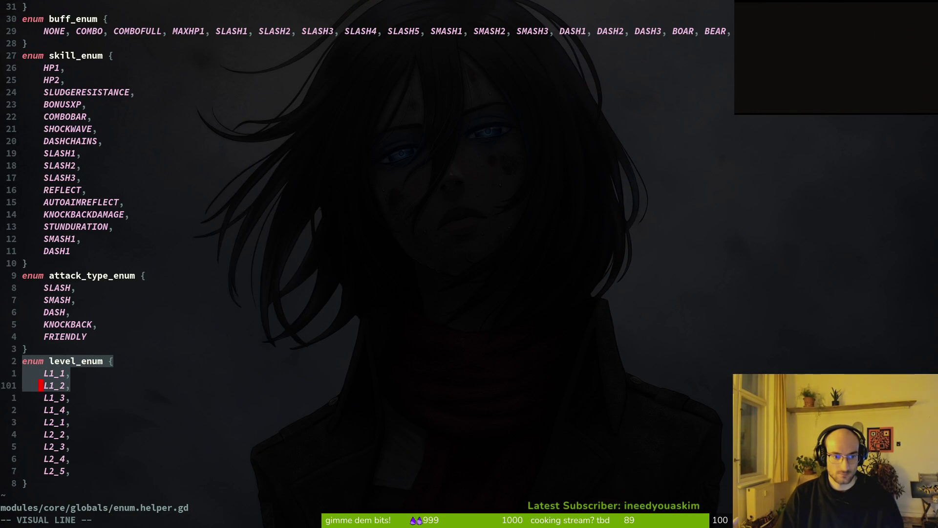
key("j")
key("j")
key("j")
key("Escape")
type(":w")
key("Return")
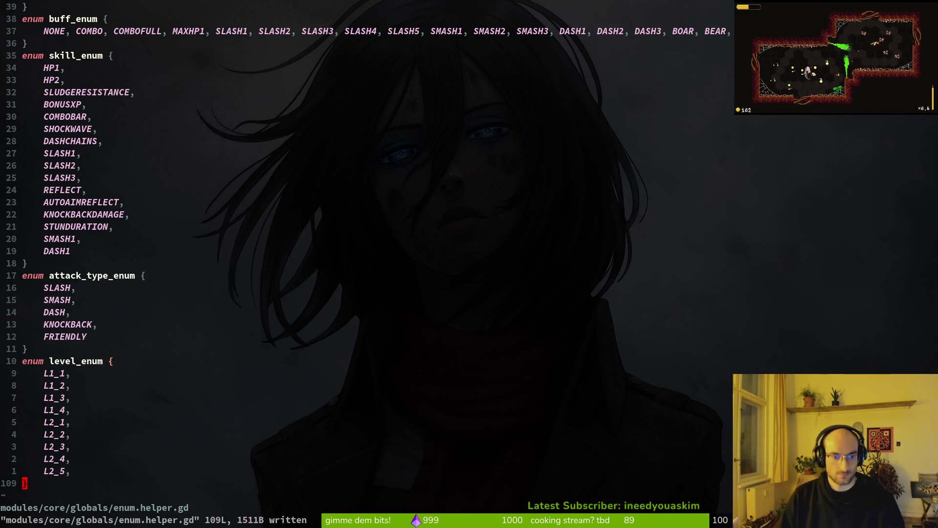
key("space")
Open archives_overlay.gd in a vertical split and highlight the unlocked check and note title lines
key("f")
key("f")
type("archover")
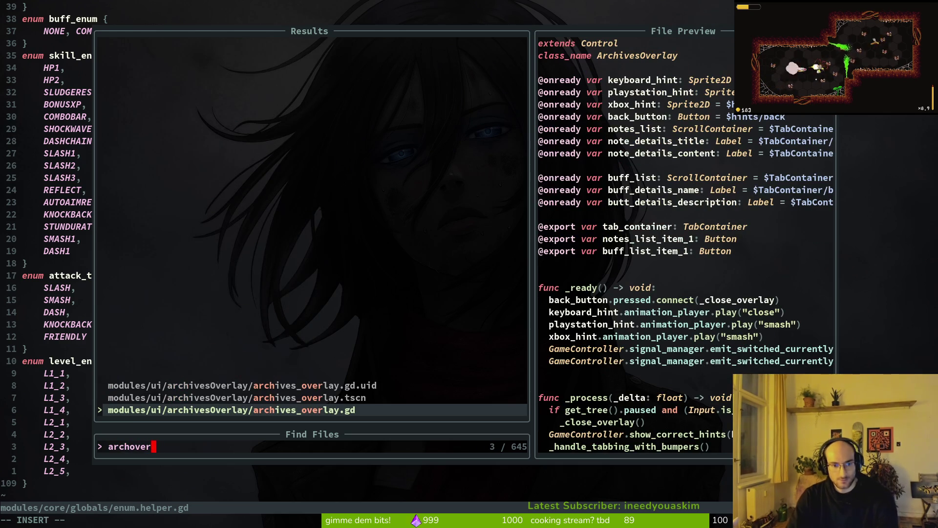
key("ctrl+v")
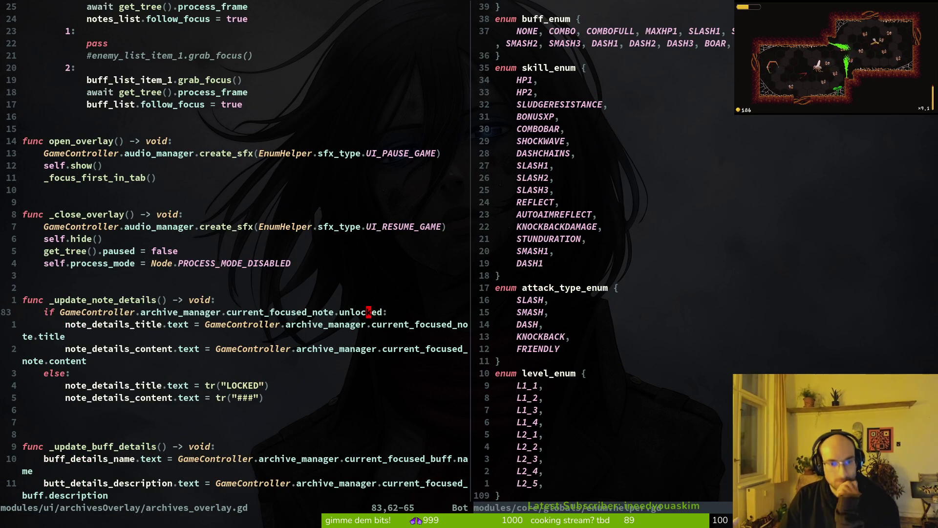
key("k")
key("k")
key("k")
key("j")
key("j")
key("j")
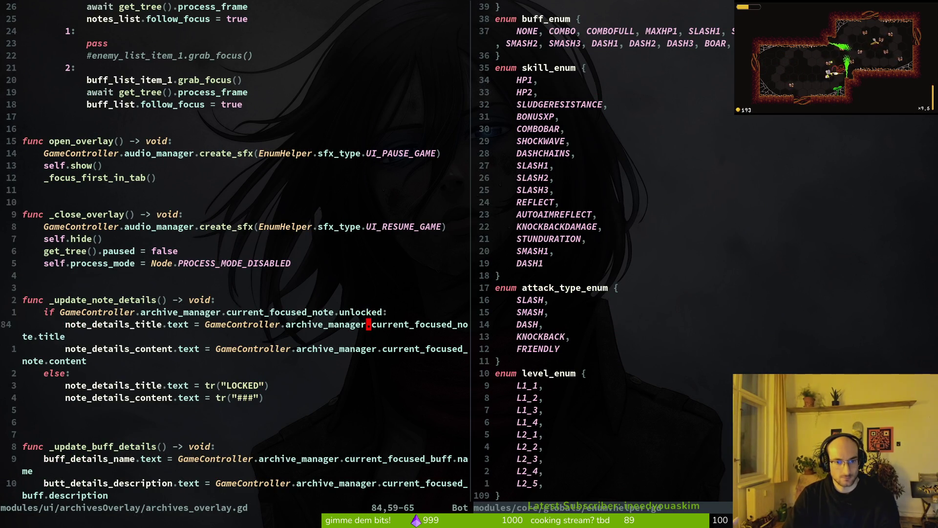
key("k")
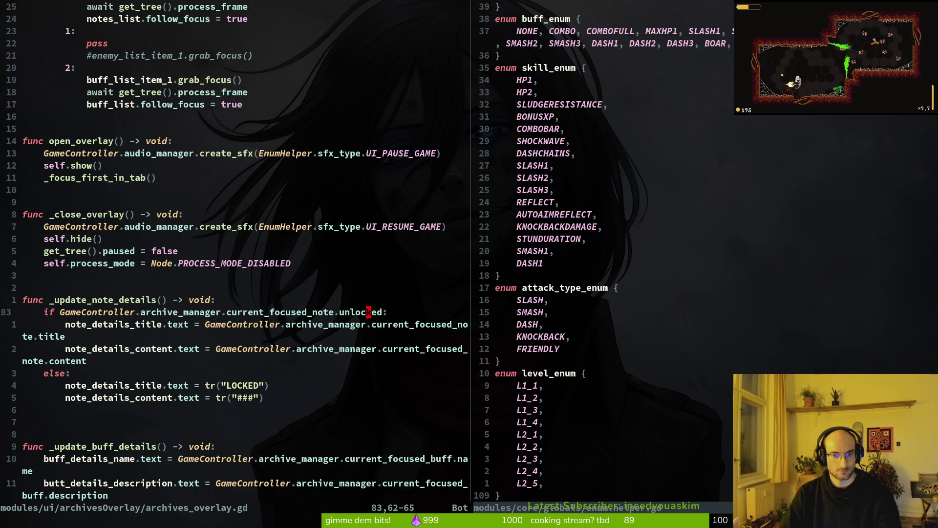
key("shift+v")
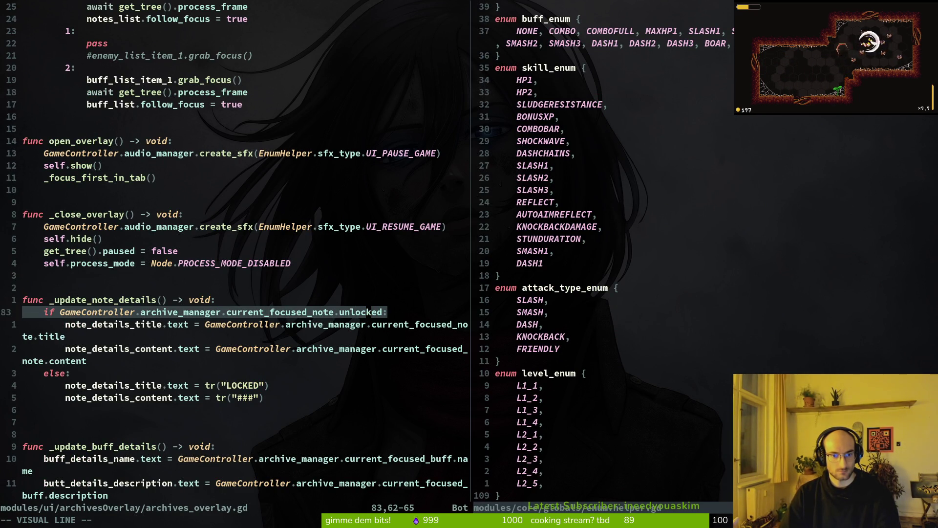
key("Escape")
key("shift+v")
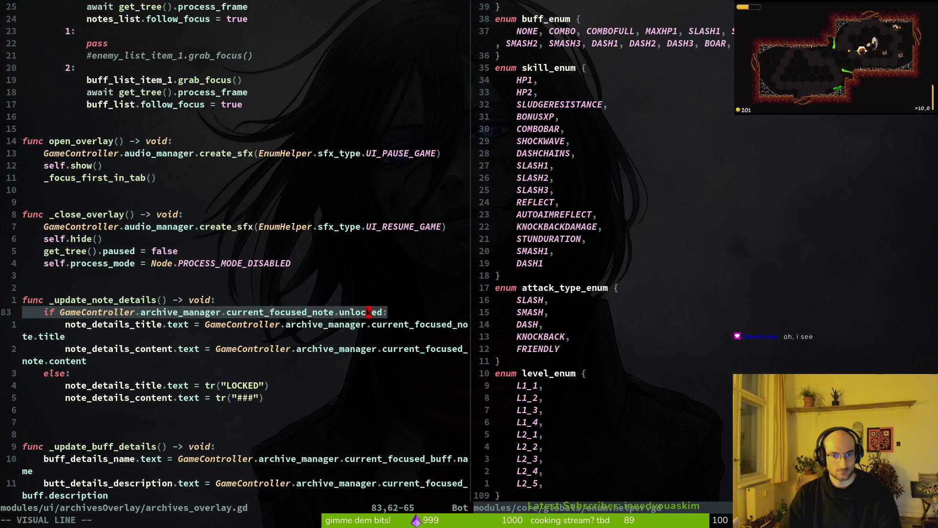
key("j")
key("Escape")
key("ctrl+u")
key("ctrl+u")
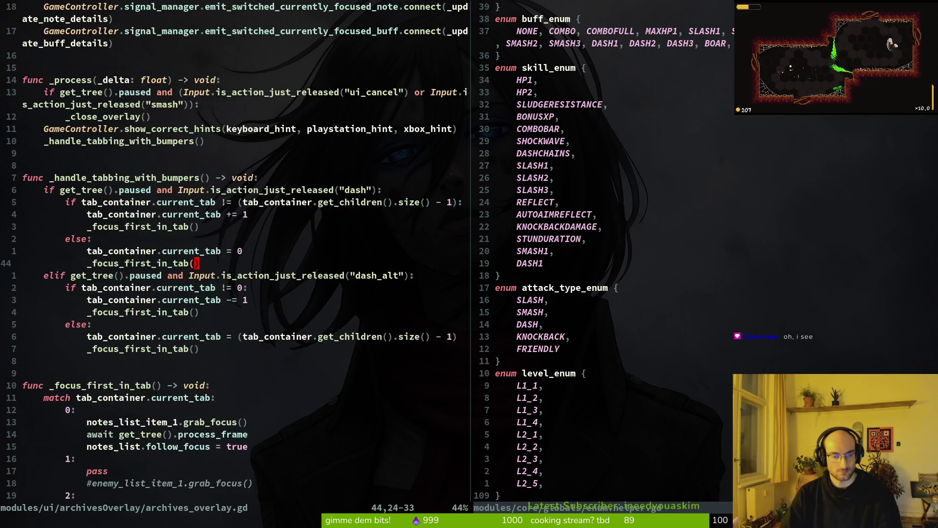
Peek at archive.manager.gd, then jump back to archives_overlay.gd
key("space")
key("f")
key("f")
type("archive.mana")
key("Return")
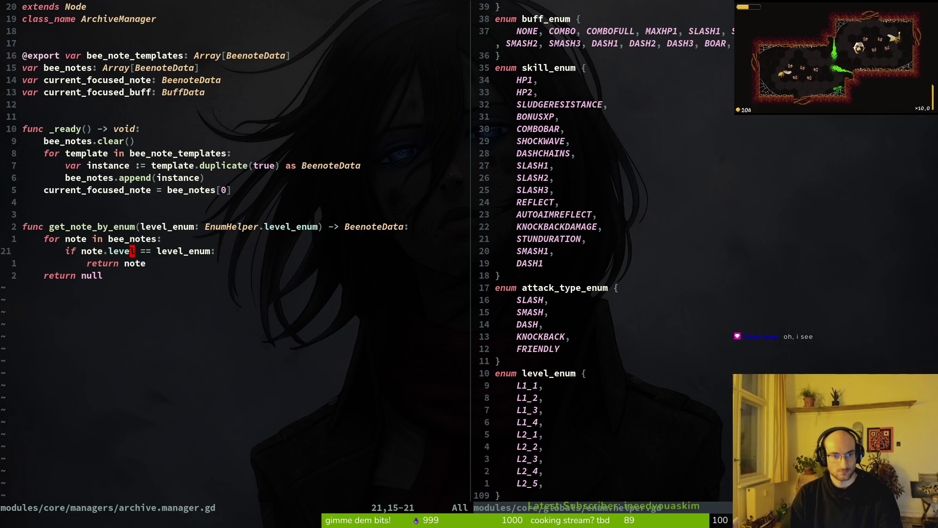
key("ctrl+o")
key("ctrl+o")
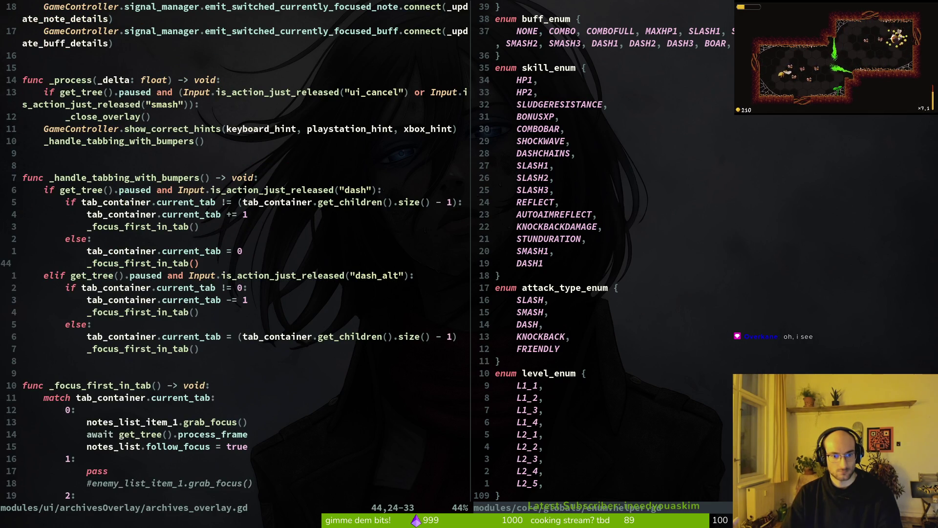
Search the project for current_focused_note from the unlocked check line and preview the note_list_item.gd match
key("ctrl+d")
key("j")
key("j")
key("j")
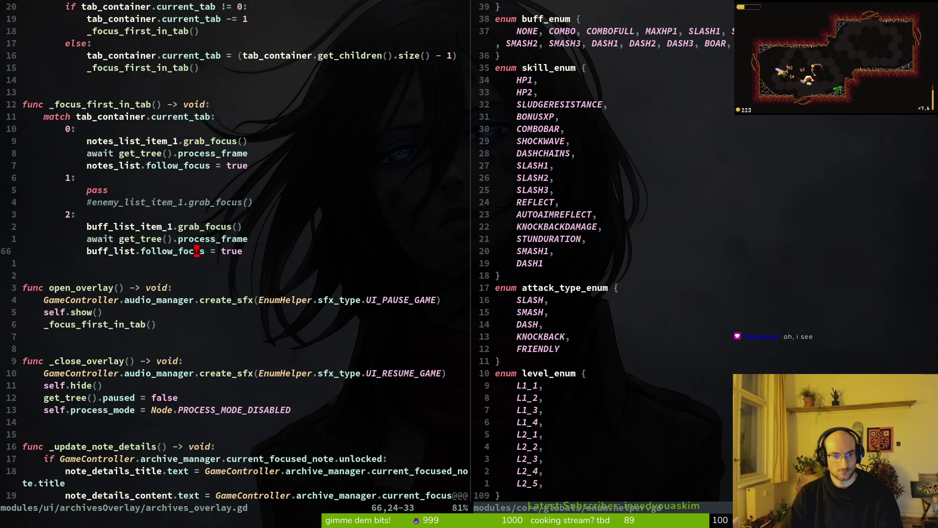
key("j")
key("j")
key("j")
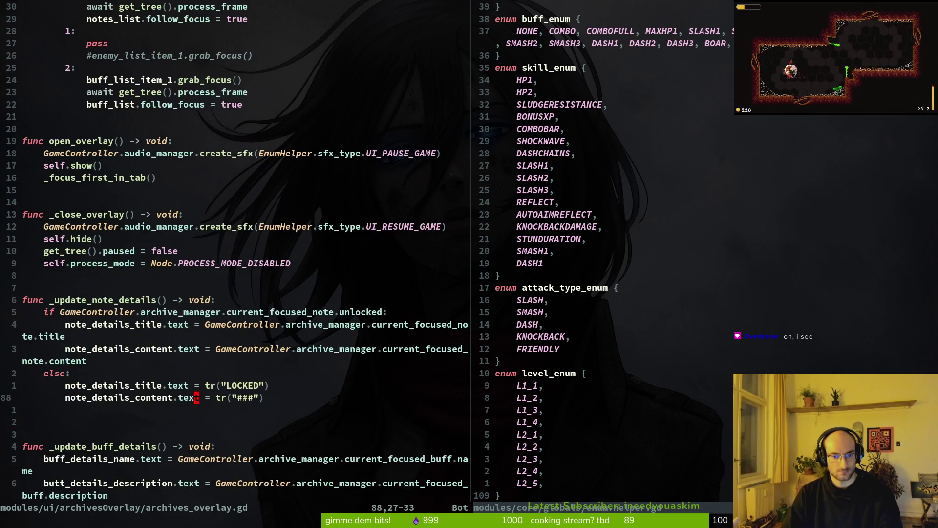
key("k")
key("k")
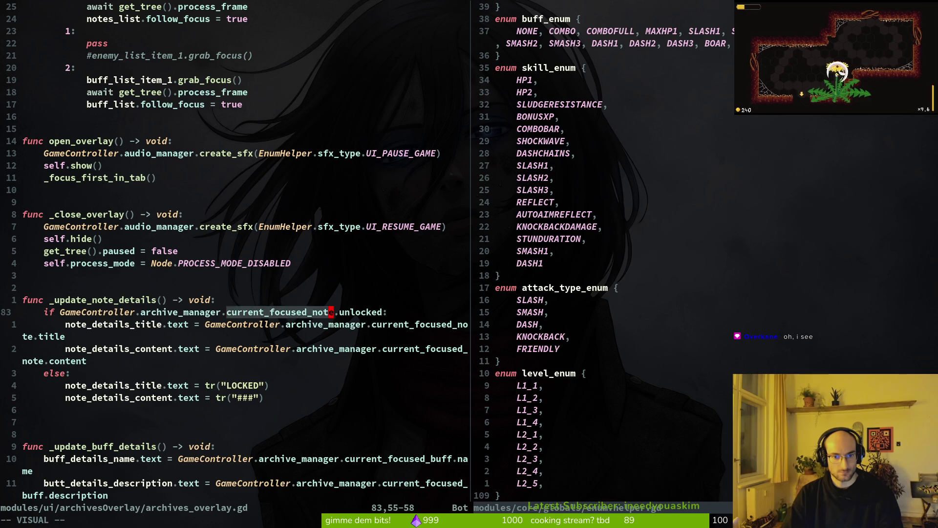
key("Return")
key("Up")
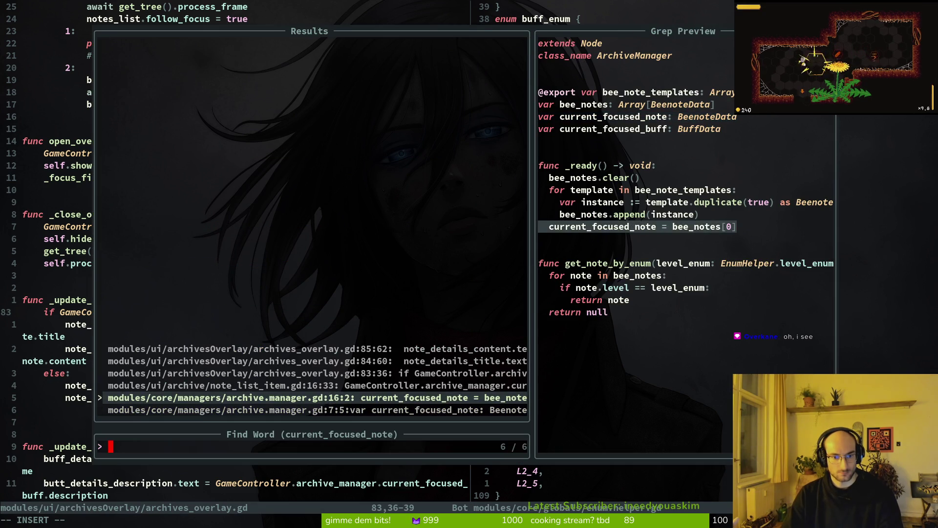
Go to the archives_overlay.gd line 83 match in _update_note_details and save the file
key("Up")
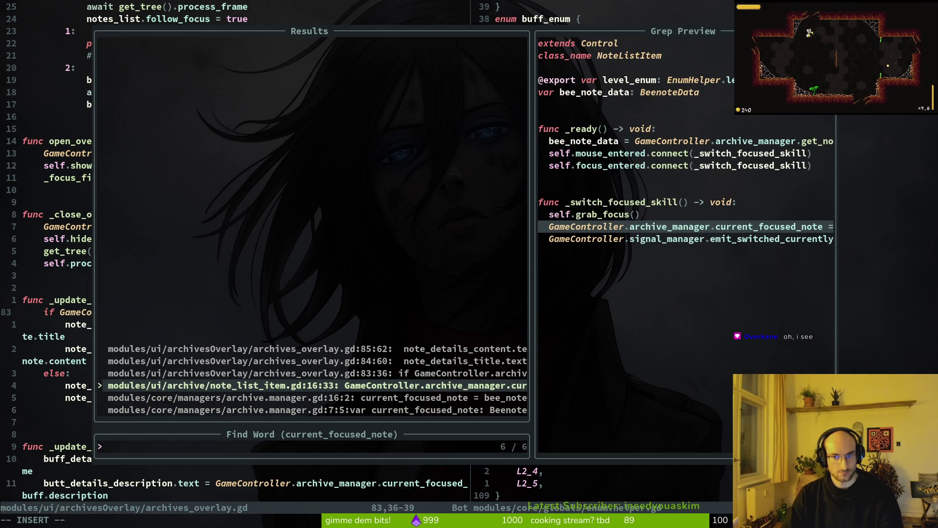
key("Up")
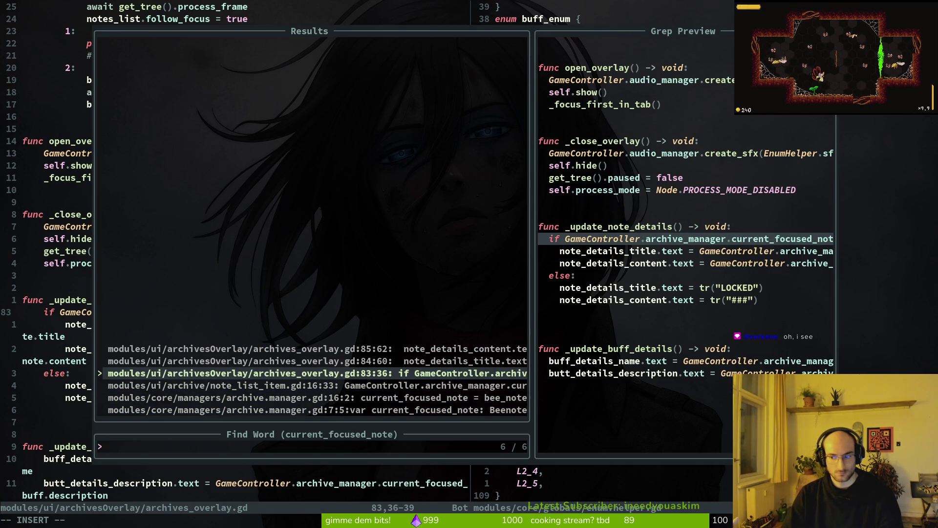
key("Up")
key("Escape")
key("Escape")
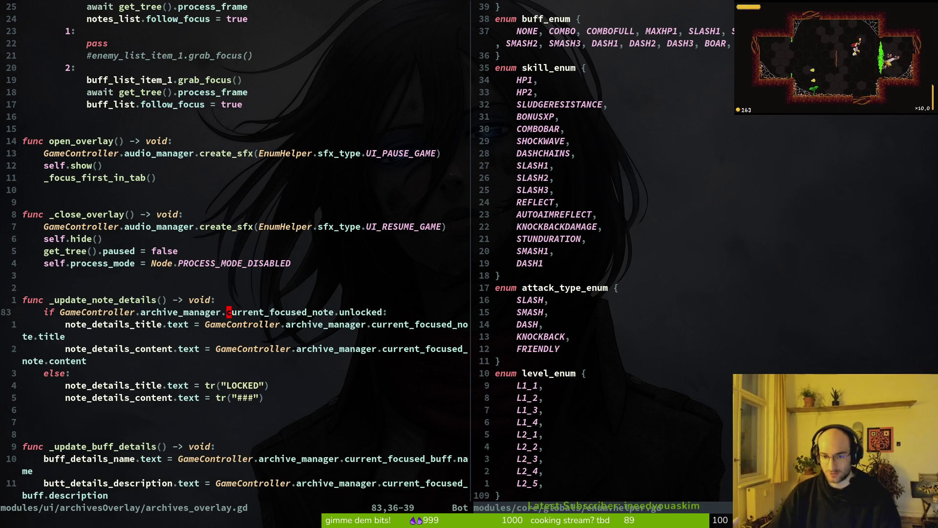
left_click(164, 299)
type(":w")
key("Return")
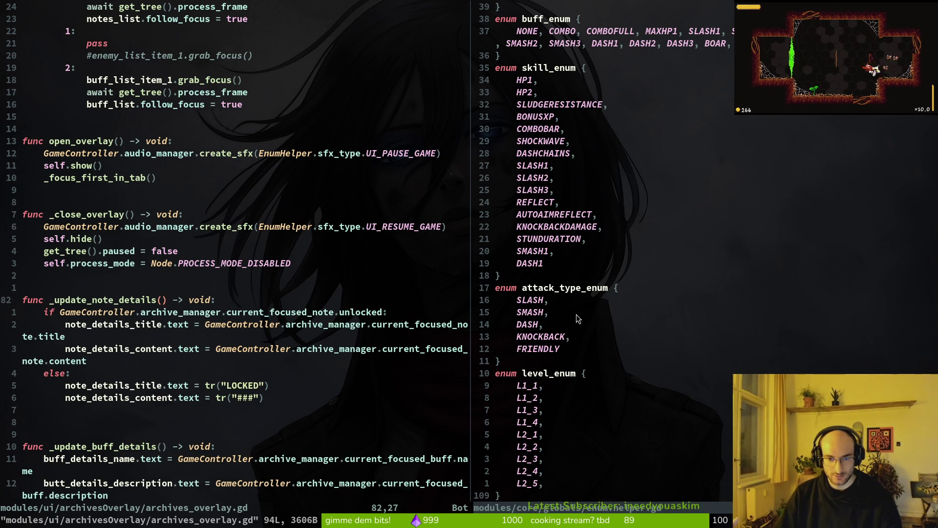
Select the level_enum block in enum.helper.gd, then glance at Godot
left_click(519, 227)
scroll(244, 220, "up", 15)
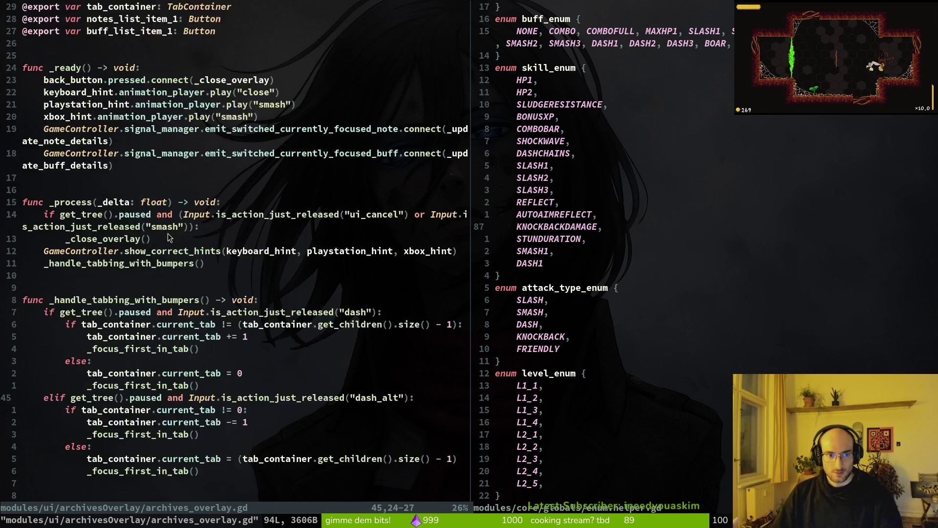
scroll(315, 335, "down", 8)
scroll(314, 335, "down", 1)
scroll(572, 306, "up", 1)
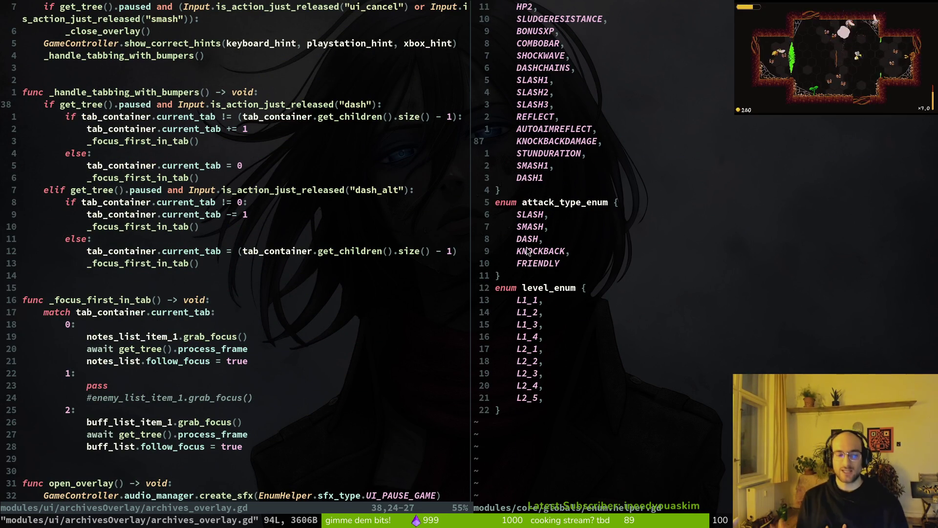
left_click_drag(496, 287, 547, 373)
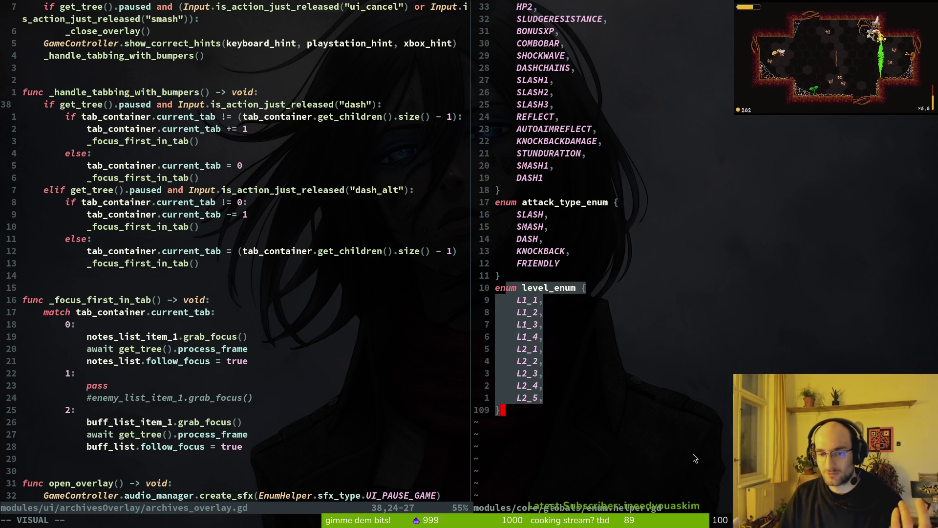
scroll(635, 274, "up", 11)
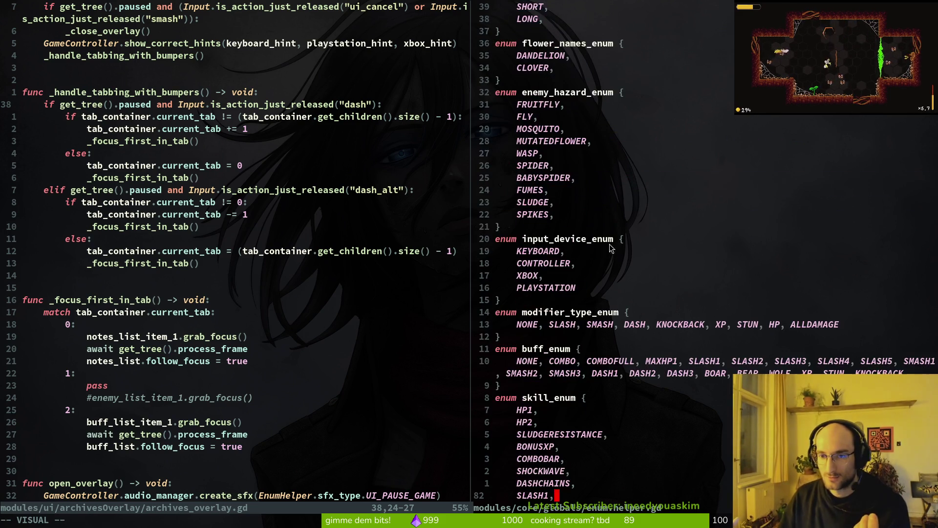
scroll(605, 257, "up", 14)
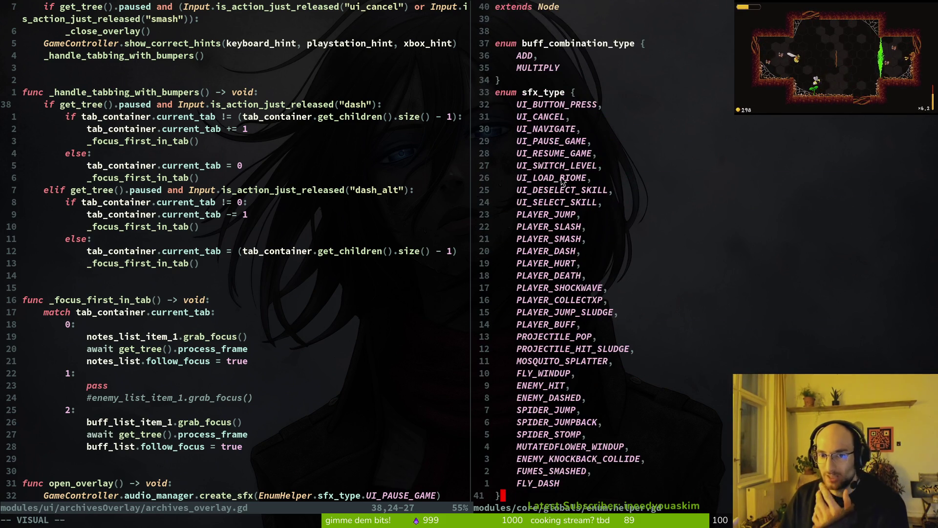
key("Escape")
key("alt+Tab")
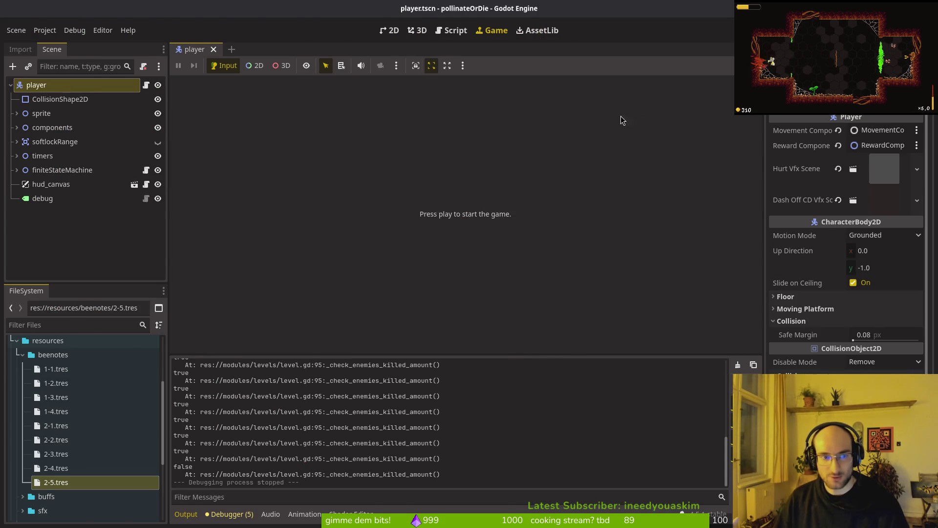
Back in the editor, browse level_enum and place the cursor on the L2_1 entry
key("alt+Tab")
scroll(372, 280, "down", 13)
scroll(281, 268, "up", 9)
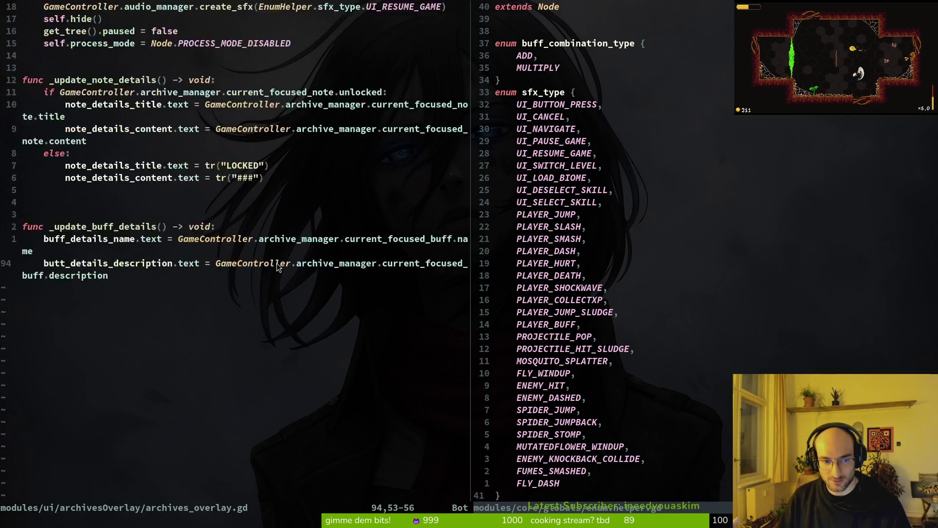
scroll(166, 340, "down", 1)
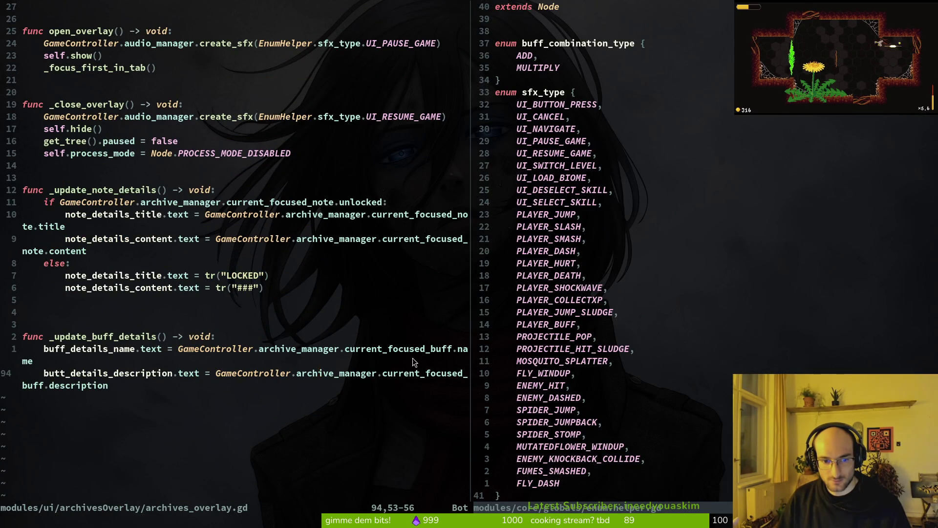
scroll(234, 189, "up", 13)
scroll(556, 380, "down", 14)
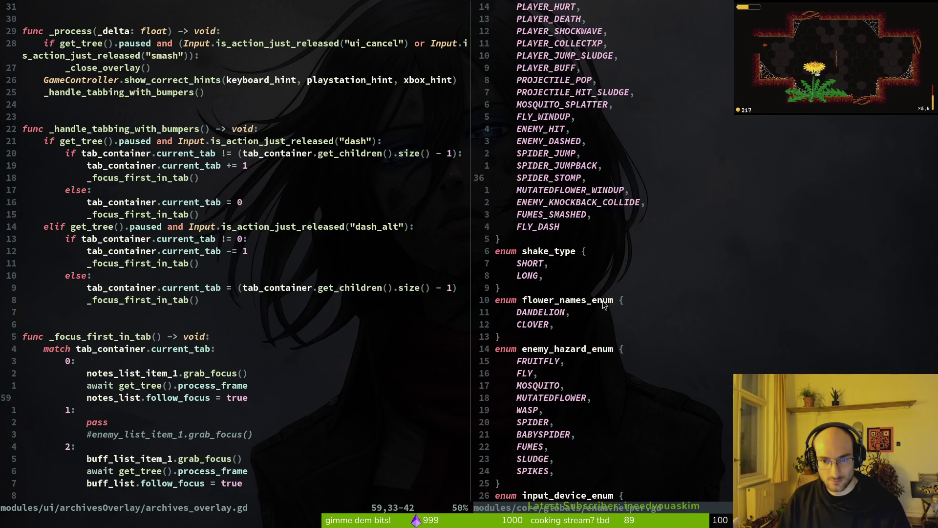
scroll(555, 380, "down", 13)
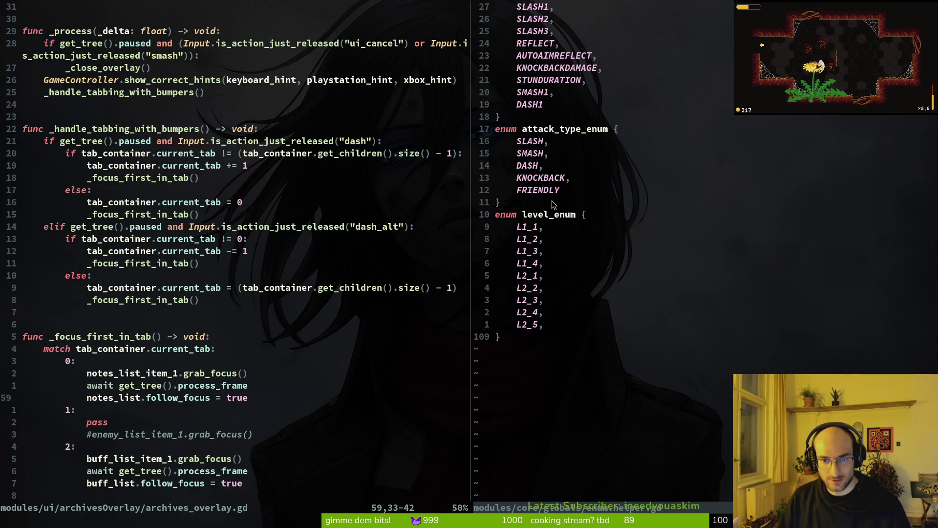
left_click(508, 233)
left_click(532, 276)
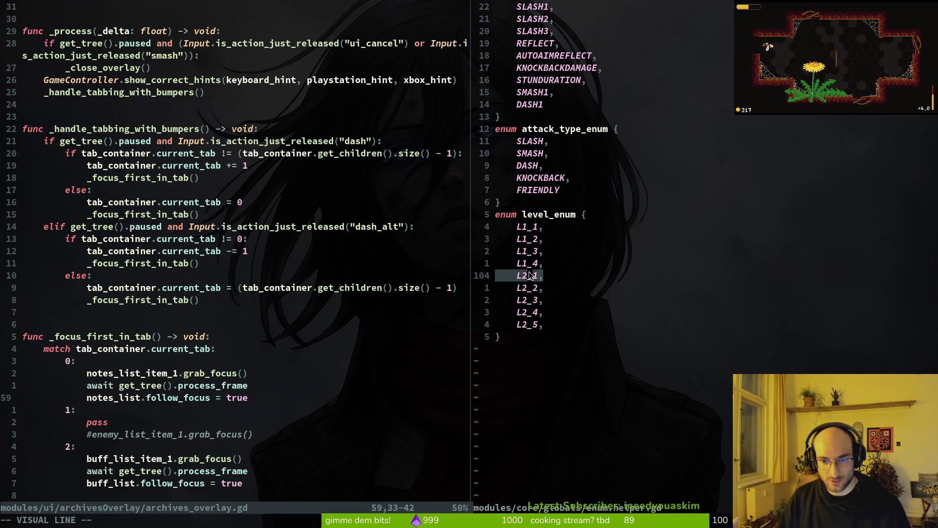
scroll(542, 288, "up", 15)
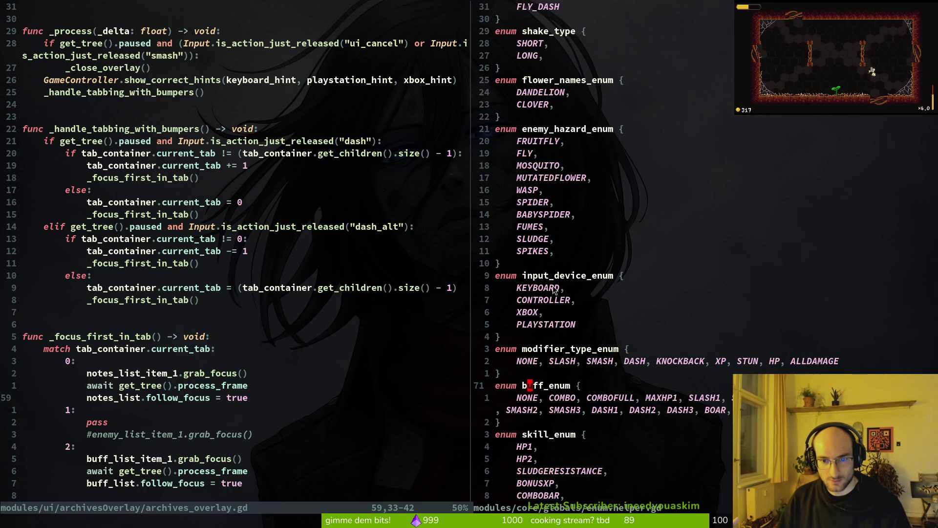
scroll(565, 320, "down", 7)
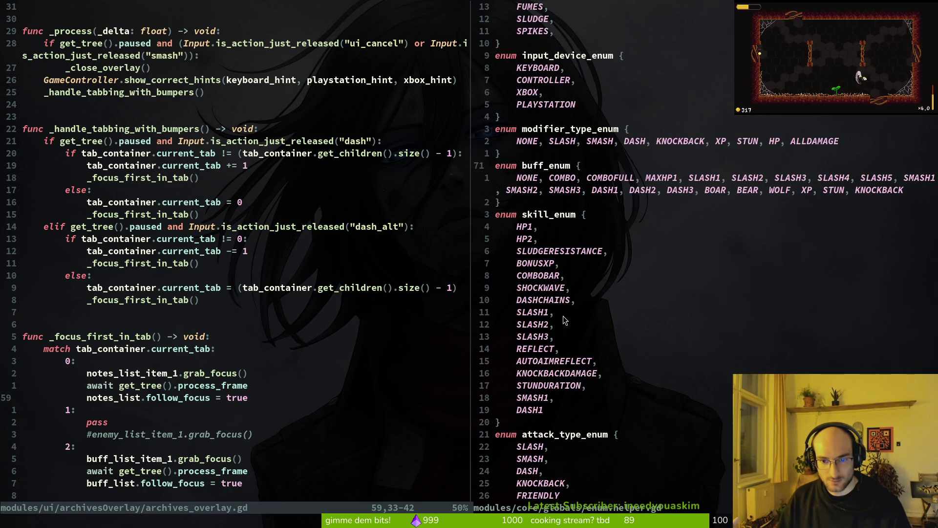
Open skill_icon.gd in the left pane with the file finder
left_click(278, 229)
key("ctrl+p")
type("skilic")
key("Return")
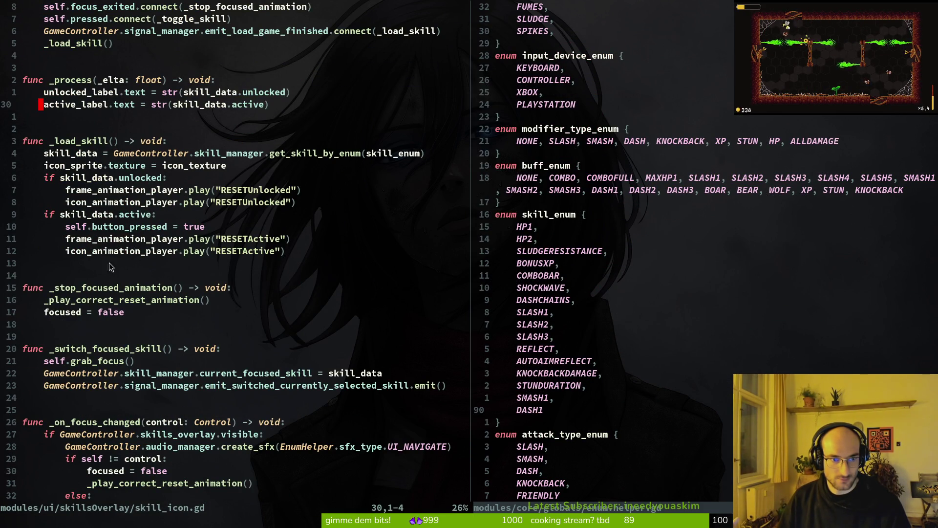
Check skill_icon.gd's get_skill_by_enum call on line 34, then open note_list_item.gd on the right
left_click_drag(45, 152, 397, 159)
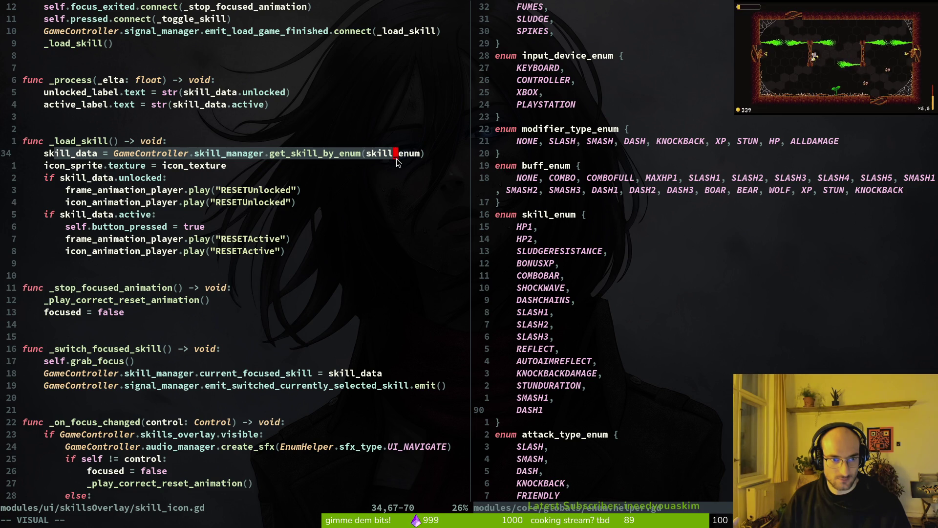
left_click(589, 190)
key("ctrl+p")
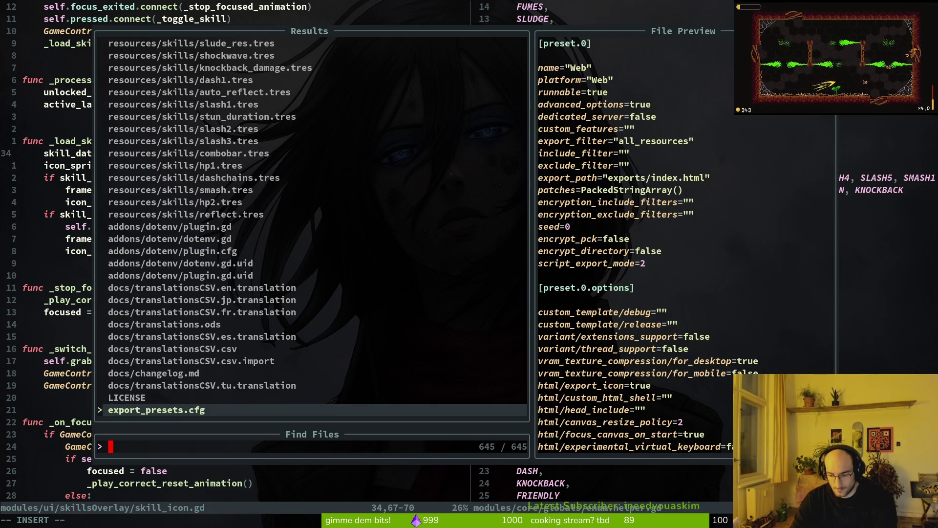
type("notelist")
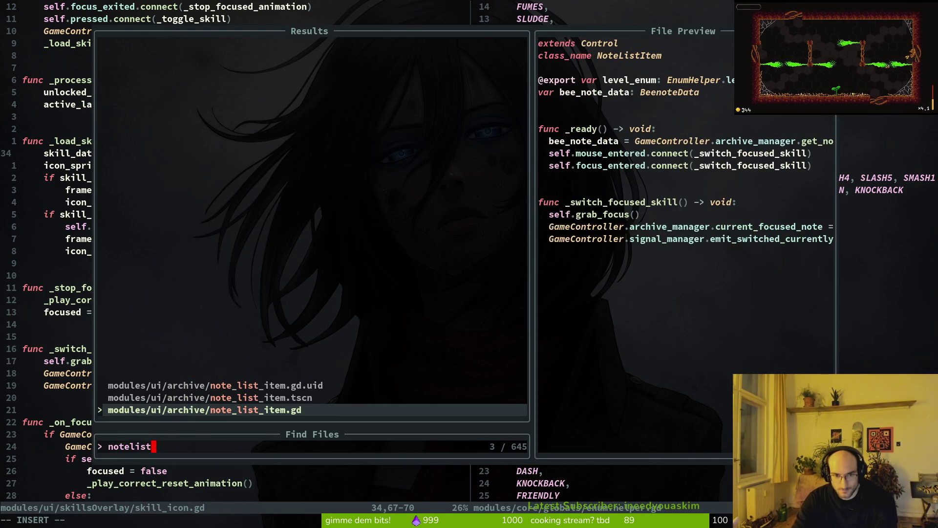
key("Return")
Add print_debug(bee_note_data.unlocked) to _ready, save, and run the game in Godot
type("joprint_debug(")
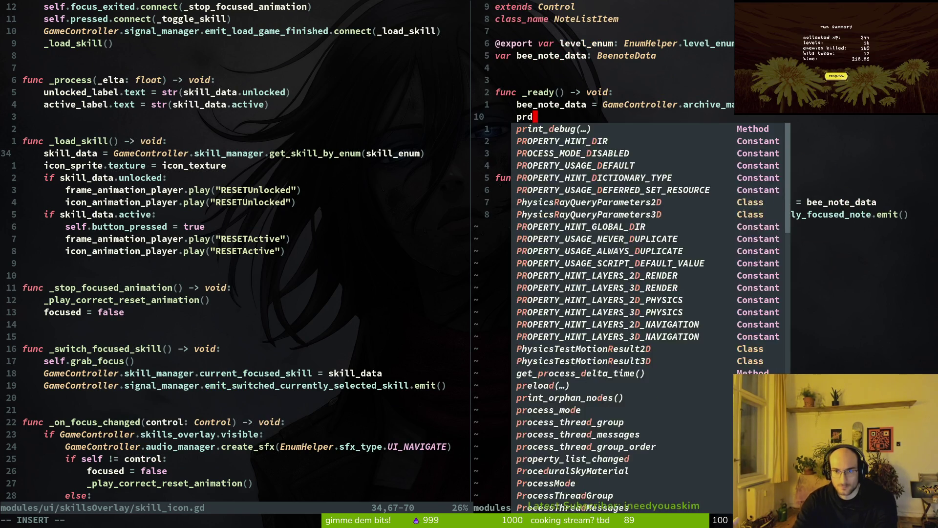
type("e_note_data.")
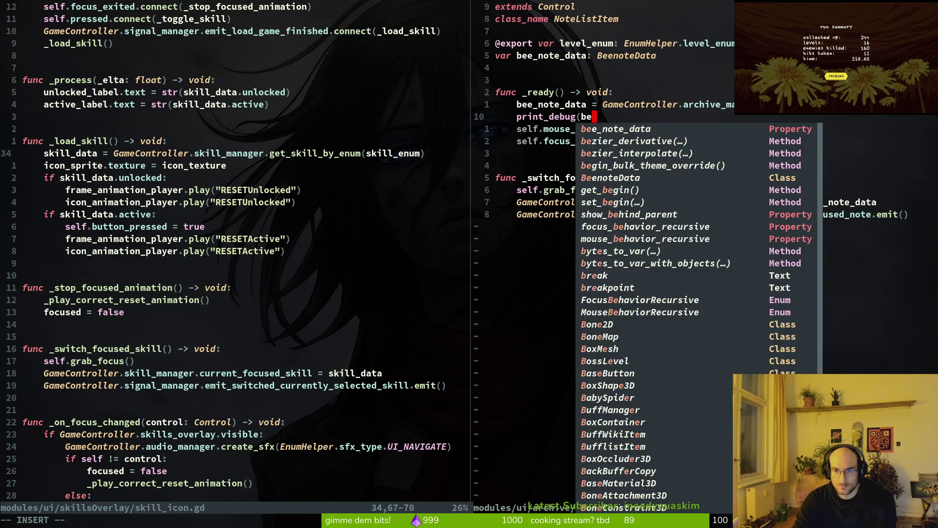
key("Escape")
type(":w")
key("Return")
key("a")
key("ctrl+n")
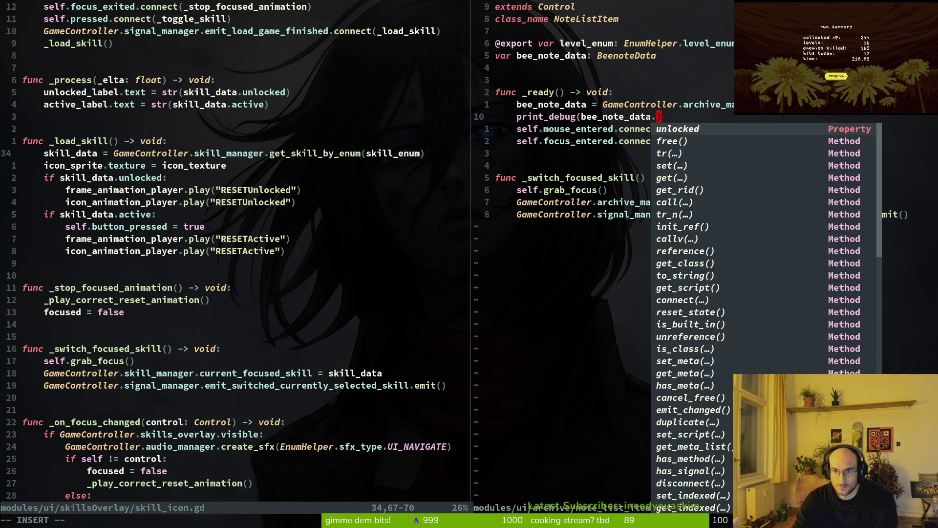
key("Escape")
type(":w")
key("Return")
key("alt+Tab")
key("F5")
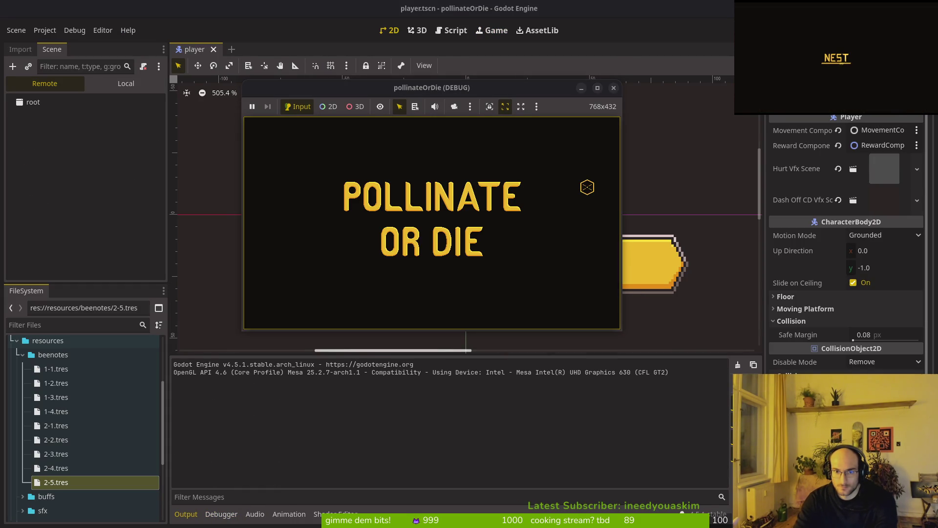
Open the archives at the archive bee, browse the LOCKED notes, then restart the game
key("Return")
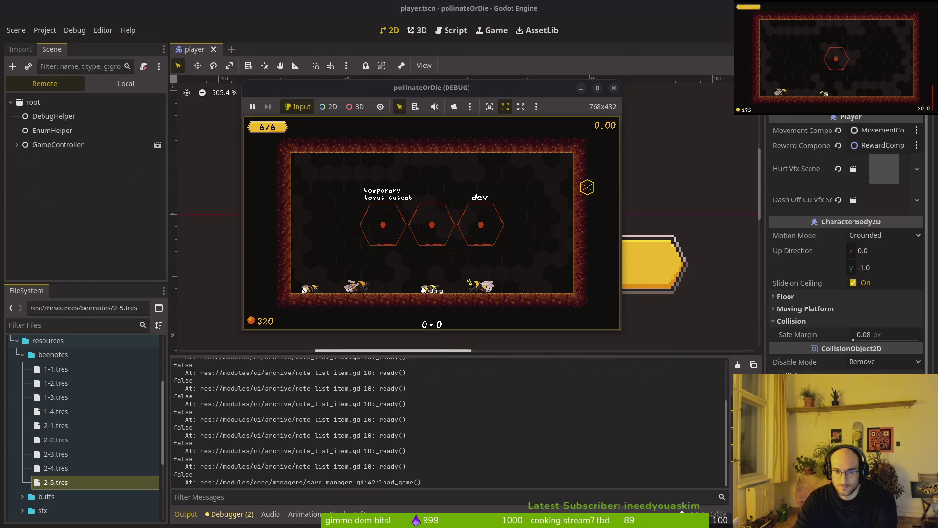
key("Left")
key("e")
key("Down")
key("Down")
key("Down")
key("Down")
key("Down")
key("Down")
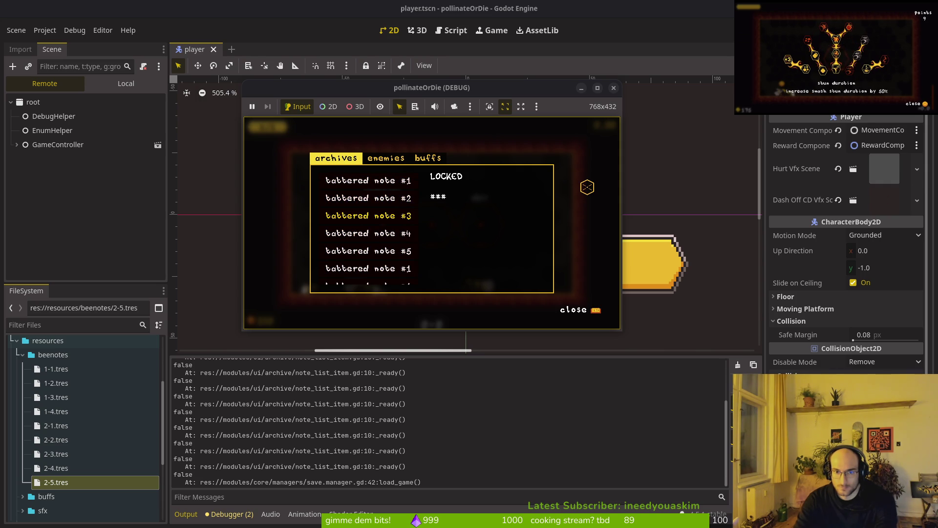
key("Escape")
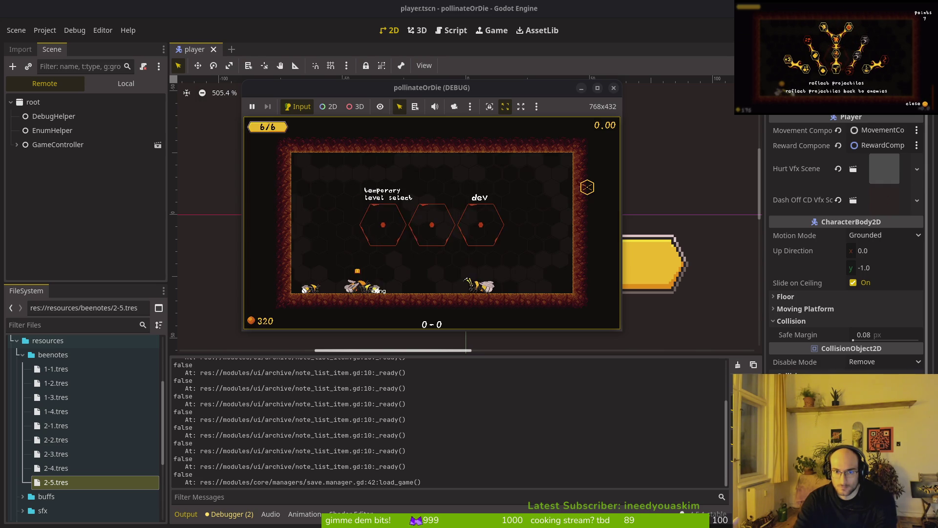
key("F8")
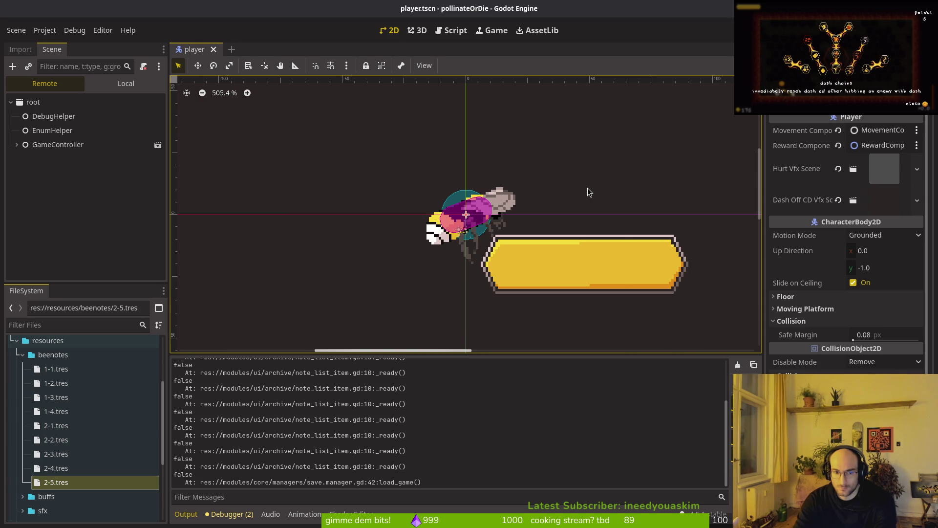
key("F5")
key("alt+Tab")
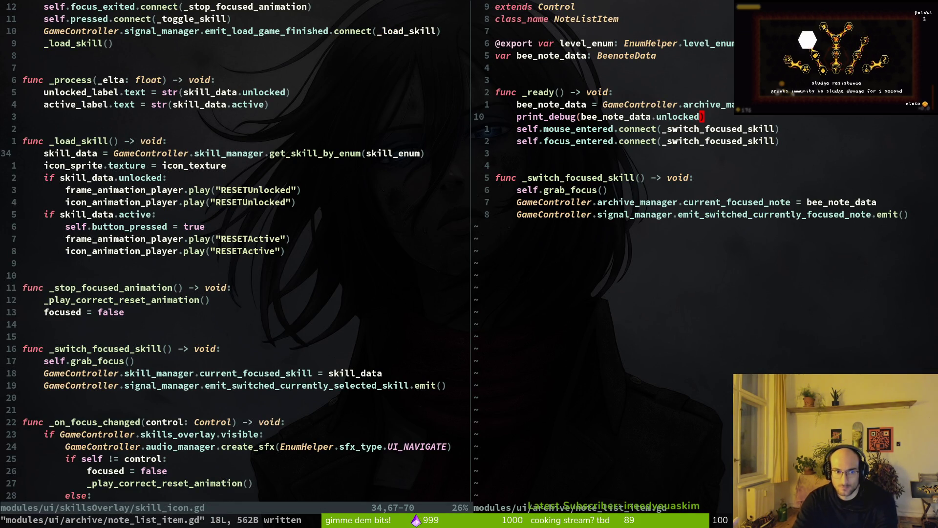
Grep the project for print and open save.manager.gd at line 42
key("space")
type("psprint")
key("Return")
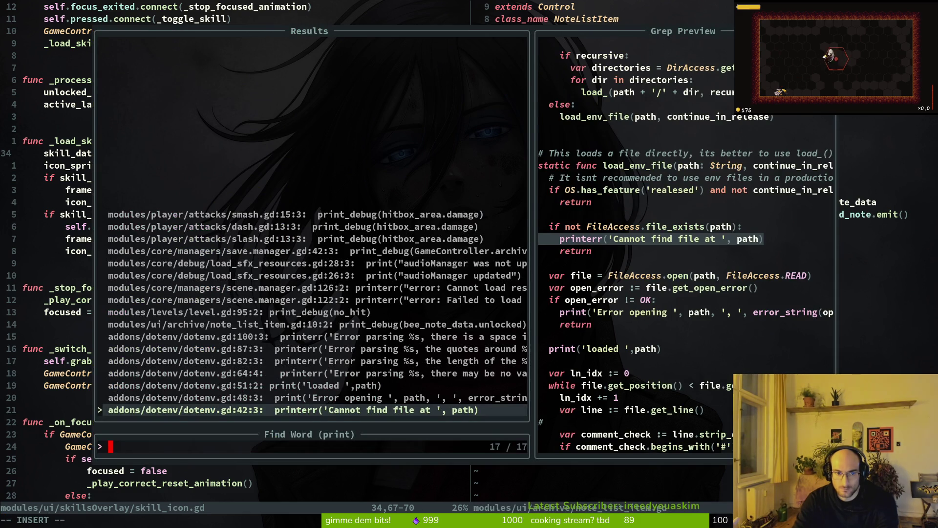
key("Up")
key("Up")
key("Up")
key("Down")
key("Down")
key("Down")
key("Return")
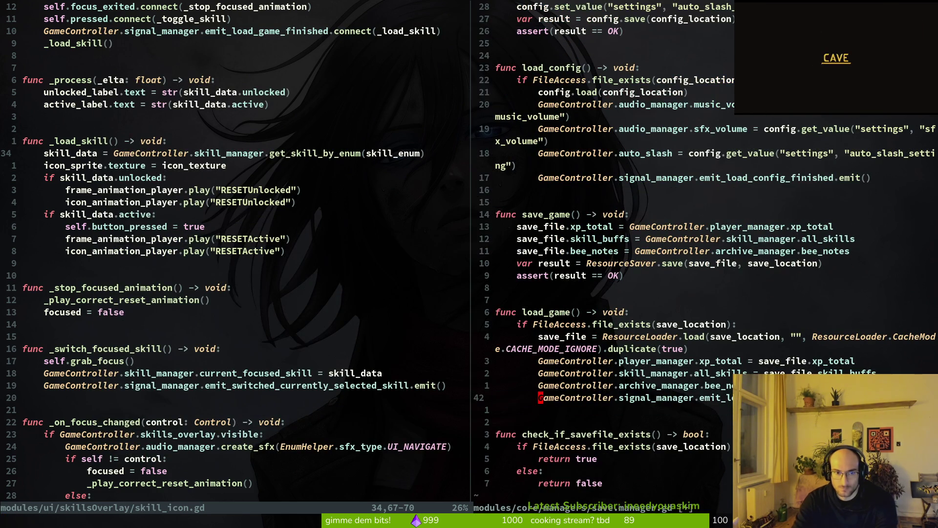
type(":w")
key("Return")
Grep for print again, open level.gd at the no_hit print line, and save it
key("space")
type("psprint")
key("Return")
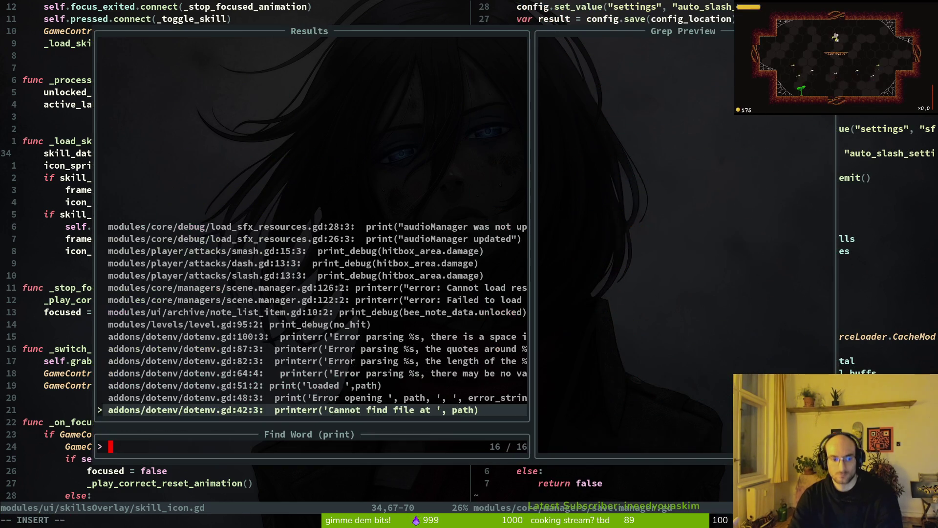
key("Down")
key("Down")
key("Down")
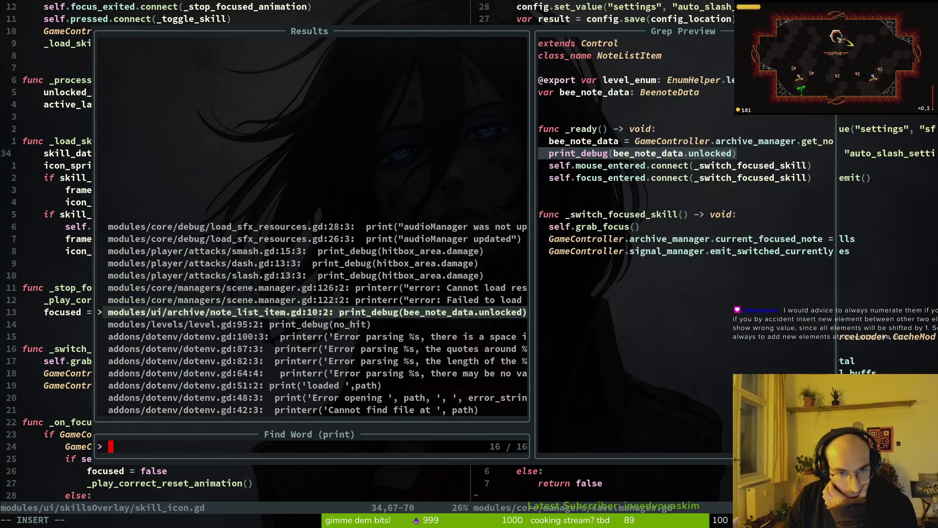
key("Down")
key("Return")
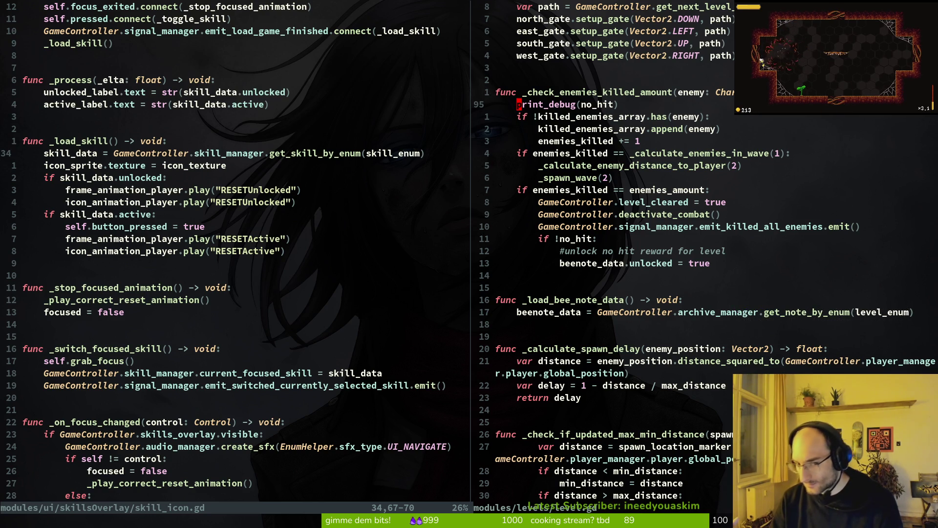
key("ctrl+s")
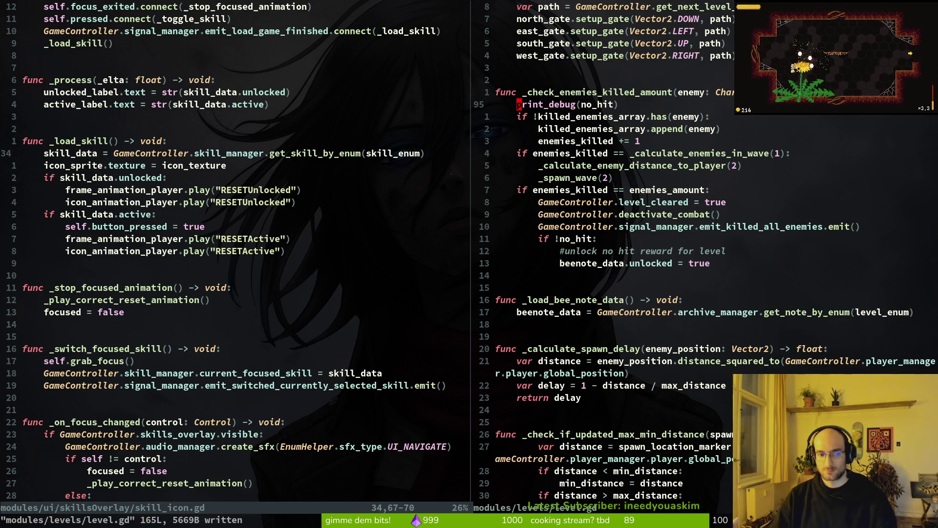
Open enum.helper.gd and close the skill_icon.gd split so it shows alone
key("ctrl+p")
type("ski")
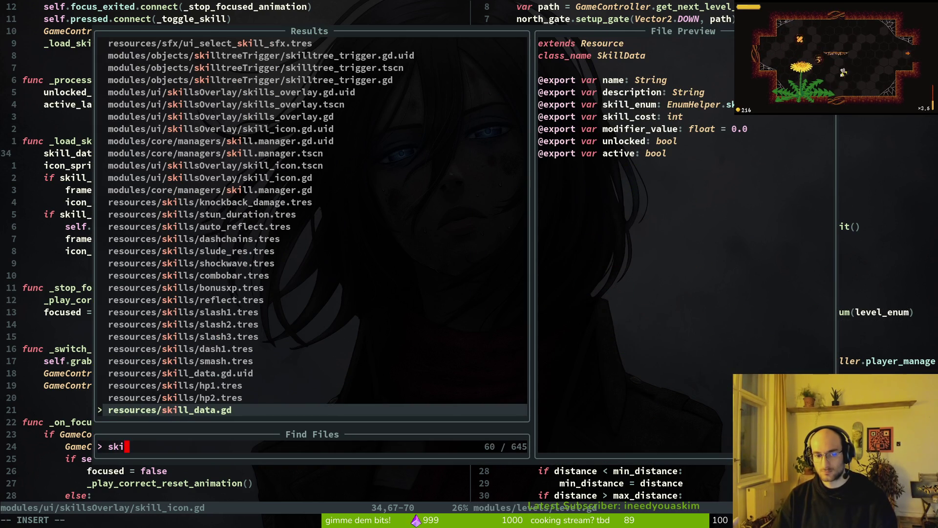
key("BackSpace")
key("BackSpace")
key("BackSpace")
type("enum")
key("Return")
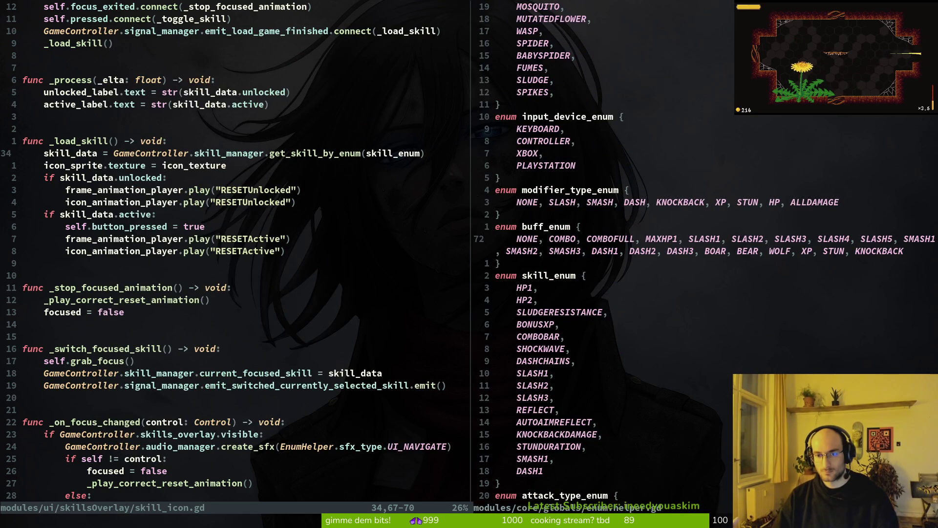
type(":q")
key("Return")
key("j")
key("j")
key("j")
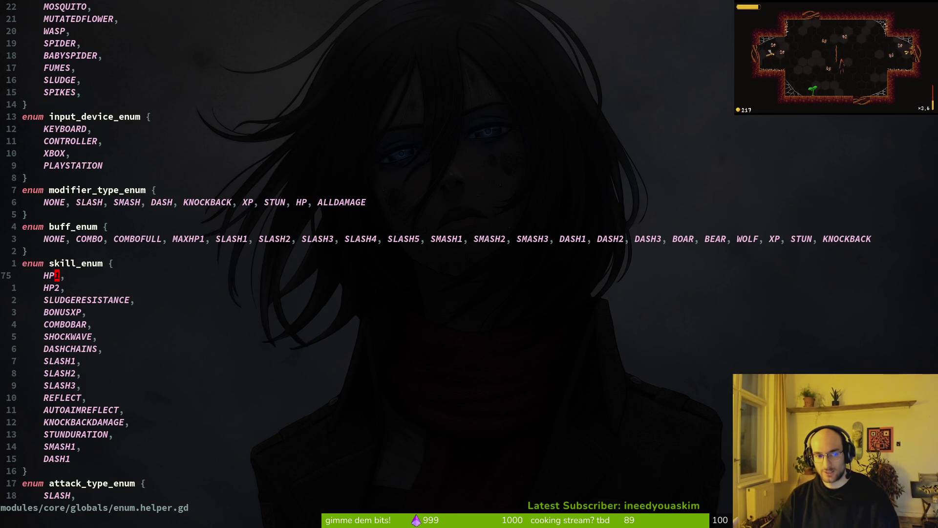
Step down the skill_enum entries to REFLECT, then switch to the Godot editor
key("j")
key("j")
key("j")
key("l")
key("j")
key("j")
key("j")
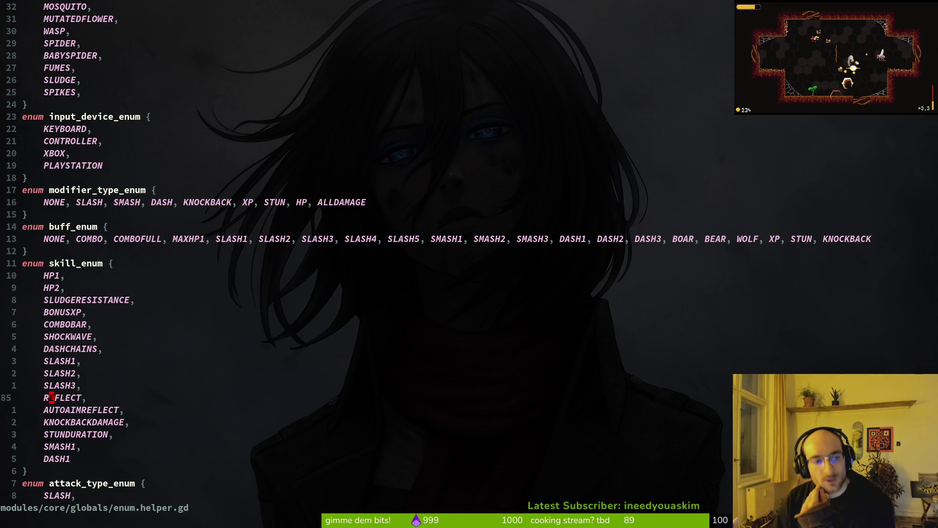
key("alt+Tab")
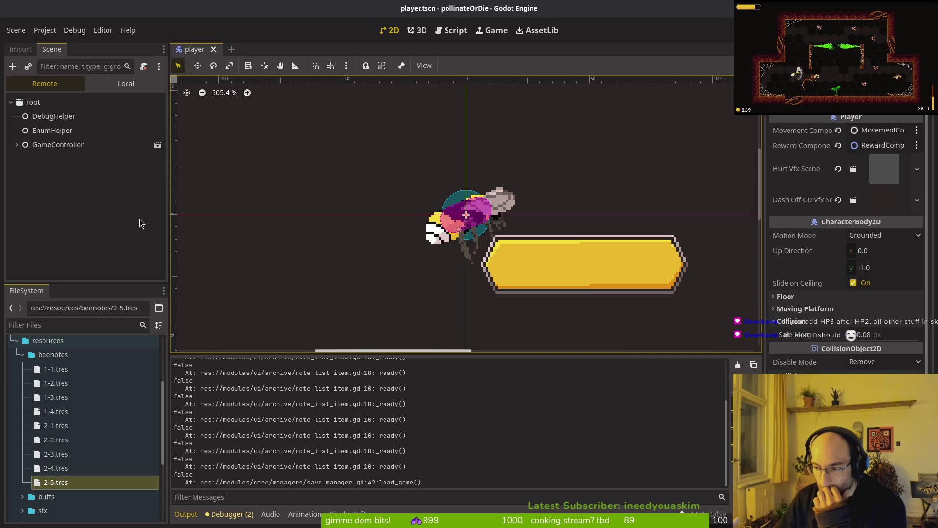
Show the Local tree, open archives_overlay.tscn, select note item 1-1, and stop the debug run
left_click(117, 85)
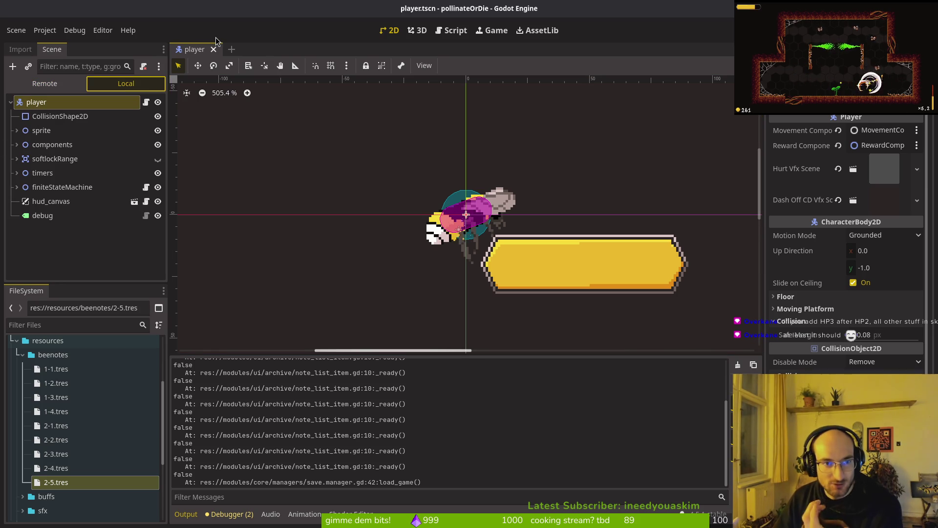
key("alt+shift+o")
type("archives")
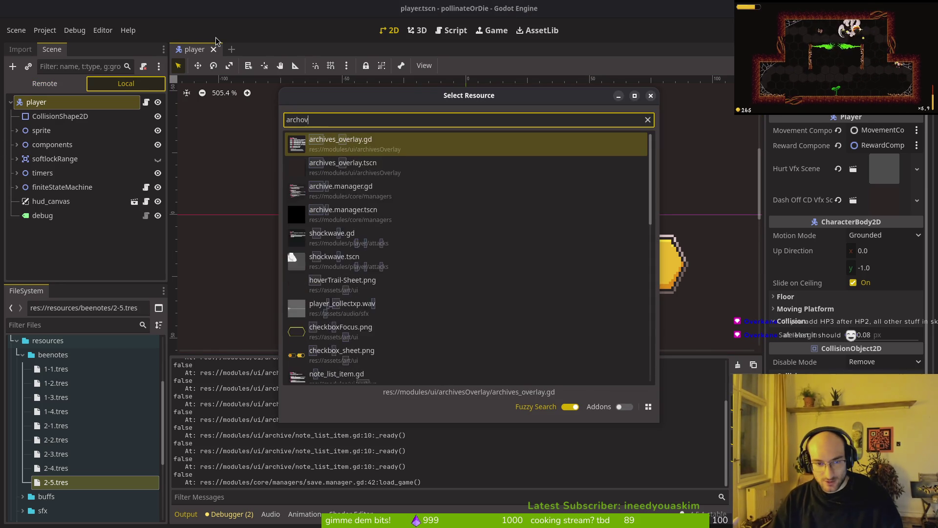
key("Return")
left_click(73, 216)
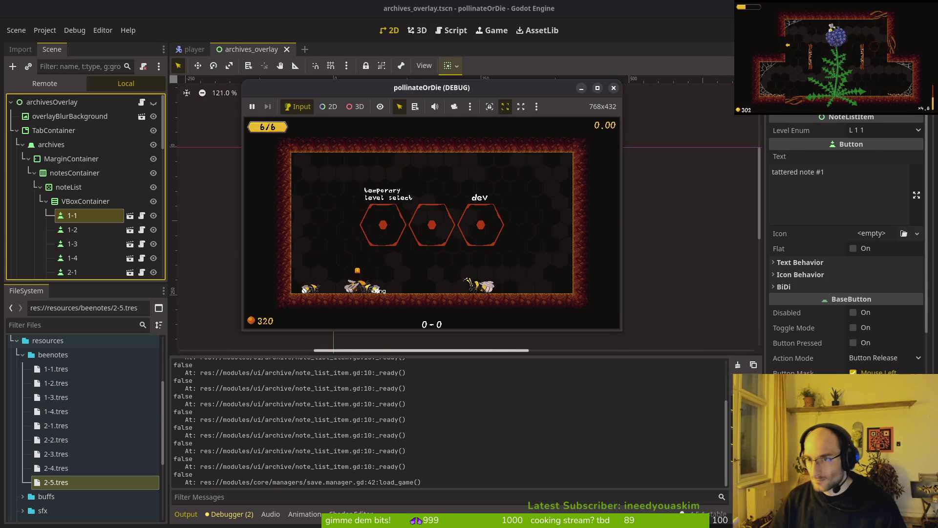
key("F8")
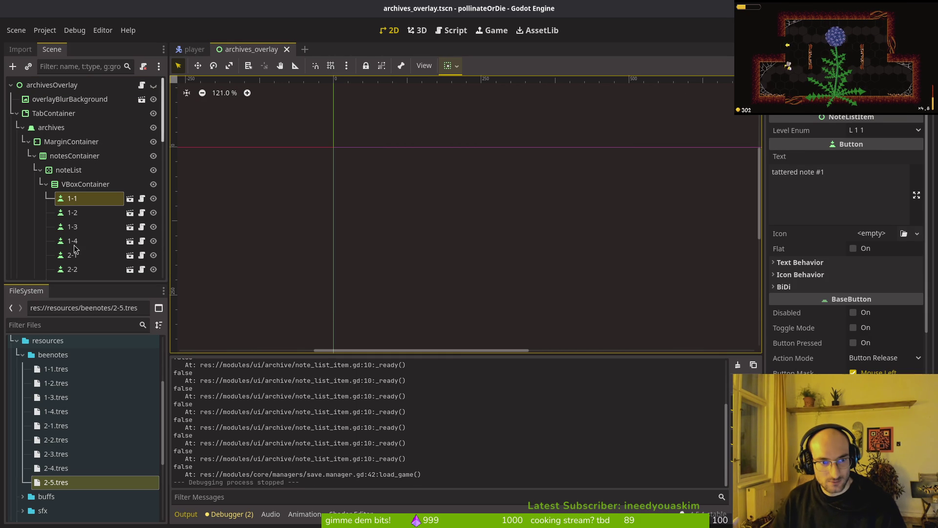
Set note item 1-2's Level Enum to L 1 2 and save the scene
key("Down")
left_click(874, 131)
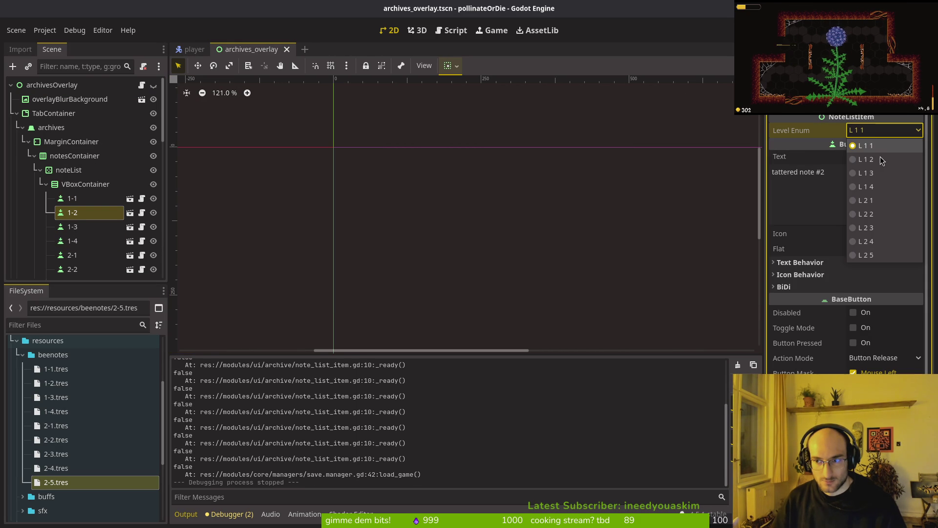
left_click(875, 159)
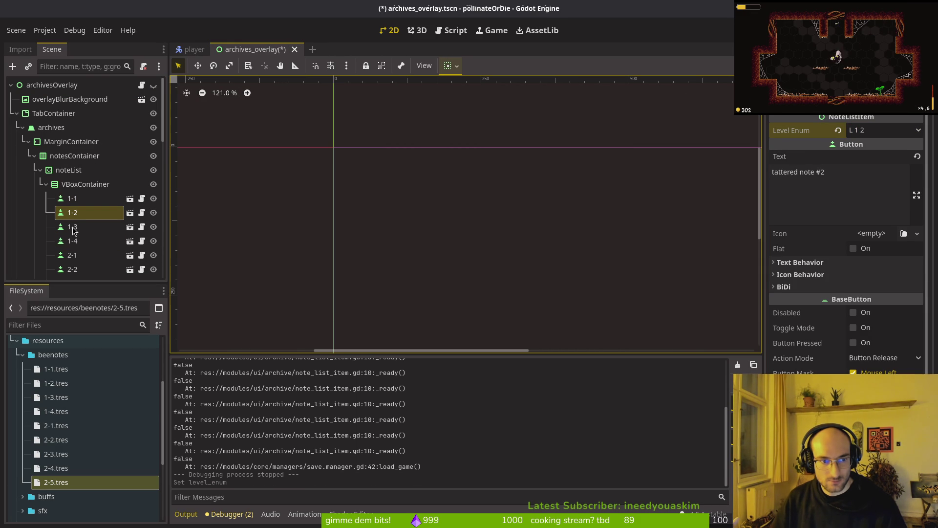
key("ctrl+s")
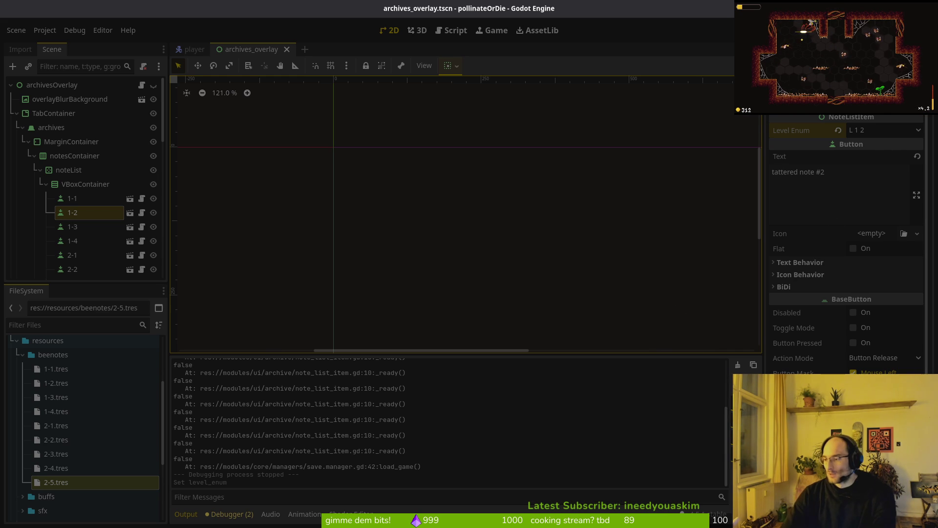
Quit Neovim, review changed files in tig status, then reposition the Godot window
key("alt+Tab")
left_click(455, 155)
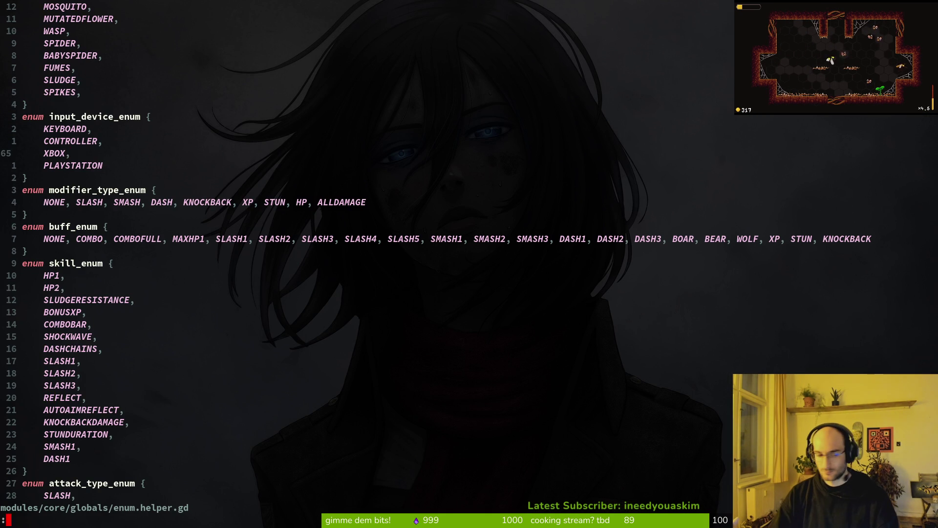
type("q")
key("Return")
type("tig status")
key("Return")
key("j")
key("j")
key("j")
key("j")
key("j")
key("j")
key("q")
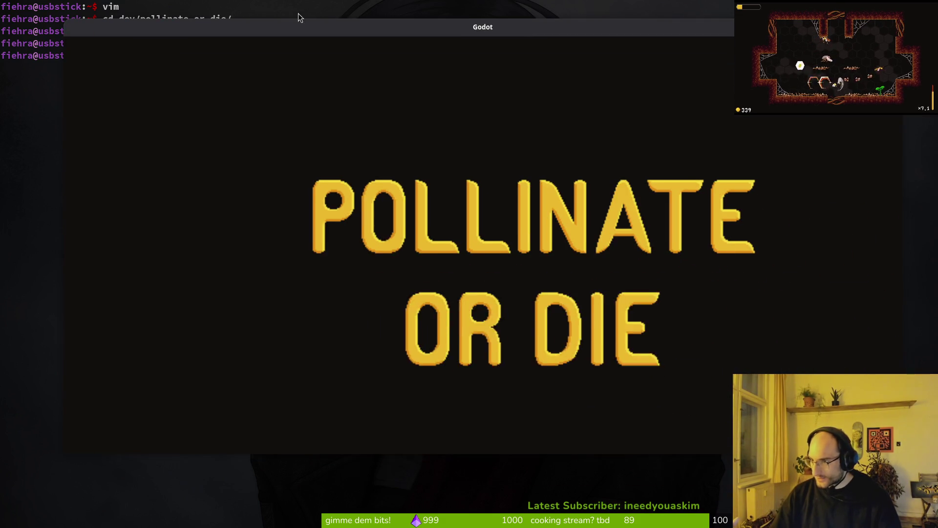
mouse_move(441, 25)
left_mouse_down()
mouse_move(389, 37)
mouse_move(439, 42)
mouse_move(409, 39)
left_mouse_up()
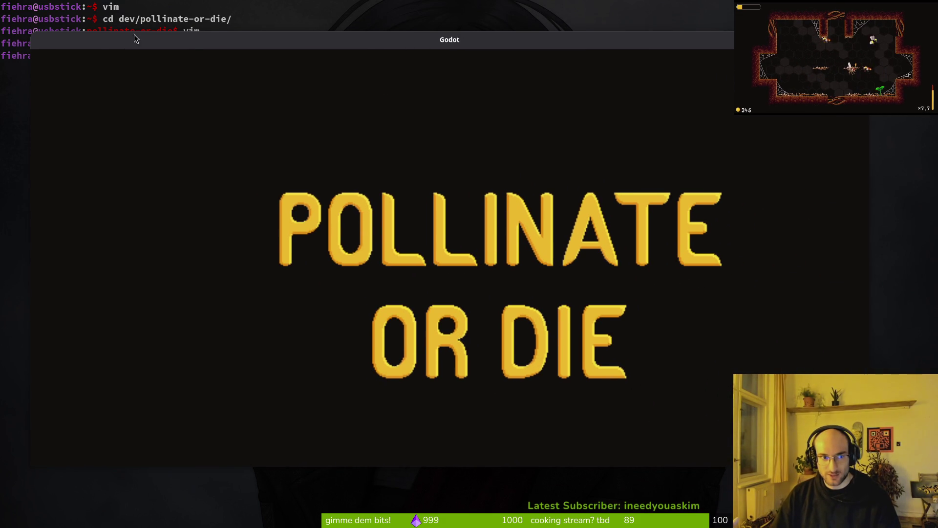
left_click_drag(133, 36, 182, 43)
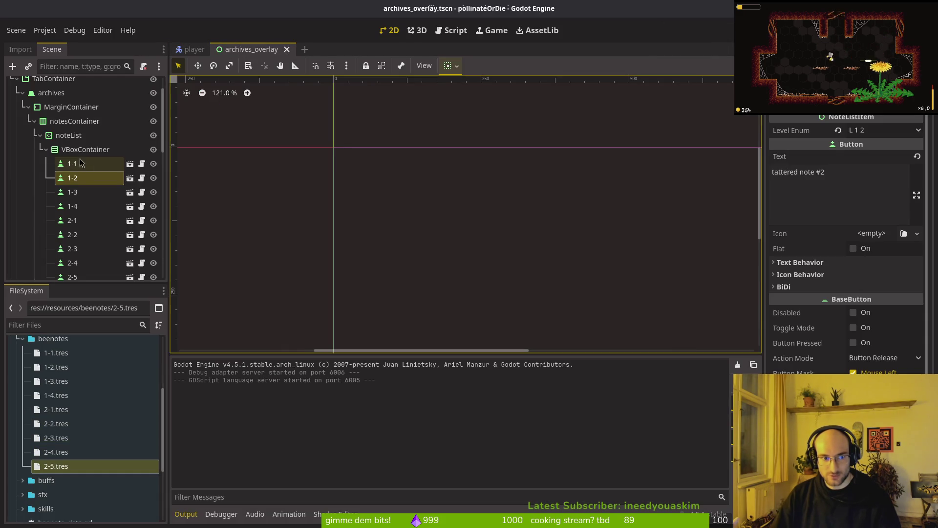
Inspect note item 1-1 and its VBoxContainer, then switch to the player scene
left_click(73, 163)
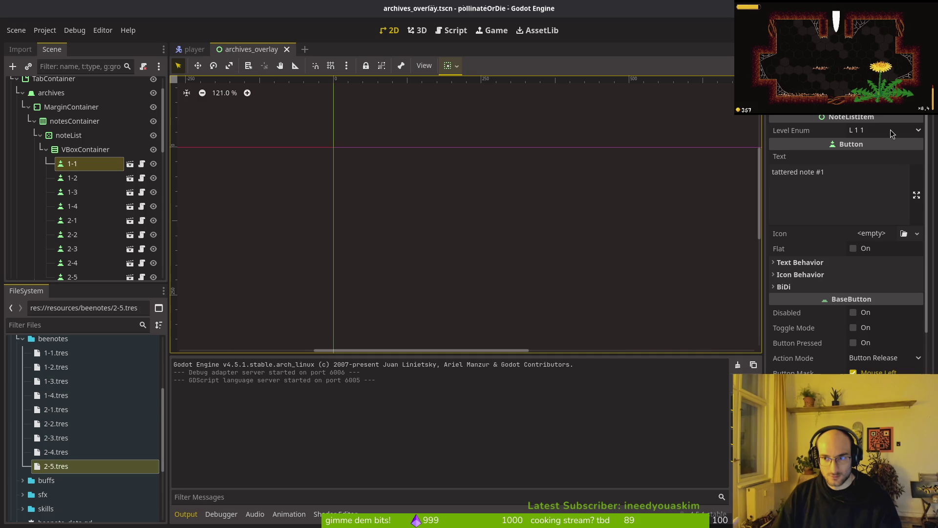
double_click(86, 149)
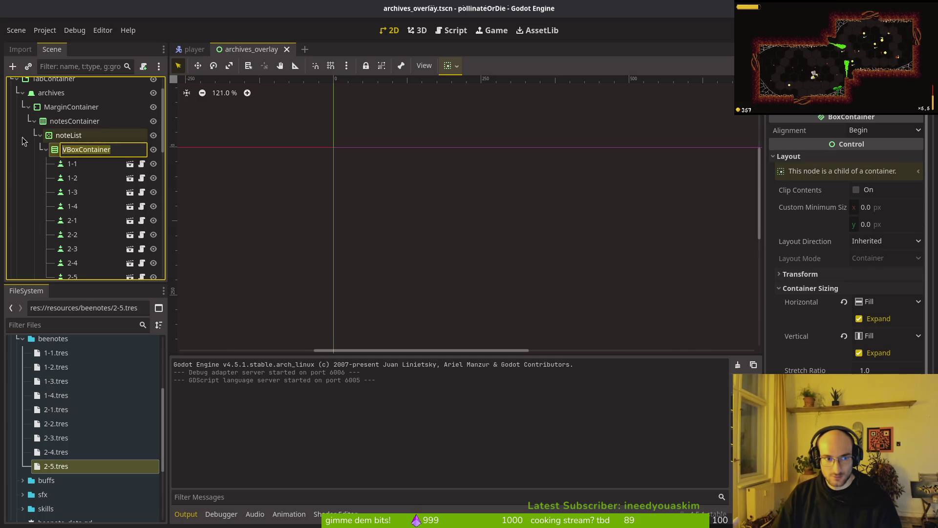
left_click(72, 164)
left_click(188, 51)
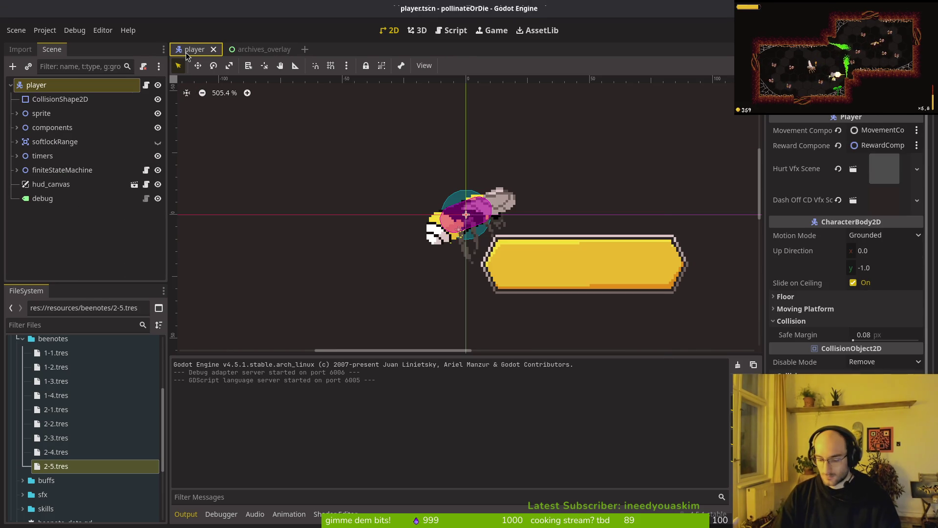
Open archive.manager.tscn, select archiveManager, and expand Bee Note Template element 1-1.tres
key("ctrl+shift+o")
type("archivemanager")
key("Return")
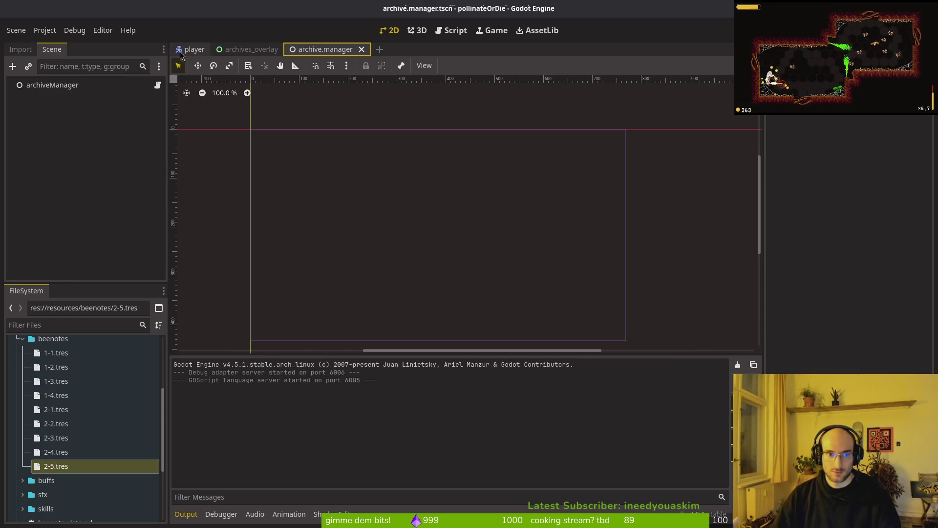
left_click(78, 86)
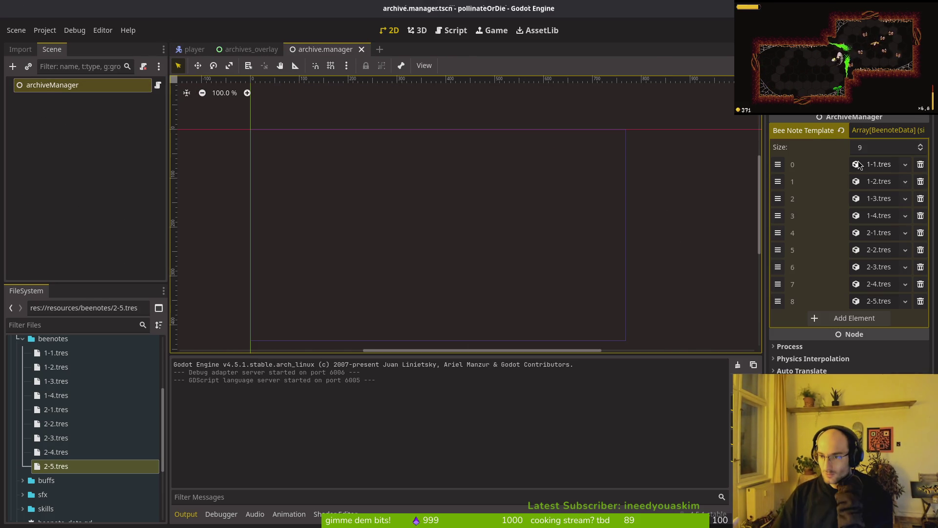
left_click(878, 169)
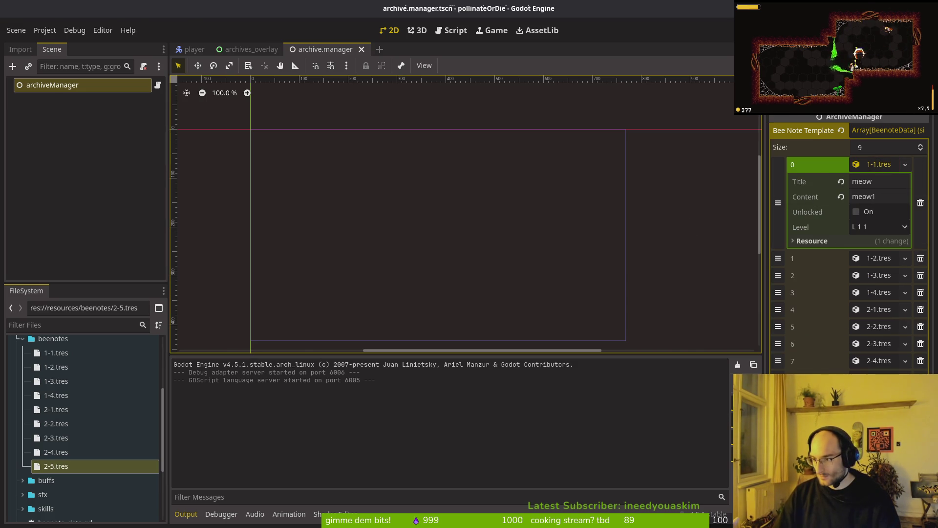
Start vim in the project folder and open beenote_data.gd
key("super+1")
type("vim")
key("Return")
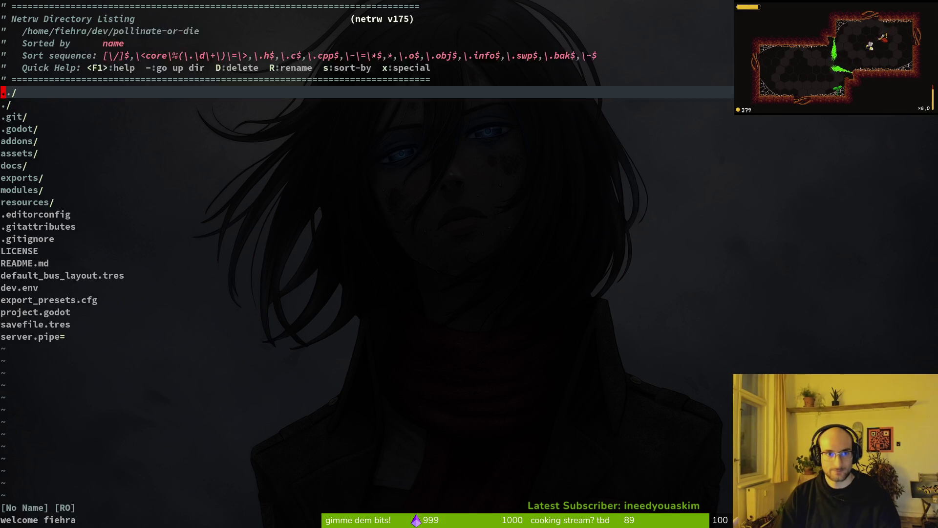
key("ctrl+p")
type("bee")
key("Return")
Shift the level export line upward in beenote_data.gd and save
key("j")
key("j")
key("j")
key("V")
key("K")
key("K")
key("Escape")
type(":w")
key("Return")
key("V")
key("K")
key("Escape")
type(":w")
key("Return")
Open skill_data.gd in a vertical split beside beenote_data.gd
key("ctrl+p")
type("skidata")
key("ctrl+v")
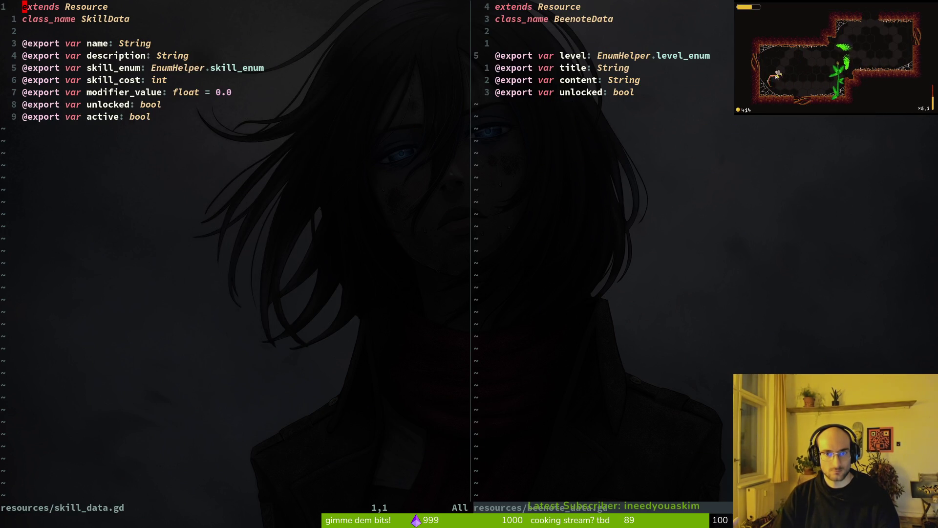
Place level below content so the order is title, content, level, unlocked, and save
key("ctrl+w")
key("l")
key("V")
key("J")
key("J")
key("Escape")
type(":w")
key("Return")
key("k")
key("k")
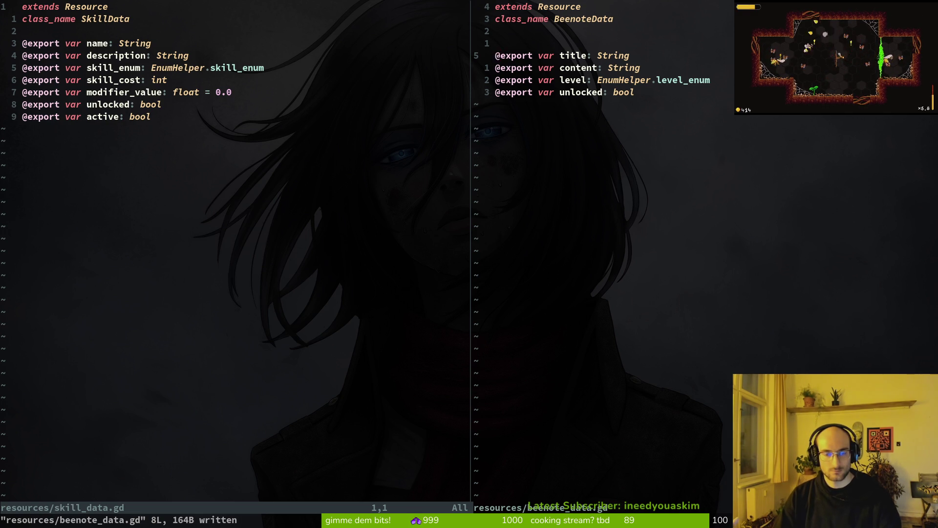
Open skill_icon.gd in the right pane and note_list_item.gd in the left
key("space")
key("f")
key("f")
type("skicon")
key("Return")
key("space")
key("f")
key("f")
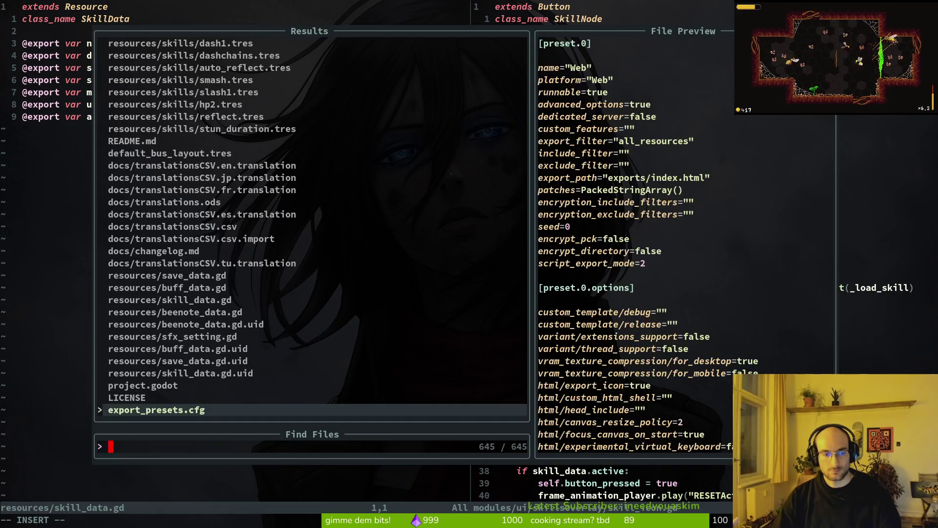
type("notelist")
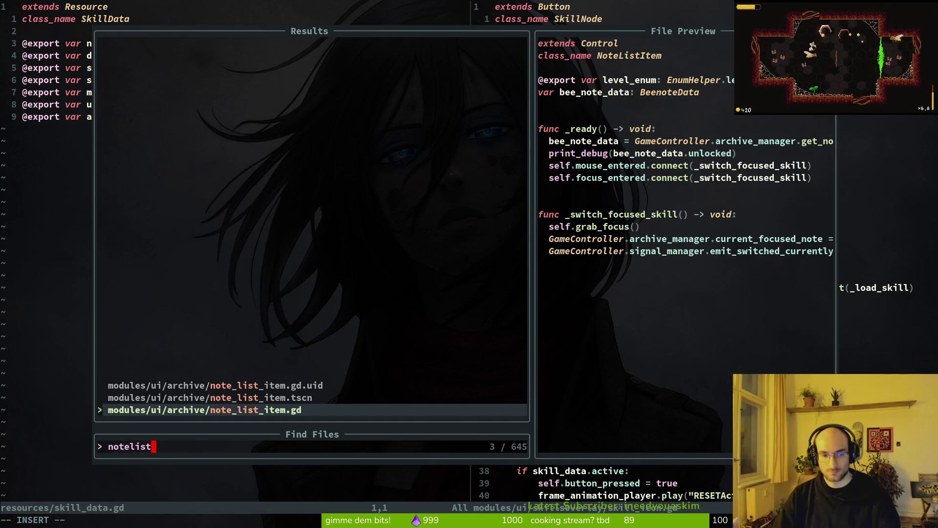
key("Return")
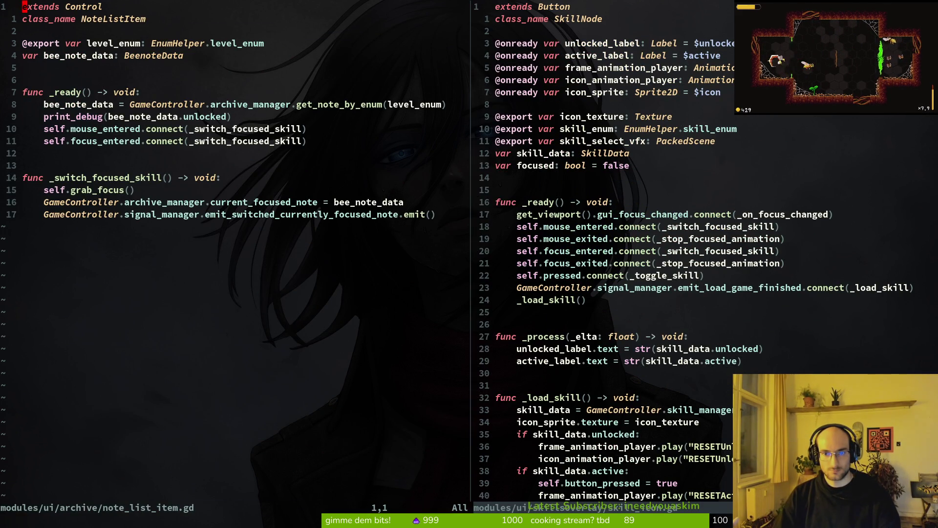
Compare the SkillNode unlocked_label update line with the NoteListItem script
key("ctrl+l")
key("ctrl+h")
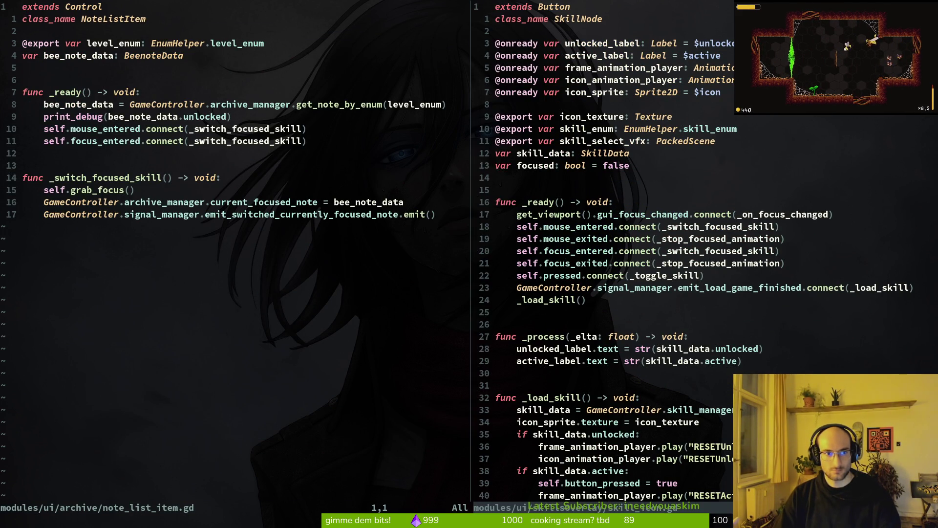
key("ctrl+l")
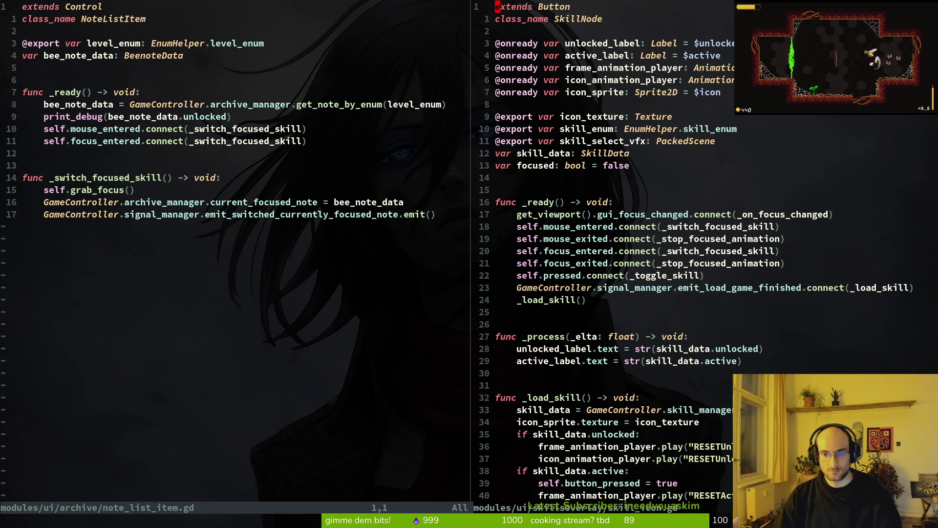
key("2")
key("8")
key("j")
key("ctrl+h")
Add a new function 'func _load_note_data() -> void:' at the end of the script
key("j")
key("j")
key("j")
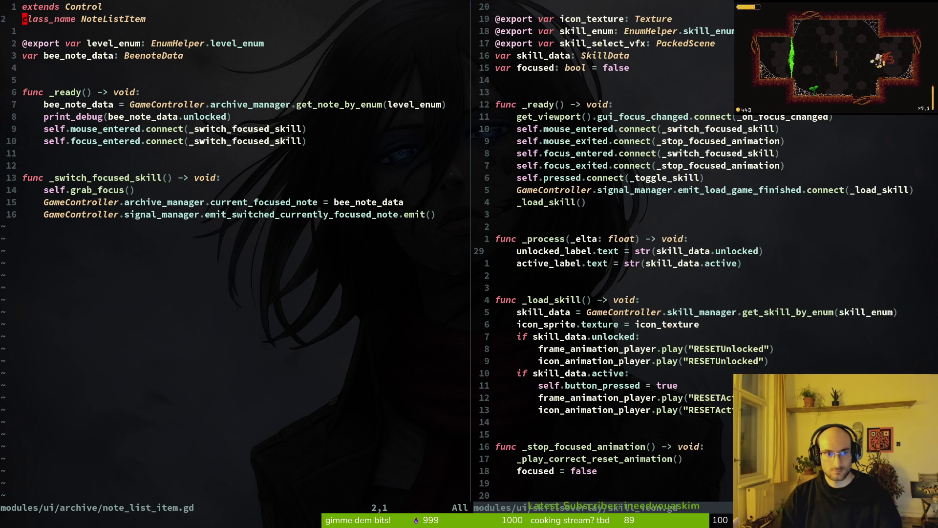
key("o")
key("BackSpace")
key("BackSpace")
key("Return")
key("Return")
key("Return")
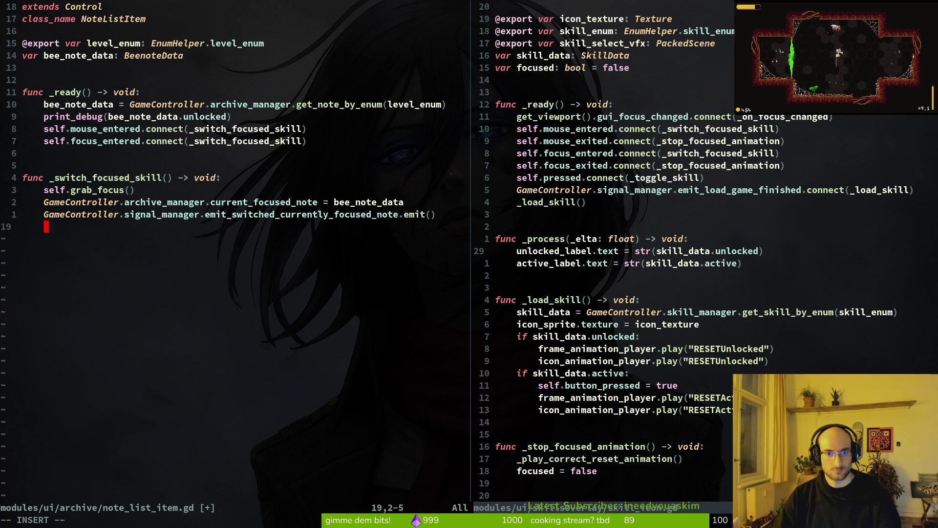
type("func")
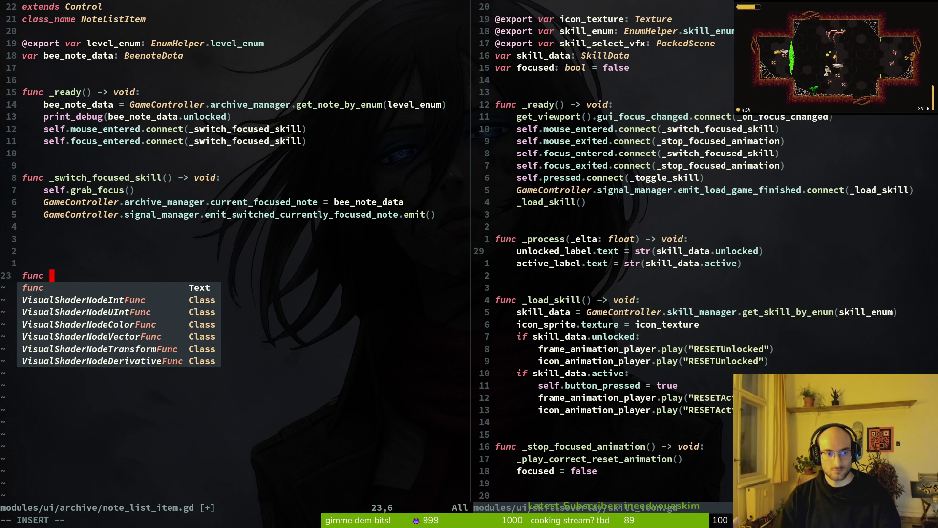
type(" _load_note_data() -")
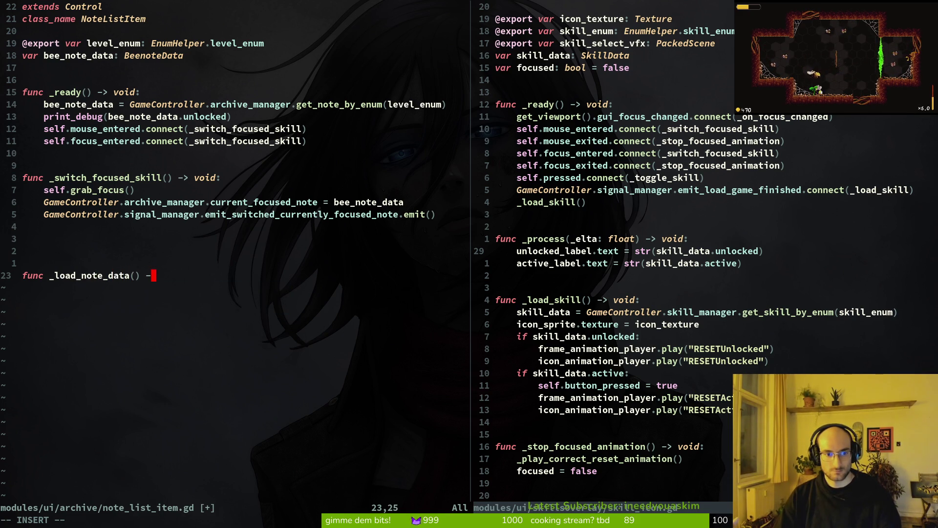
type("> void:")
key("Return")
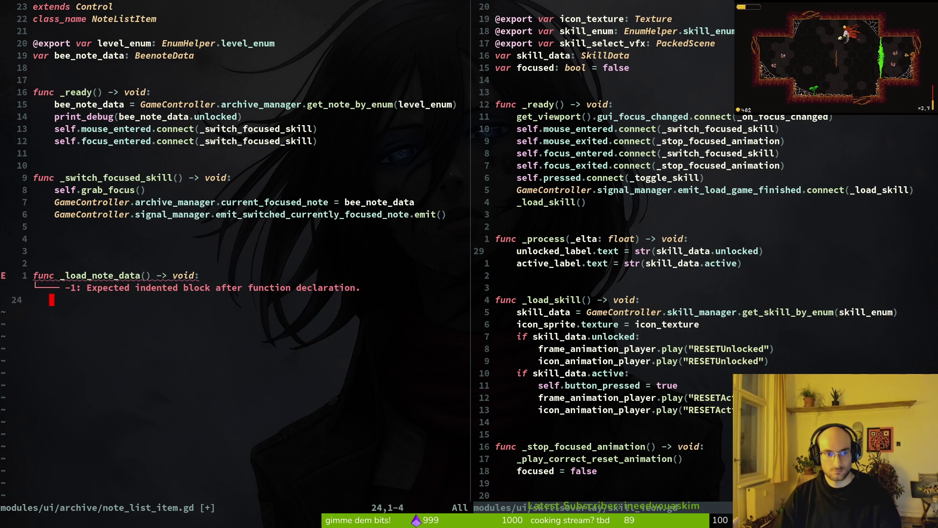
Move the bee_note_data lookup line from _ready into _load_note_data and save
key("k")
key("k")
key("k")
key("d")
key("d")
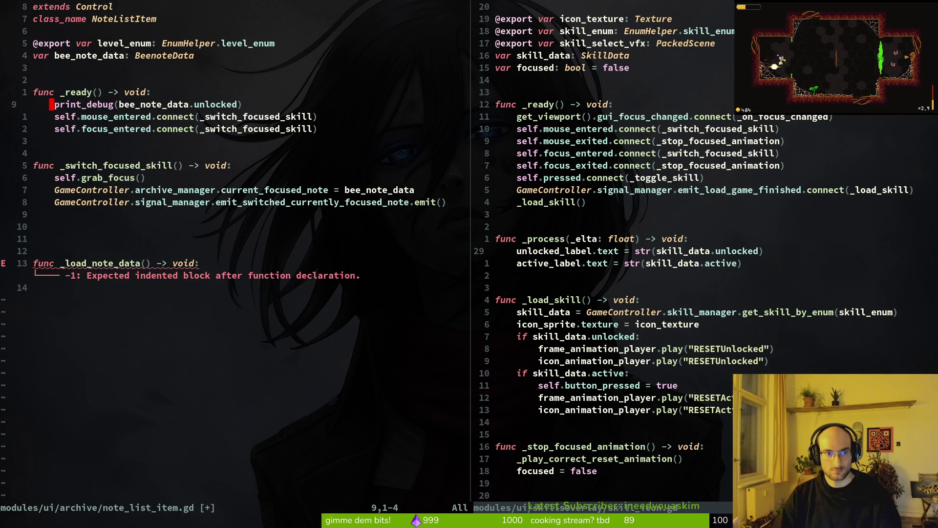
type(":w")
key("Return")
key("j")
key("1")
key("2")
key("j")
key("p")
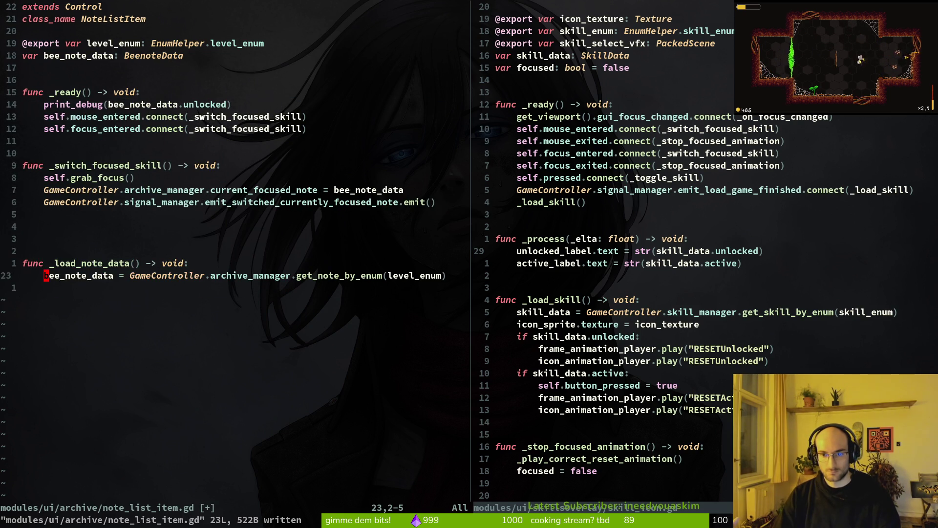
type(":w")
key("Return")
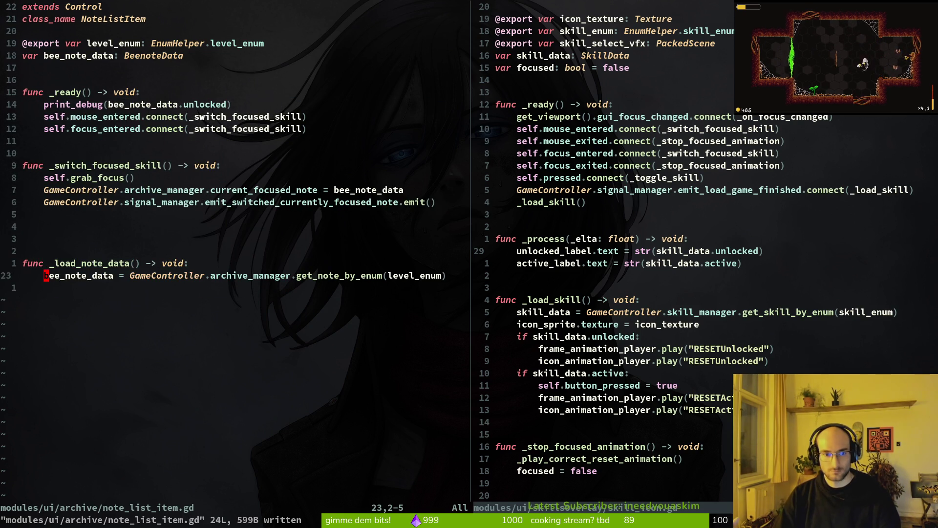
Remove the extra blank lines above _load_note_data and save
key("k")
key("k")
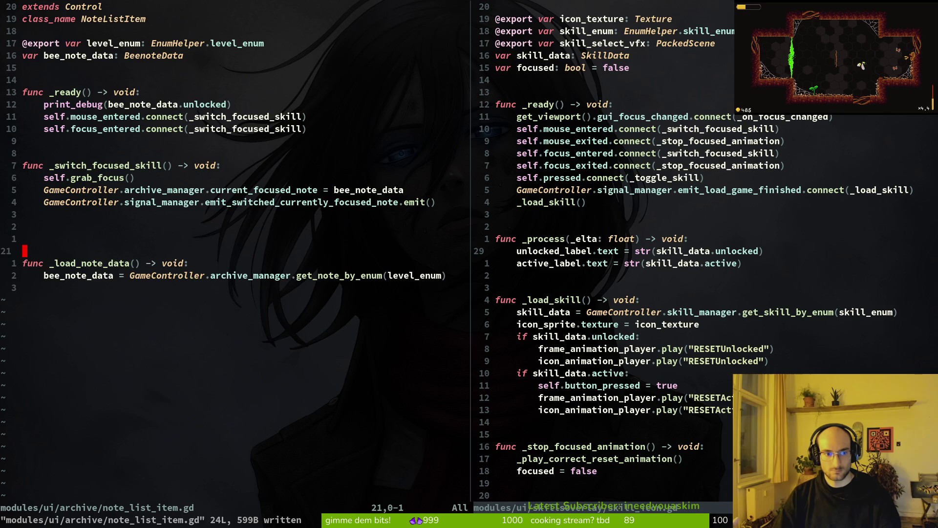
key("k")
key("d")
key("d")
type(":w")
key("Return")
key("d")
key("d")
type(":w")
key("Return")
Replace the print_debug line in _ready with a _load_note_data() call and save
key("braceleft")
key("braceleft")
key("braceleft")
key("j")
key("j")
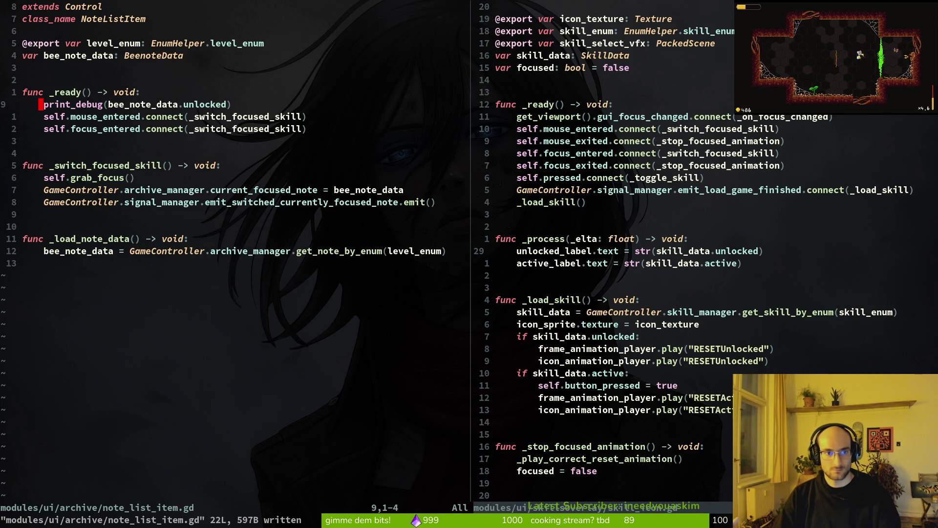
key("d")
key("d")
type(":w")
key("Return")
key("j")
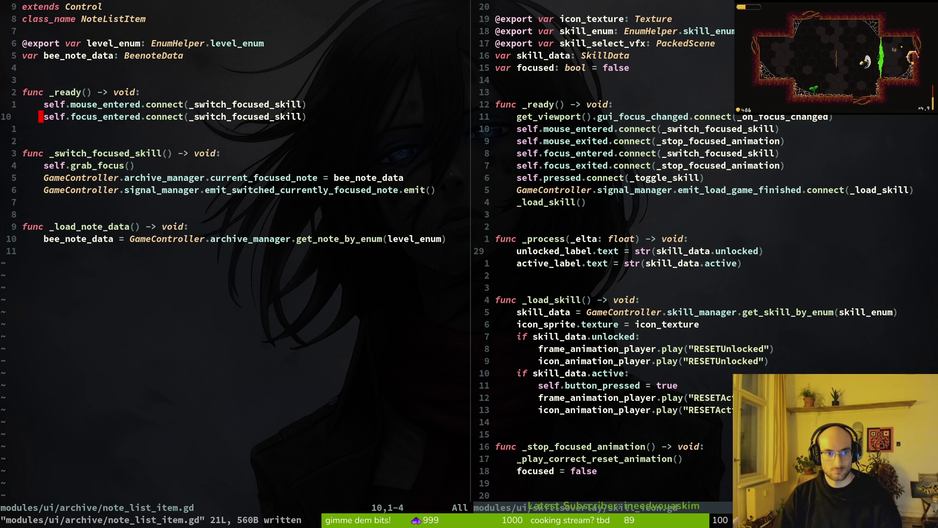
type("_lo")
type("load_note_data()")
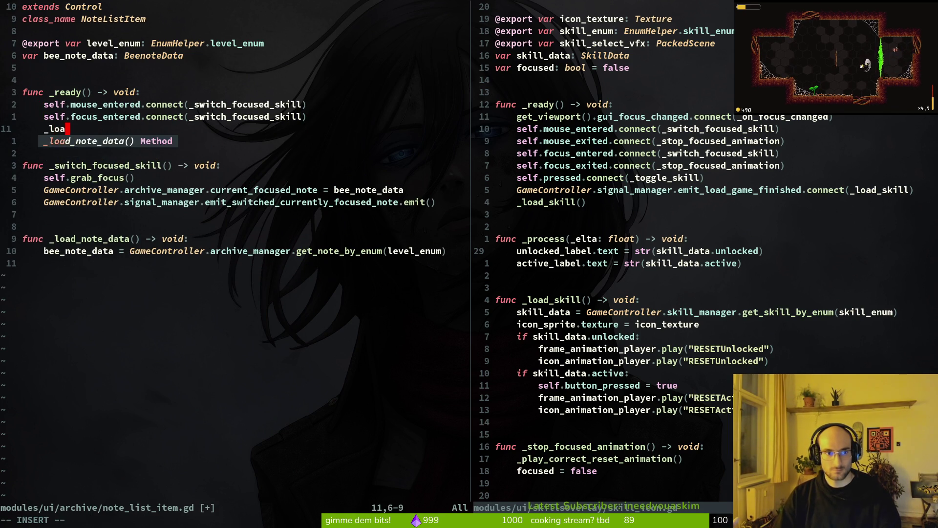
key("Escape")
type(":w")
key("Return")
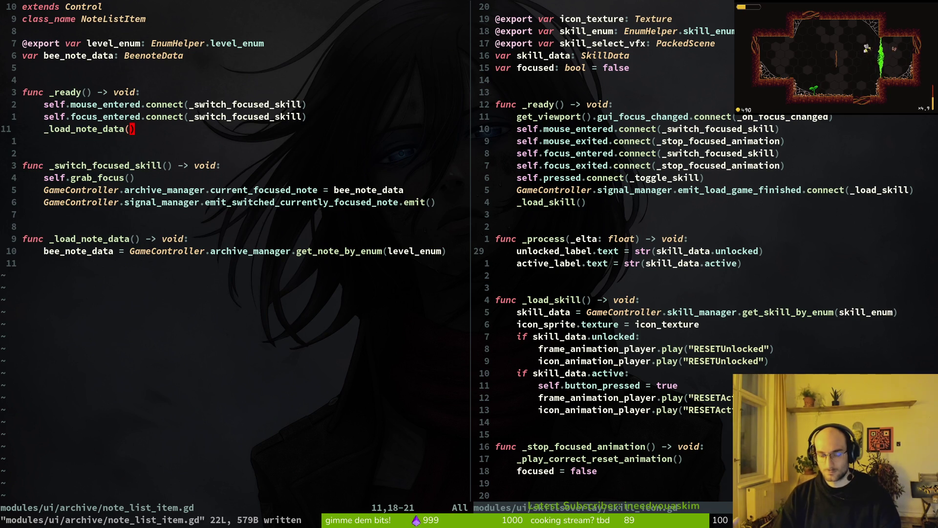
Open skills_overlay.gd in the right pane
key("ctrl+w")
key("l")
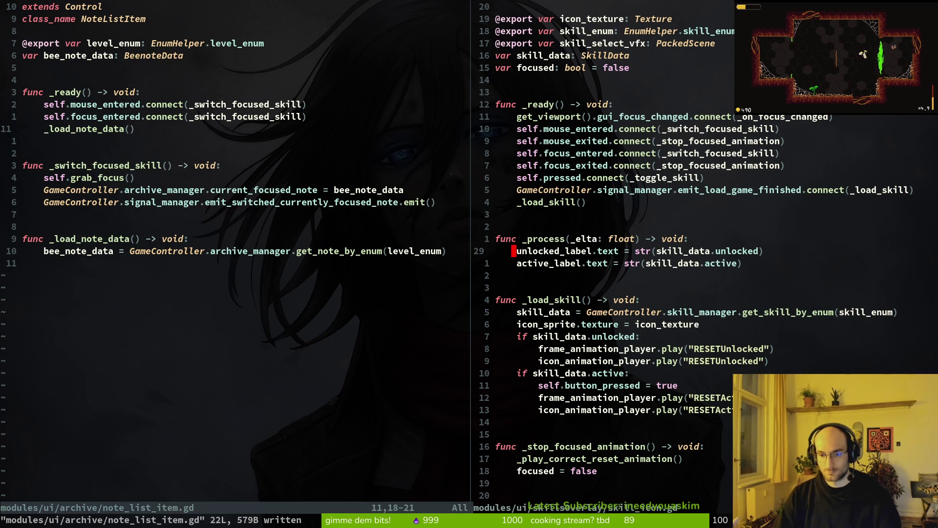
key("ctrl+p")
type("skilloverlay")
key("Return")
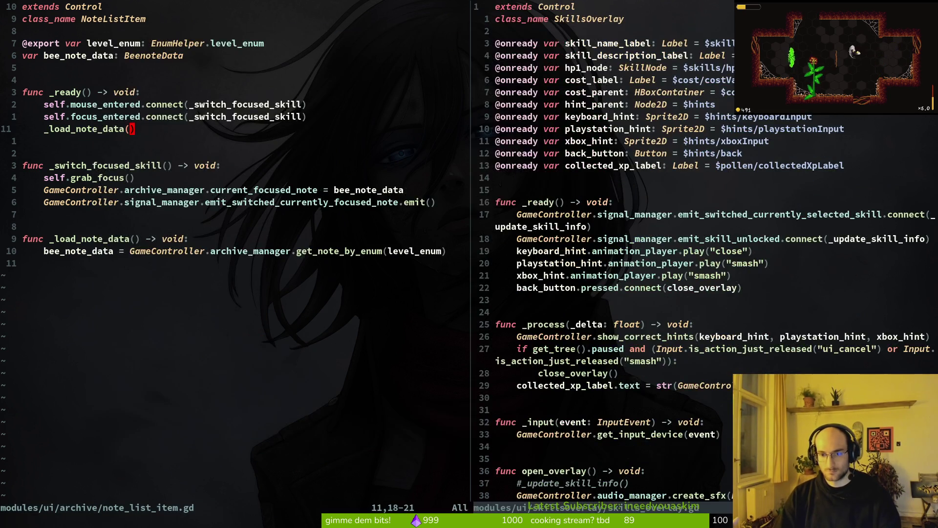
Open archives_overlay.gd in the left pane and scan skills_overlay.gd's label and hint declarations
key("ctrl+p")
type("aroverlay")
key("Return")
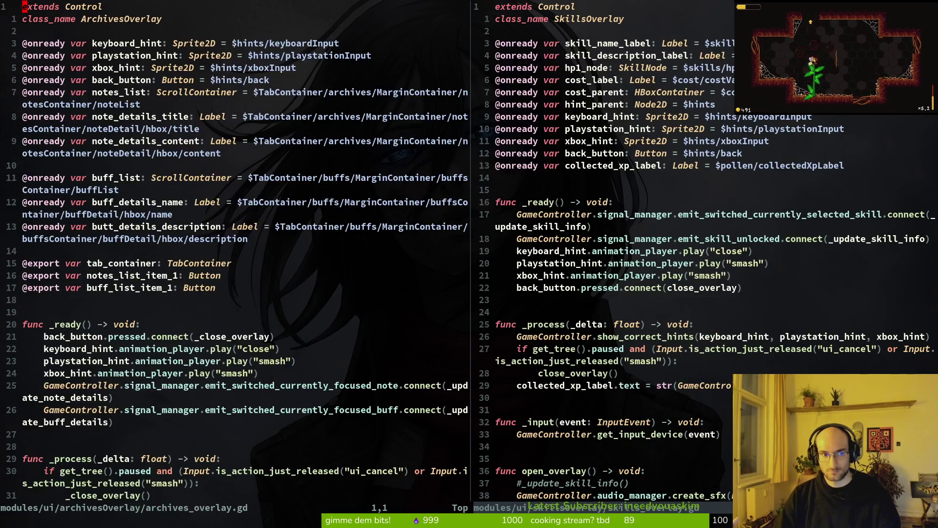
key("ctrl+w")
key("l")
key("j")
key("j")
key("j")
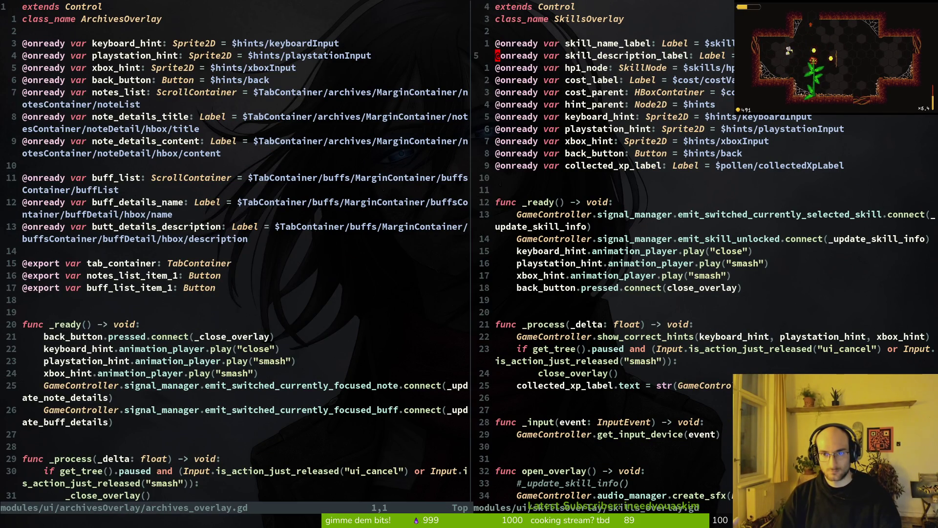
key("j")
key("j")
key("j")
Read archives_overlay.gd from its onready declarations through _ready to _focus_first_in_tab
key("ctrl+w")
key("h")
key("j")
key("j")
key("j")
key("j")
key("j")
key("shift+v")
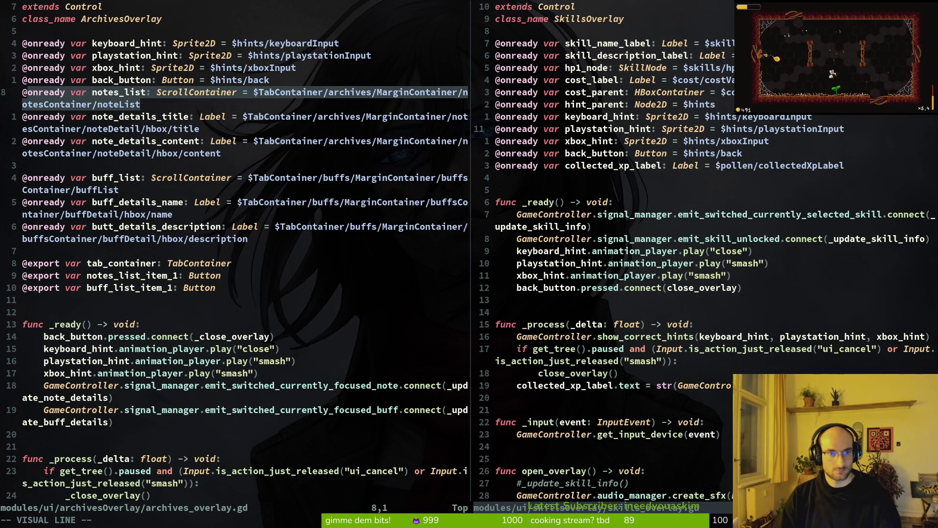
key("Escape")
key("j")
key("j")
key("j")
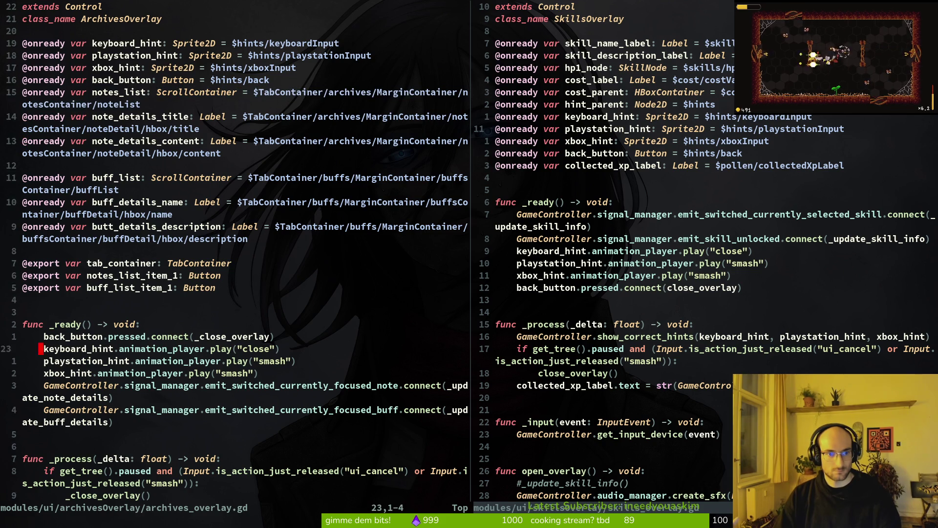
key("j")
key("j")
key("j")
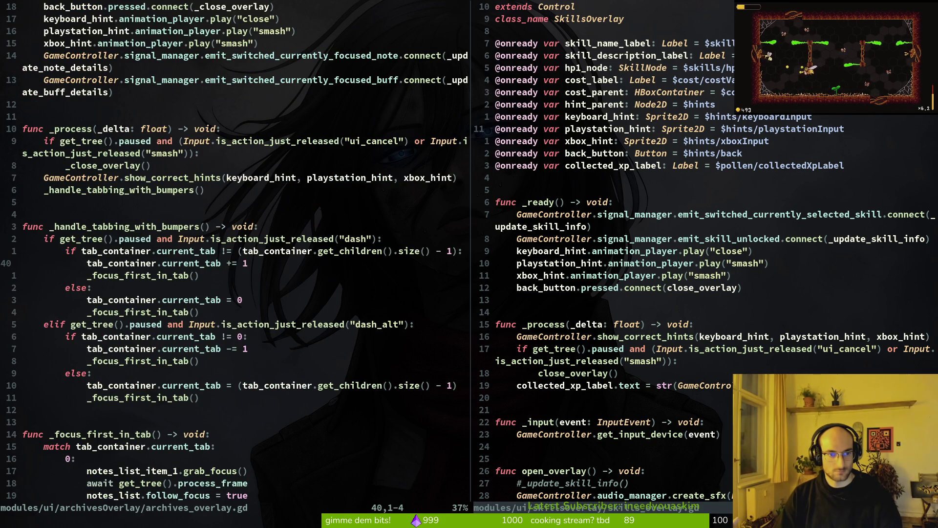
key("j")
key("j")
key("j")
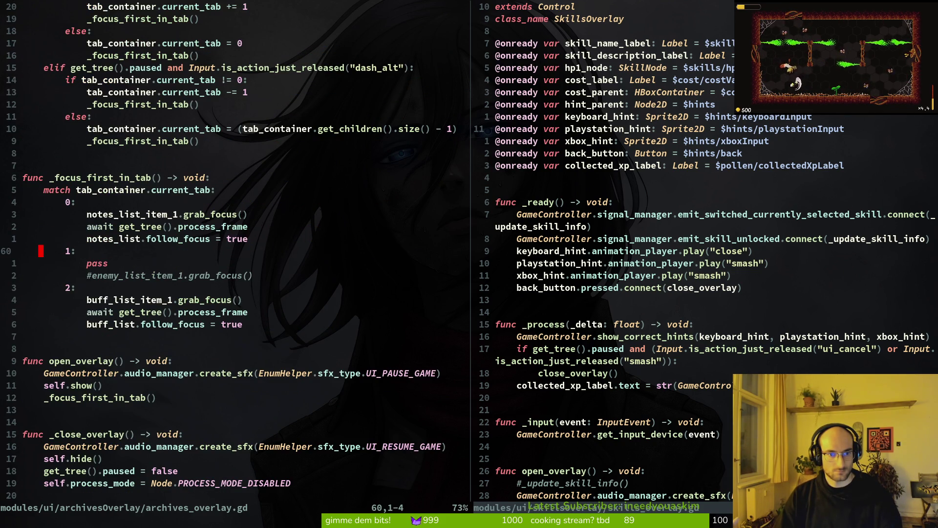
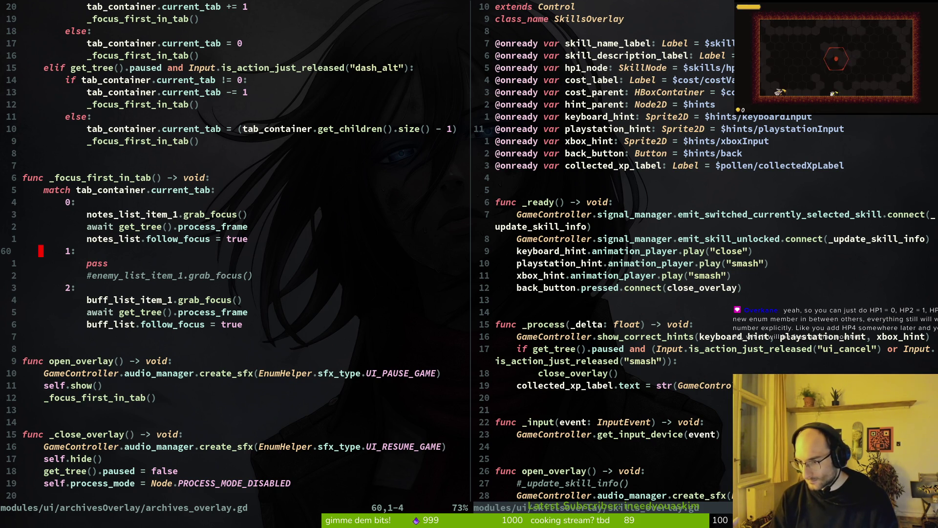
Open the enum helper script, give UI_BUTTON_PRESS the explicit value 0, and save
key("ctrl+p")
type("enehe")
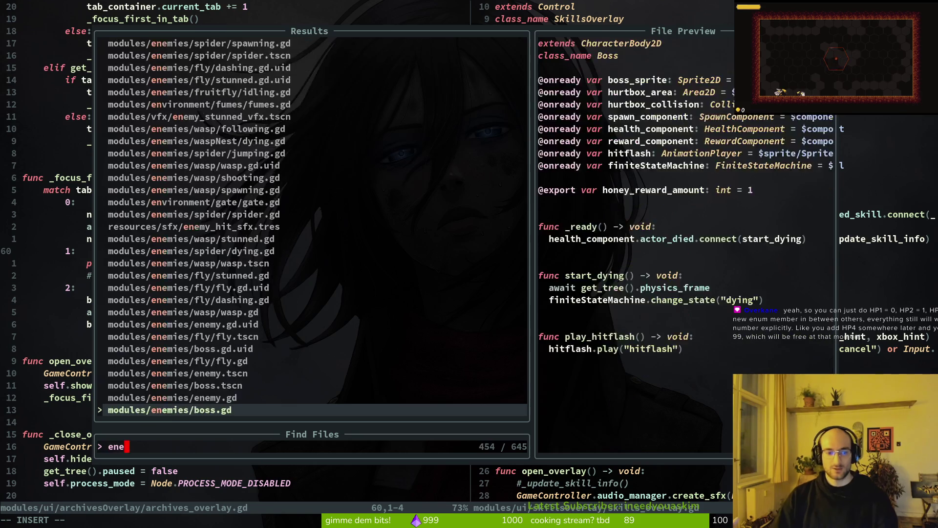
key("BackSpace")
key("BackSpace")
key("BackSpace")
type("he")
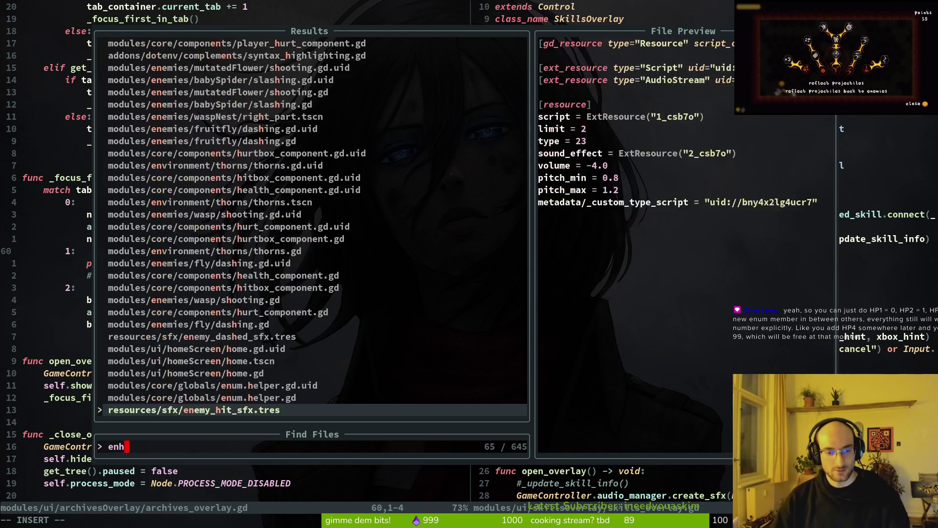
key("Return")
key("j")
key("j")
key("j")
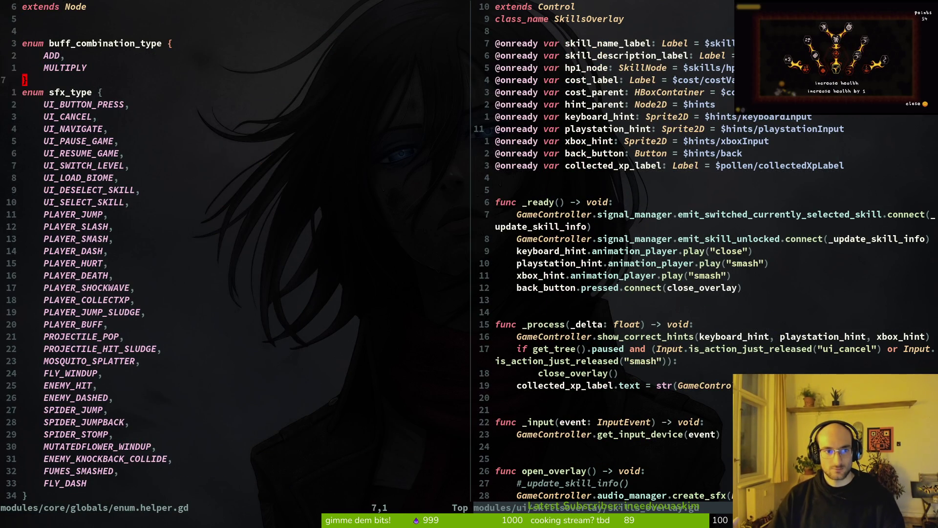
type("k$")
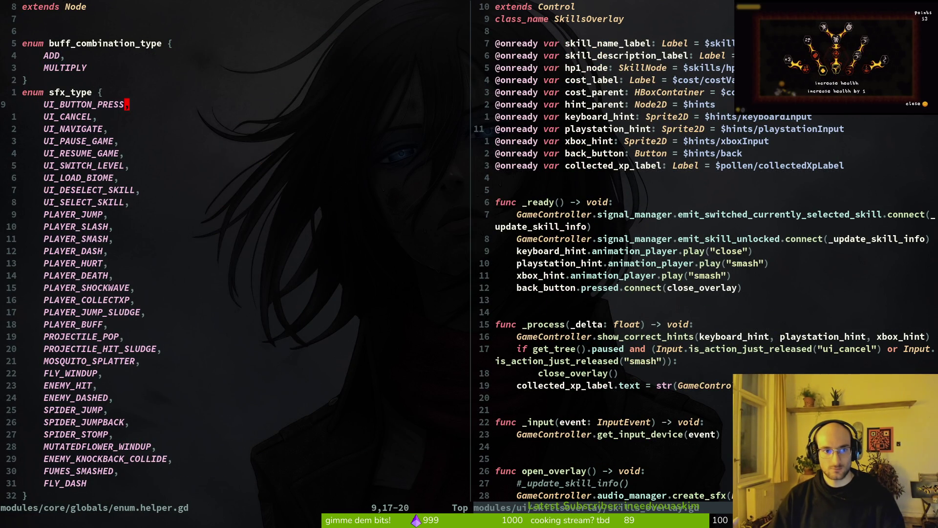
type("i ")
type("= 0")
key("Escape")
type(":w")
key("Return")
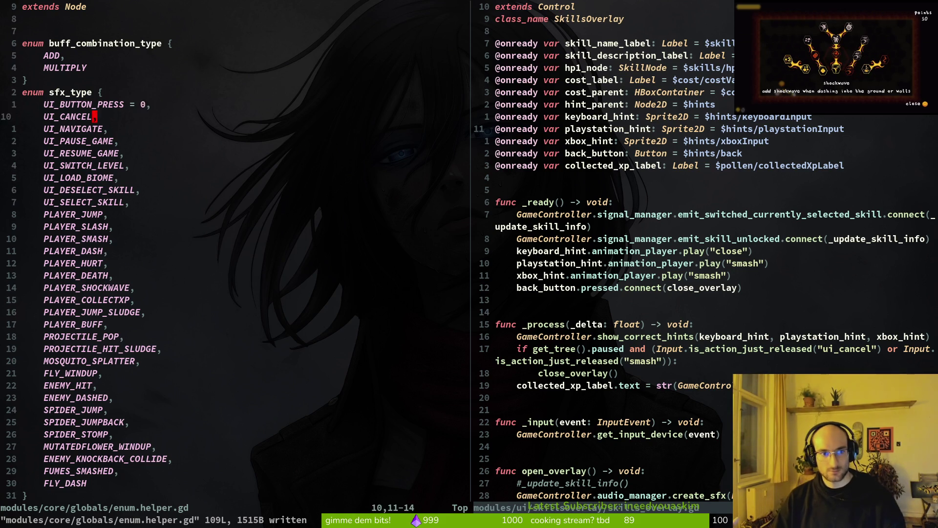
Give UI_CANCEL the value 1 and save, then revert the explicit enum values and save again
key("j")
key("j")
key("j")
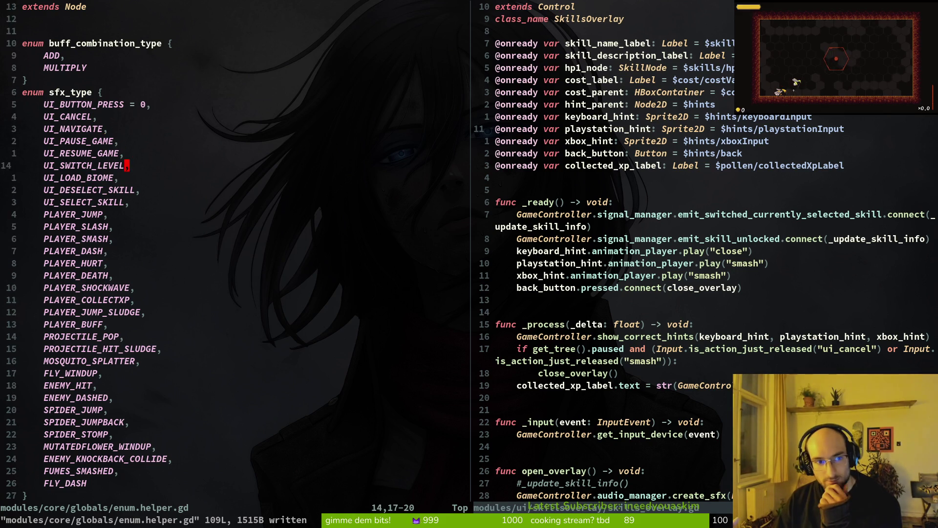
key("j")
key("j")
key("j")
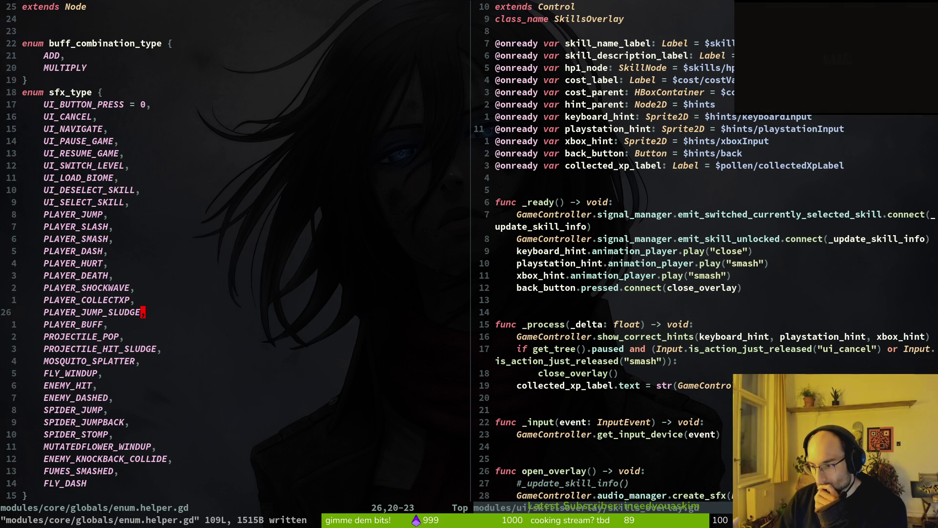
key("k")
key("k")
key("k")
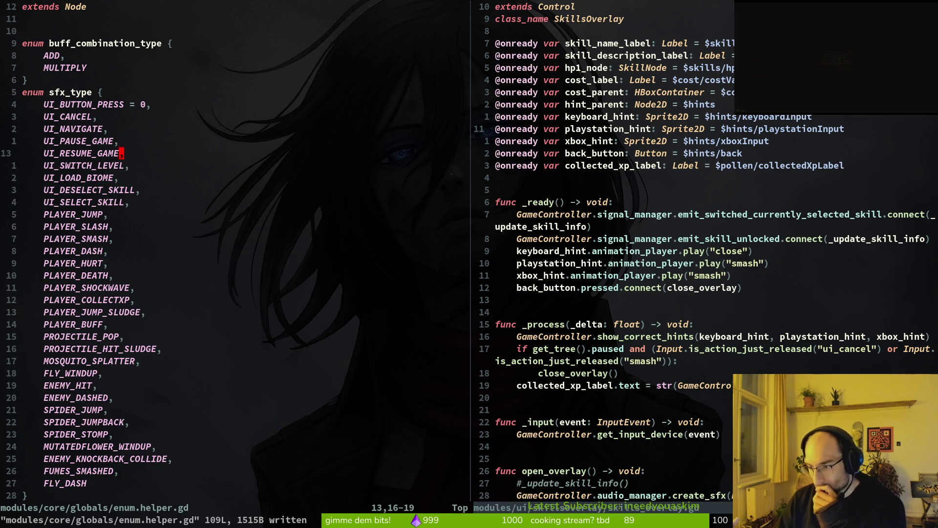
type("ki = ")
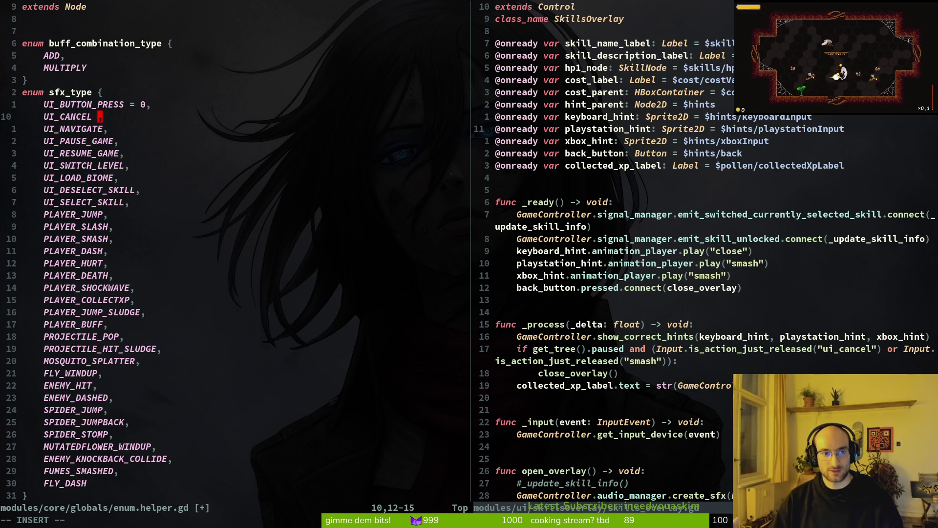
type("1")
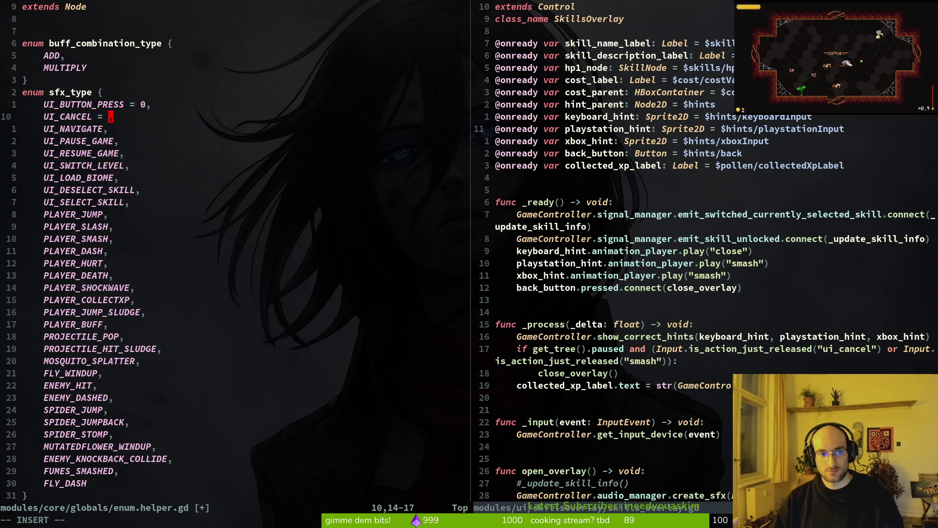
key("Escape")
type(":write")
key("Return")
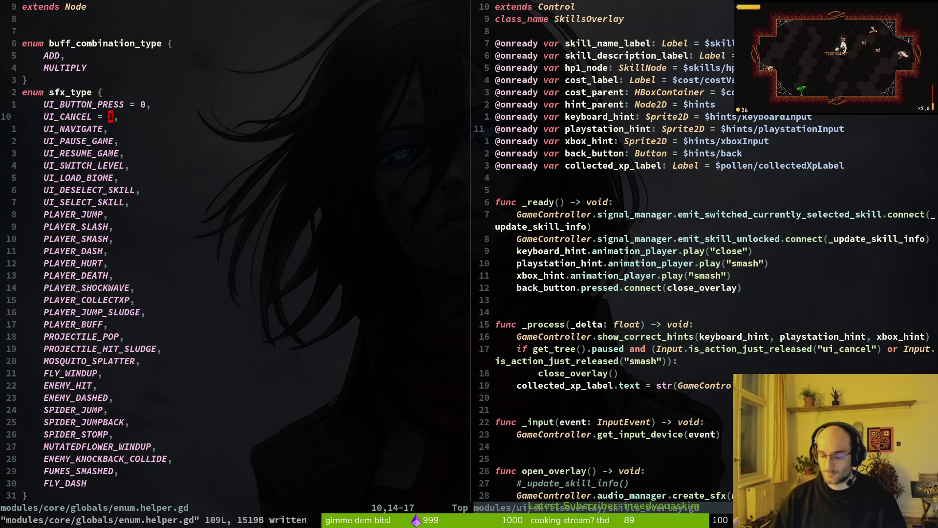
type("u:w")
key("Return")
key("ctrl+d")
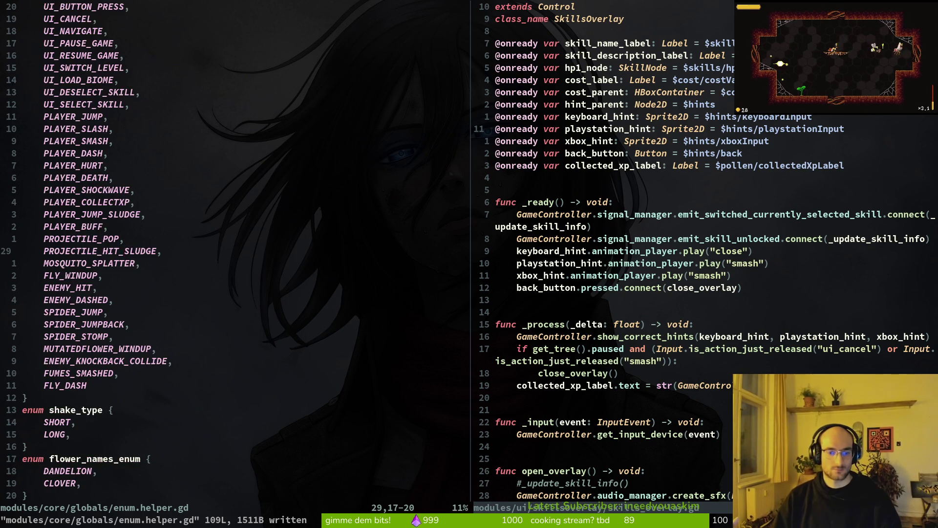
Review the end of archives_overlay.gd and the skills_overlay.gd functions down to close_overlay
key("ctrl+6")
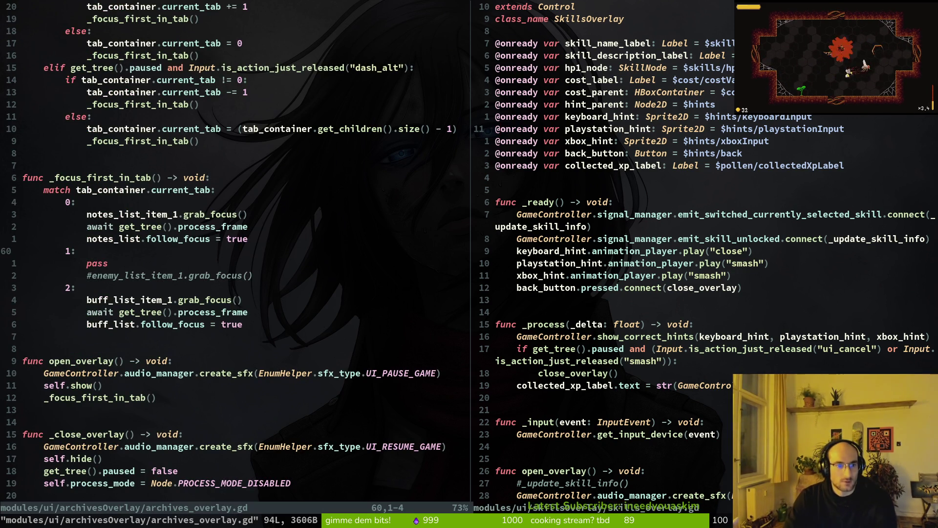
key("ctrl+w")
key("l")
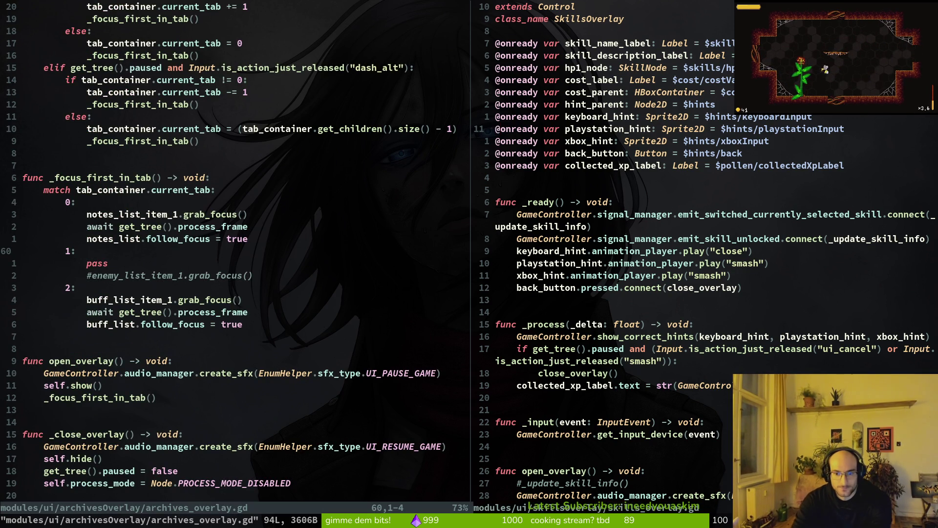
key("ctrl+w")
key("h")
key("ctrl+d")
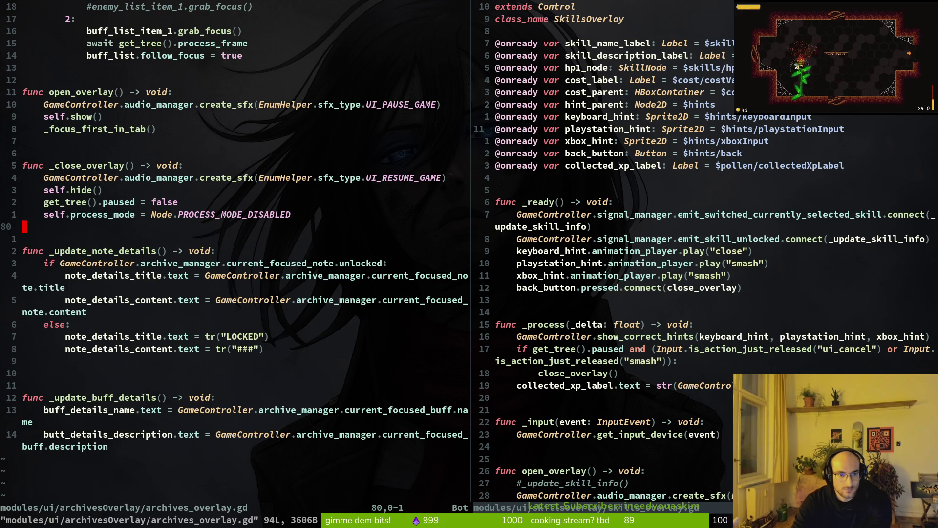
key("ctrl+w")
key("l")
key("ctrl+d")
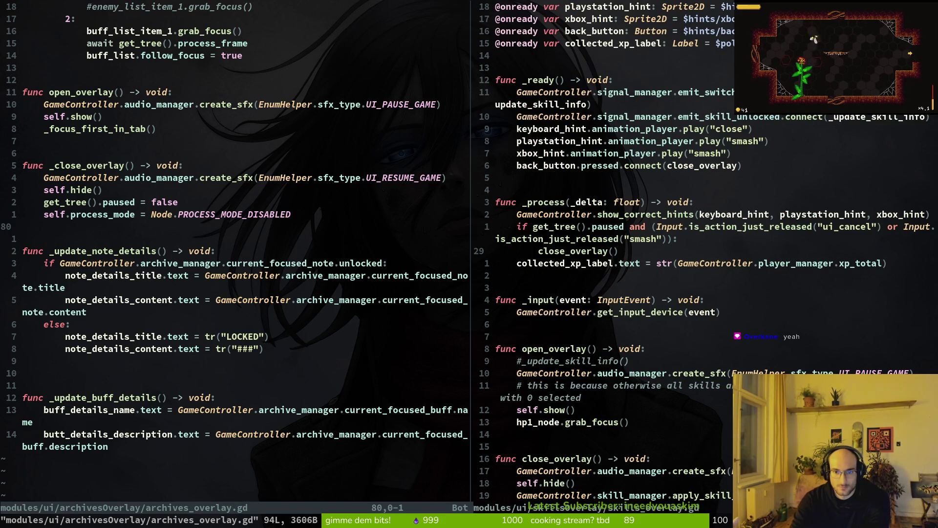
key("ctrl+d")
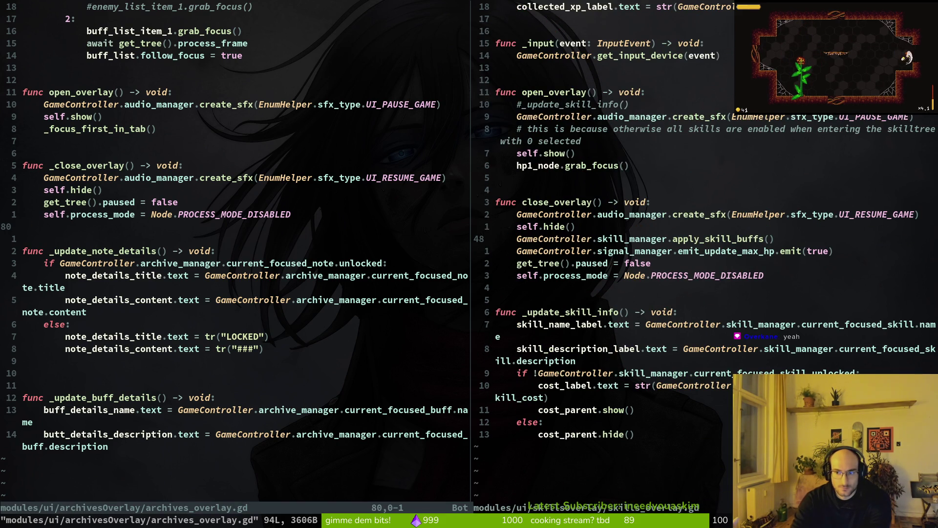
key("j")
key("j")
key("j")
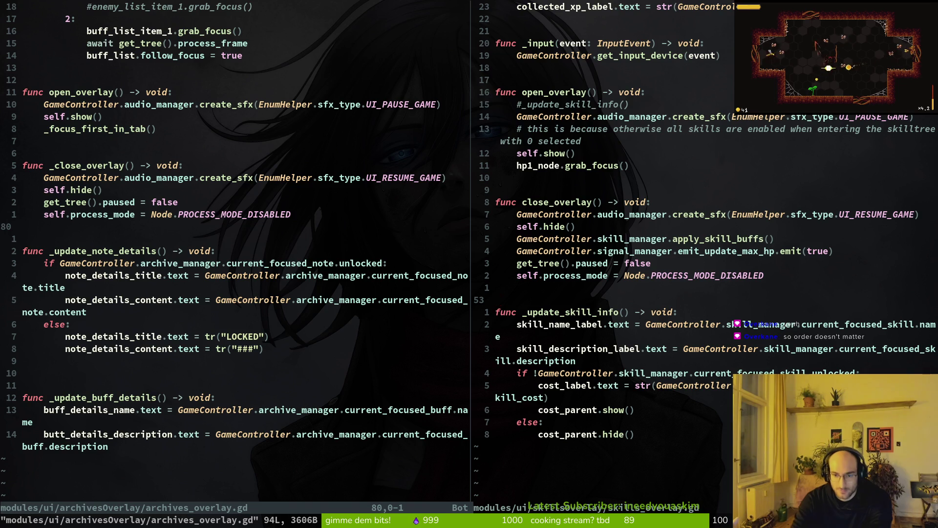
Copy the skill_description_label lines in skills_overlay.gd and save the script
key("j")
key("j")
key("j")
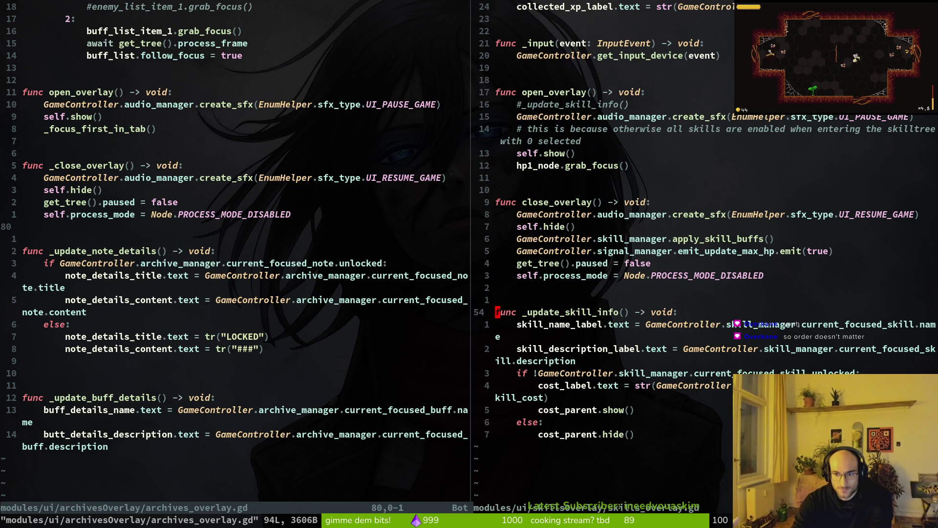
key("k")
key("k")
key("k")
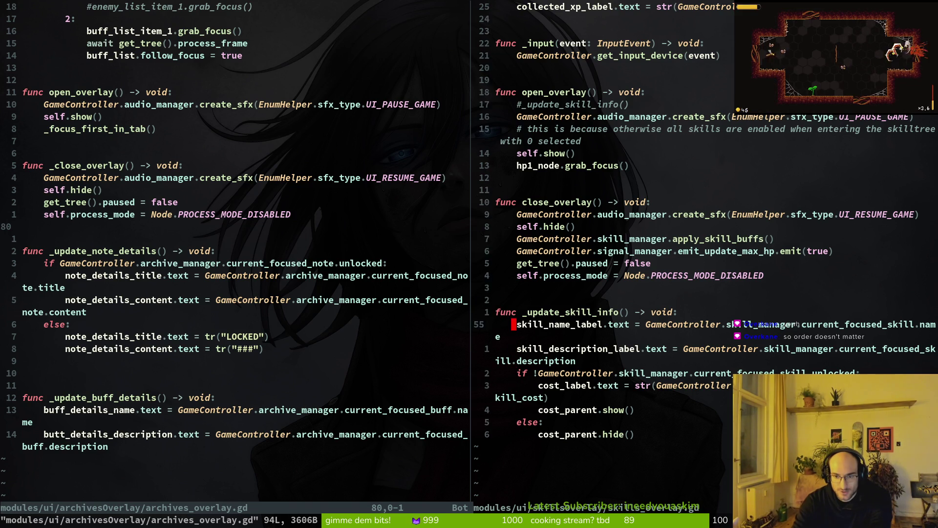
key("j")
key("j")
key("j")
key("k")
key("shift+v")
key("j")
key("j")
key("j")
key("y")
key("k")
key("k")
key("k")
type(":w")
key("Return")
key("G")
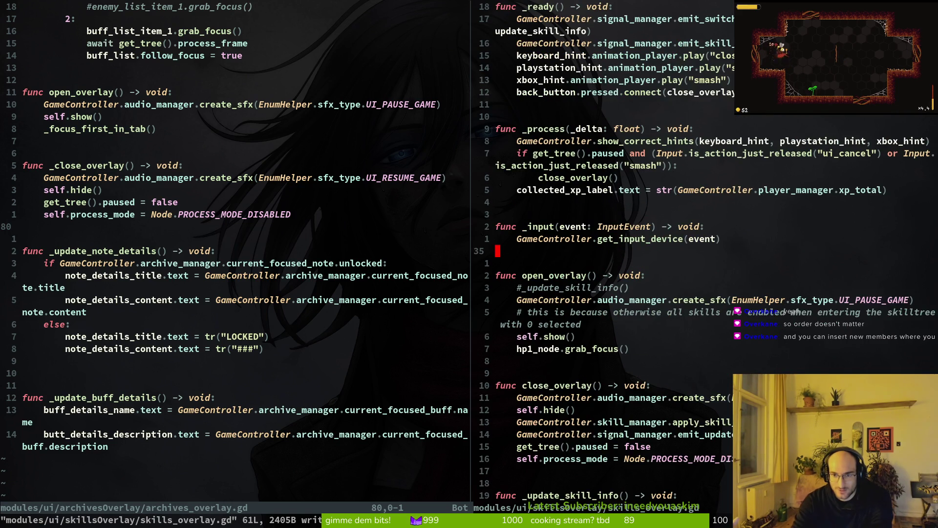
key("{")
key("{")
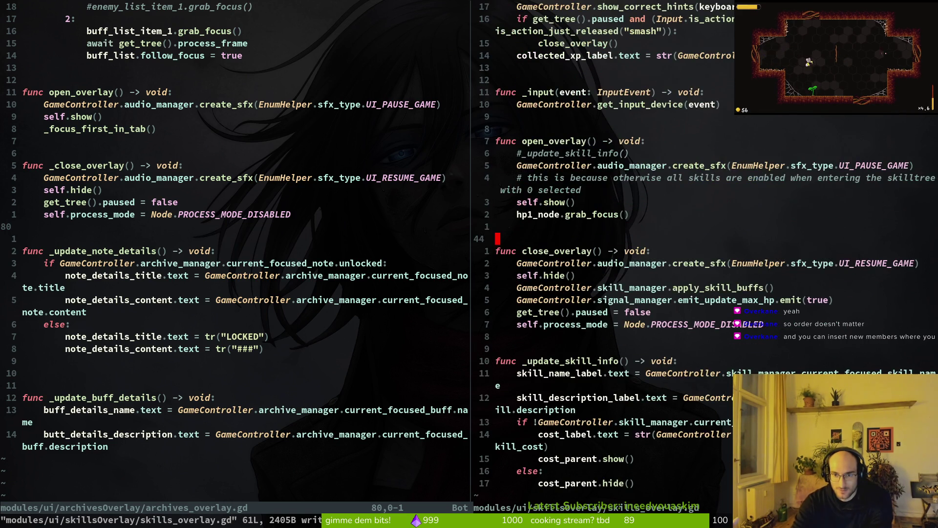
In Godot, check the skill_icon scene's skillIcon root, close it, and open the skills_overlay scene
key("alt+Tab")
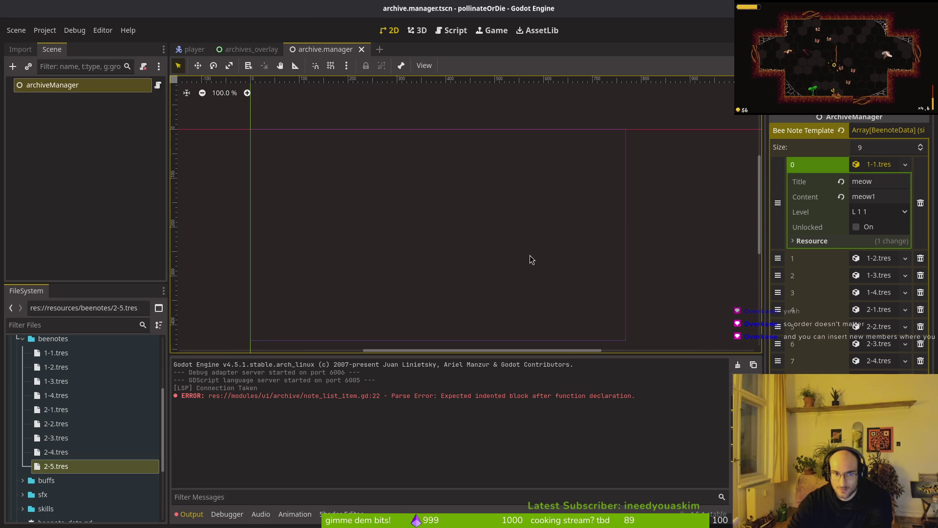
key("shift+alt+o")
type("skill")
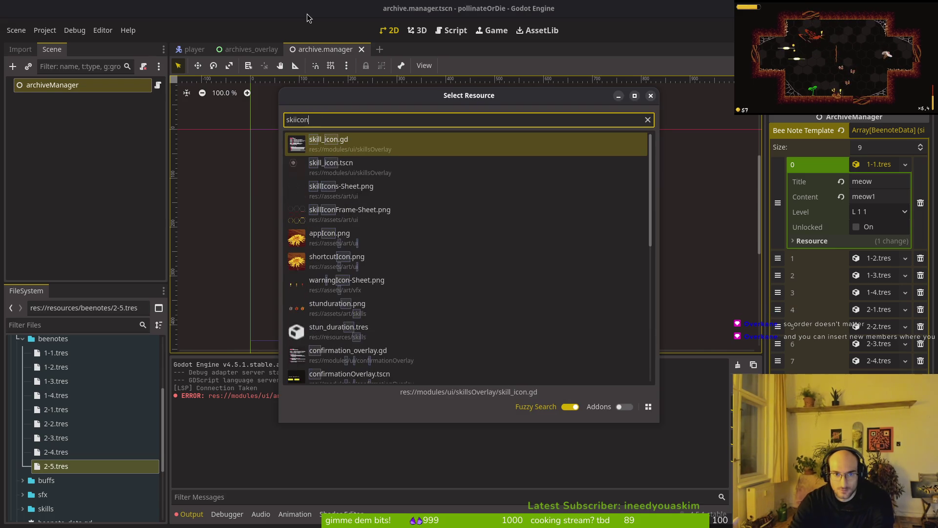
key("Return")
left_click(64, 85)
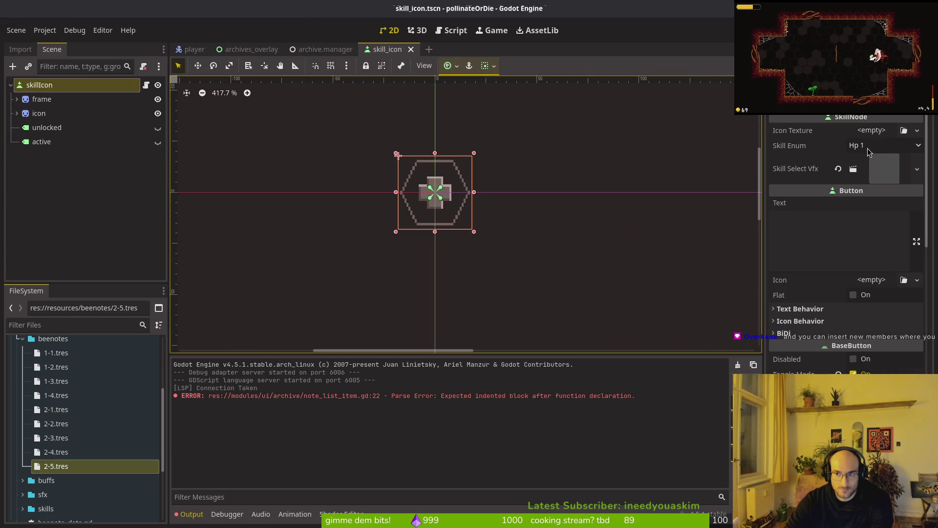
middle_click(400, 45)
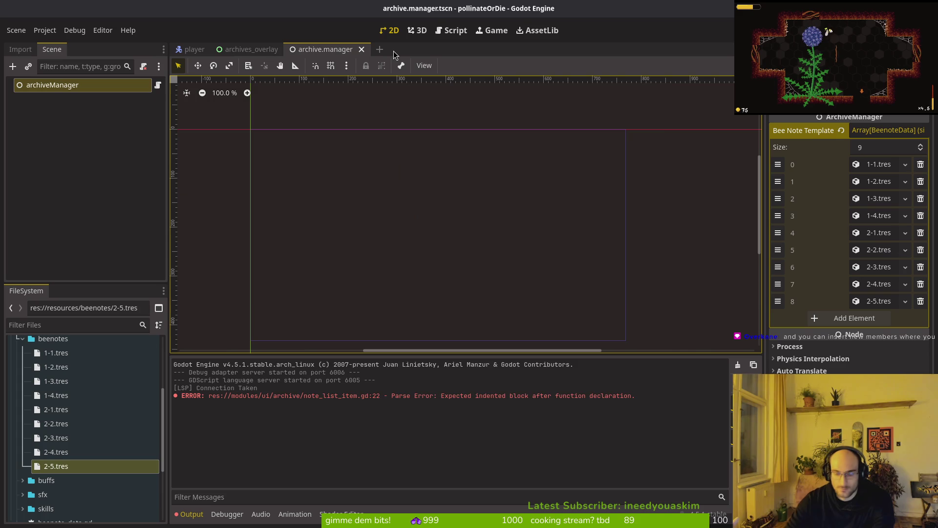
key("ctrl+shift+o")
type("skills")
key("Return")
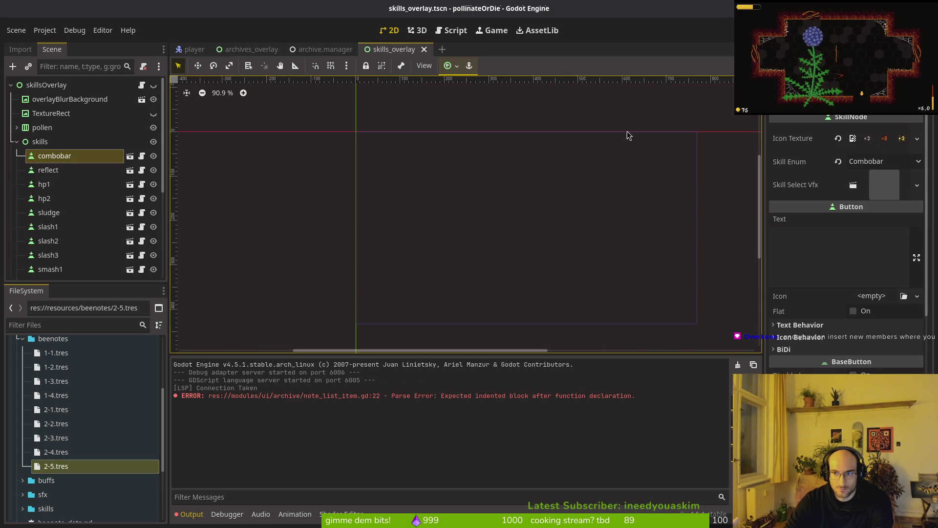
In the archives_overlay scene, inspect the level assigned to each note from 1-2 through 2-5
left_click(250, 49)
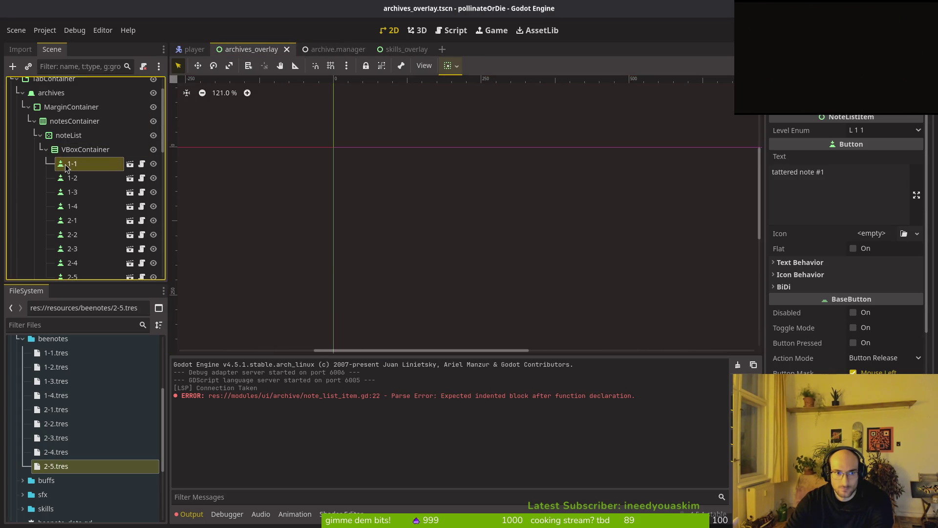
left_click(57, 177)
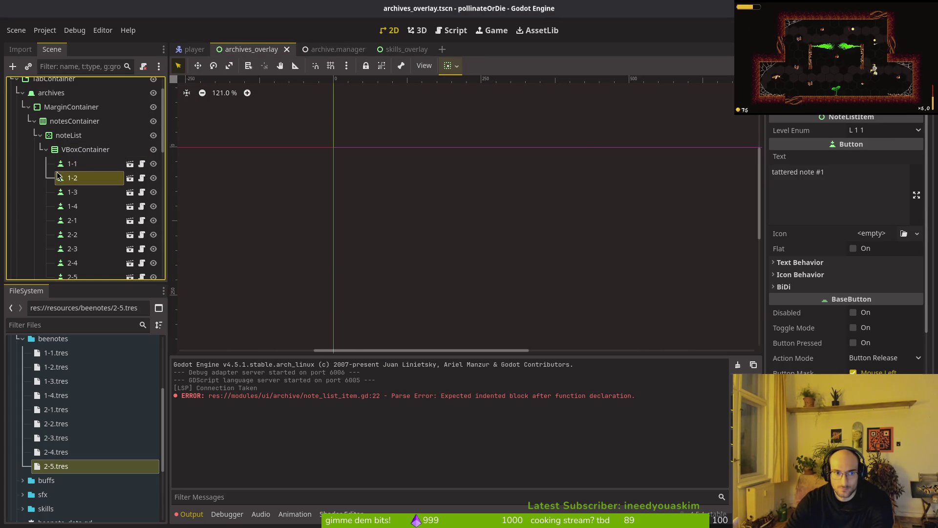
left_click(81, 205)
left_click(79, 193)
left_click(79, 206)
left_click(78, 192)
left_click(79, 207)
left_click(76, 221)
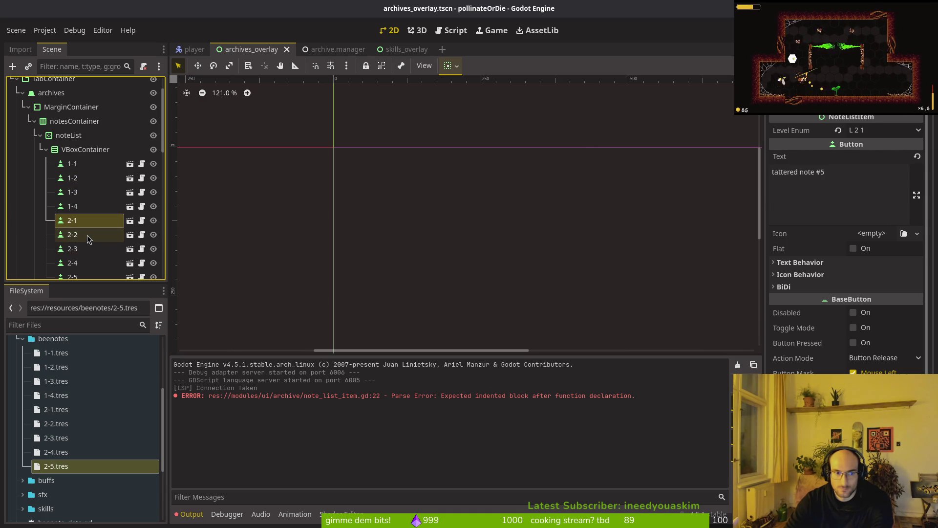
left_click(80, 235)
left_click(89, 250)
scroll(91, 254, "down", 3)
left_click(78, 188)
left_click(78, 202)
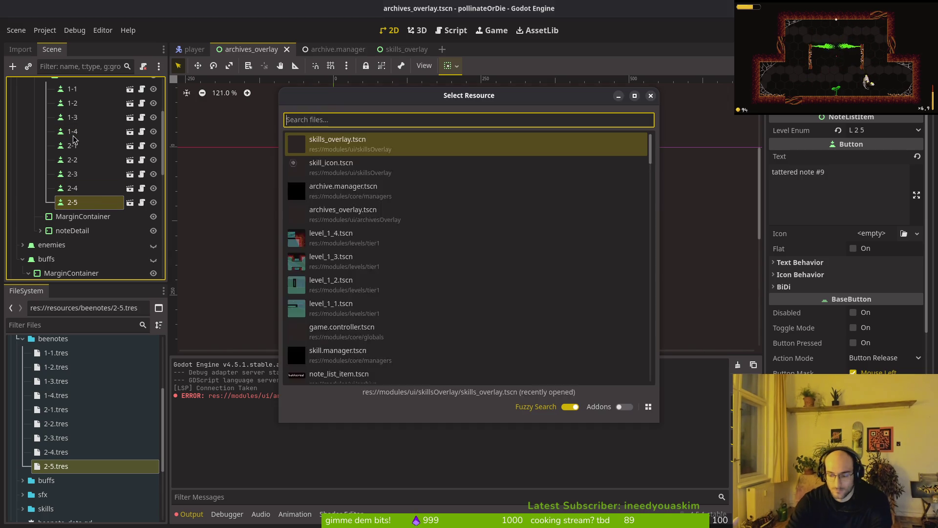
Open note_list_item.tscn, view its level enum options without changing them, and close it
key("alt+shift+o")
type("notlistitem")
key("Down")
key("Return")
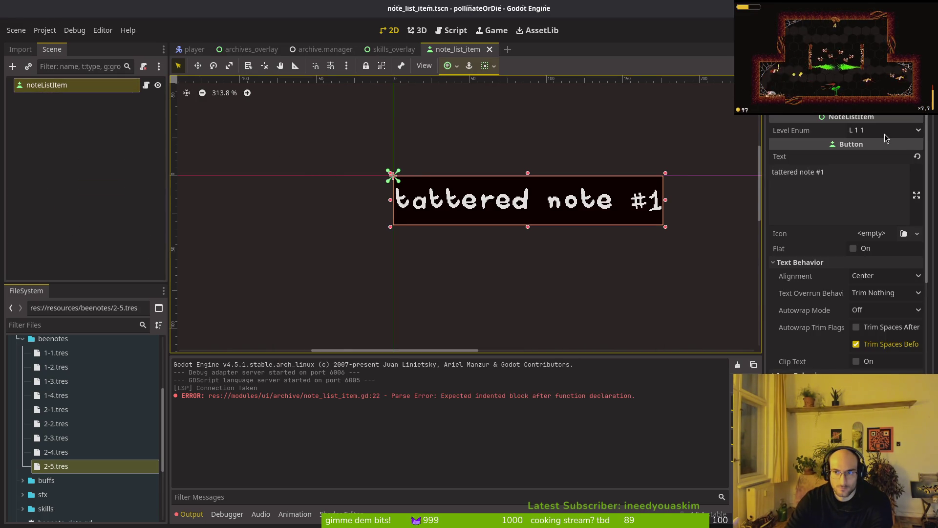
left_click(864, 133)
left_click(864, 133)
left_click(58, 119)
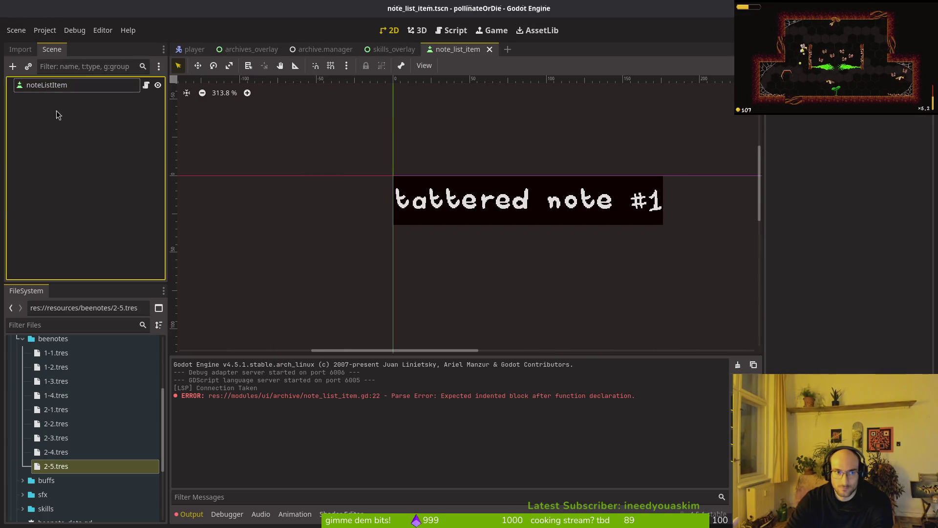
middle_click(452, 50)
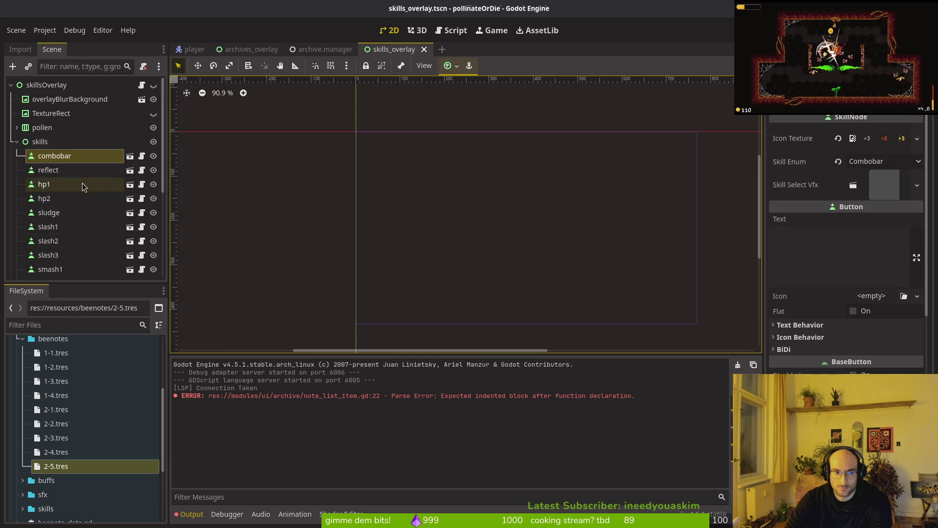
Close the archive.manager scene, return to archives_overlay, and go back to the Vim terminal
left_click(48, 169)
left_click(17, 141)
middle_click(320, 49)
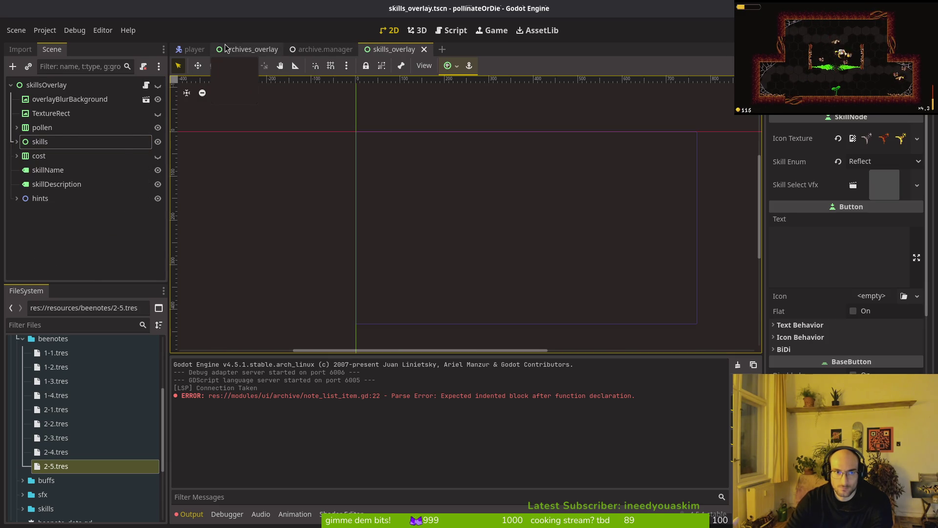
left_click(250, 49)
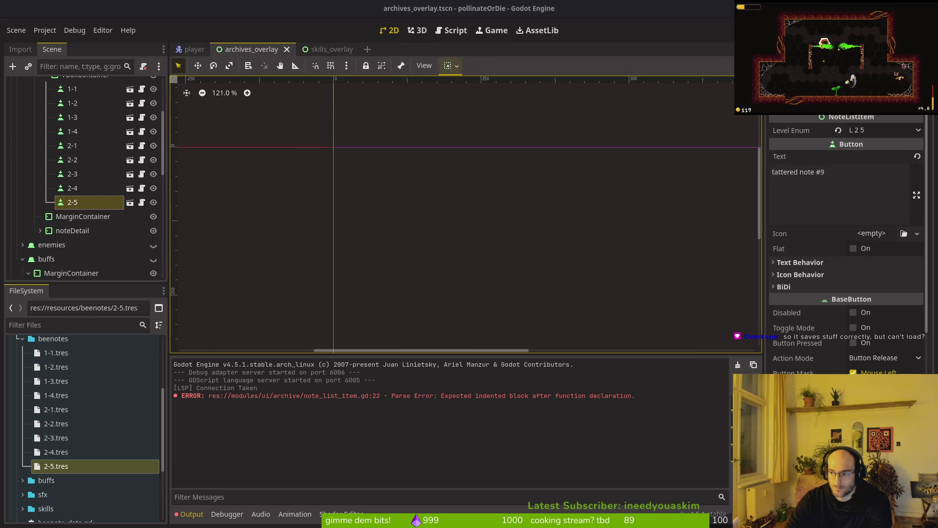
key("alt+Tab")
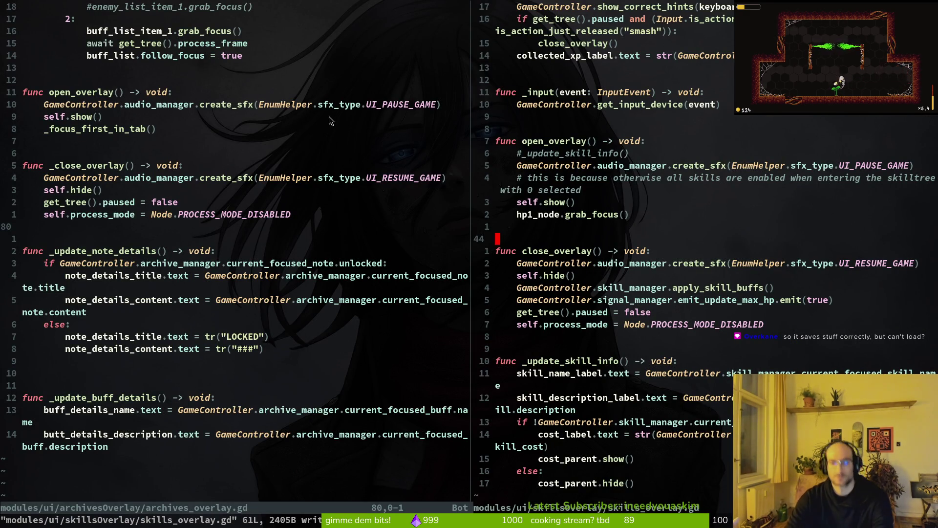
Save and quit both overlay script splits with :wq, then relaunch vim in the project folder
left_click(344, 254)
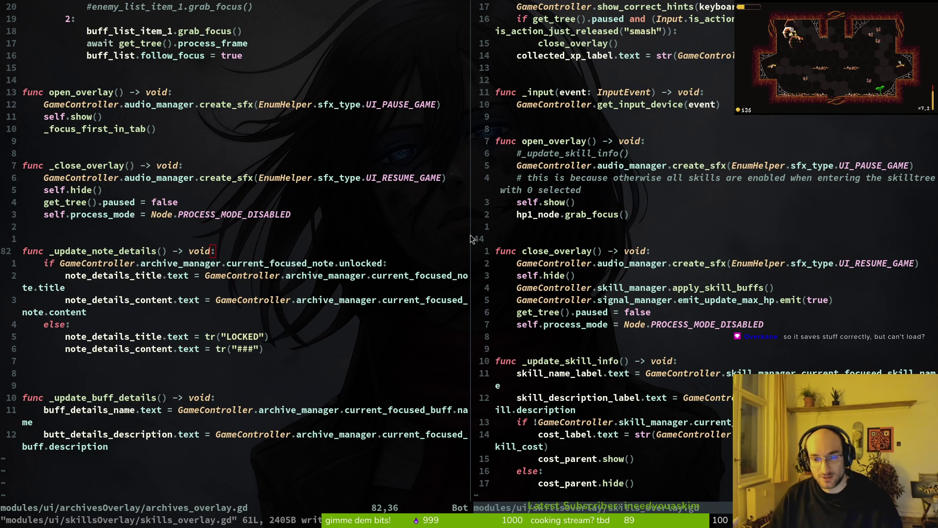
left_click(541, 202)
type(":wq")
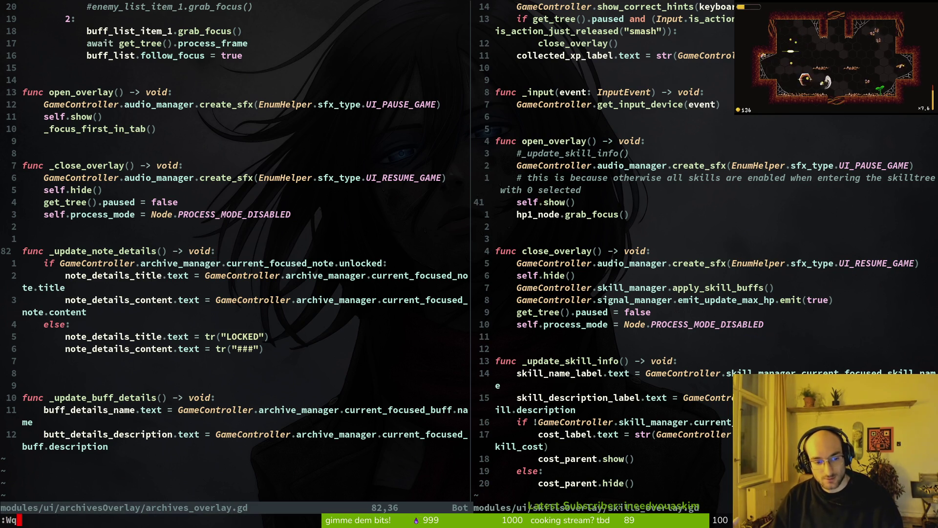
key("Return")
type(":Wq")
key("Return")
type(":wq")
key("Return")
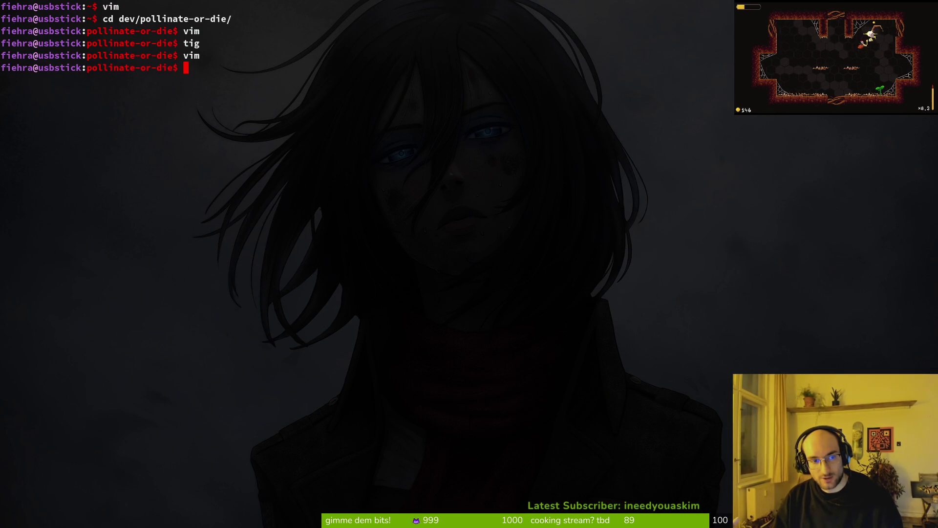
type("vim")
key("Return")
key("Escape")
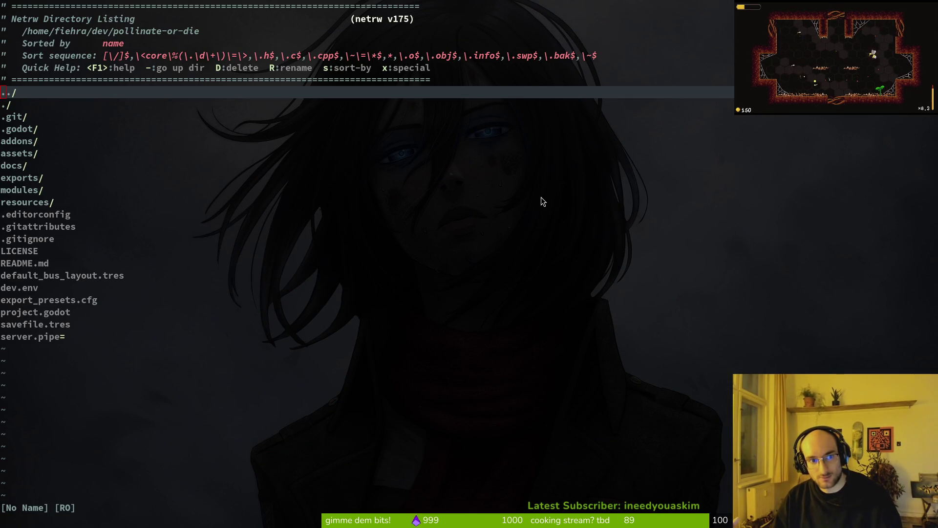
Test-run the game from Godot with F5, stop it, and return to the terminal
key("alt+Tab")
key("F5")
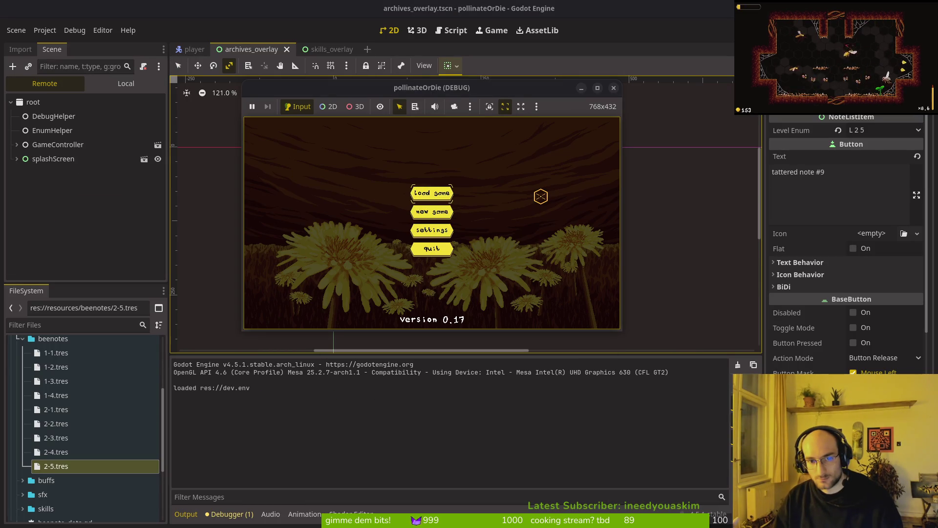
left_click(614, 90)
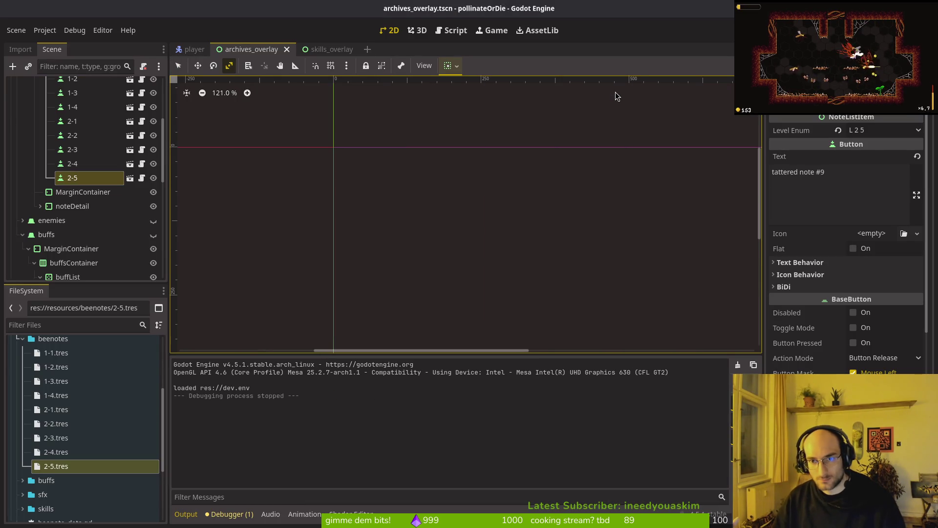
key("alt+Tab")
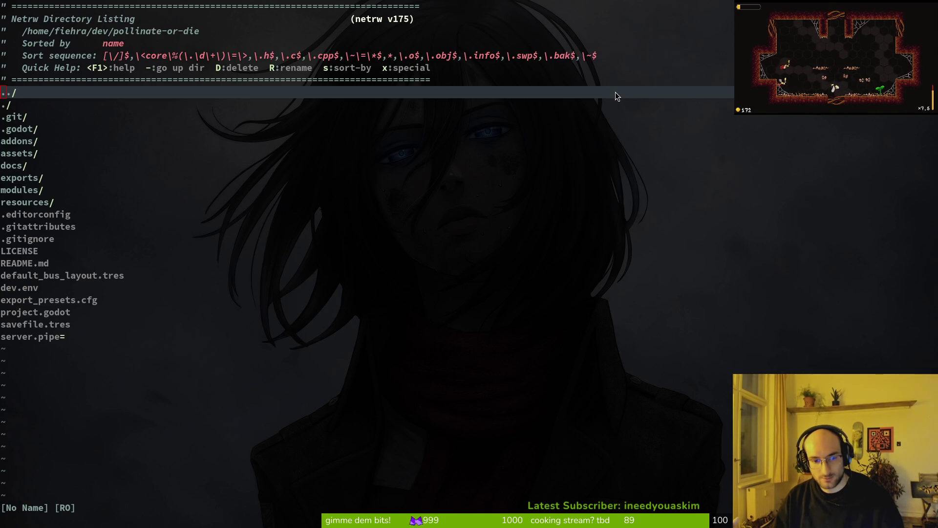
Open level.gd at the no-hit unlock code, delete _load_bee_note_data, then undo the deletion
key("ctrl+p")
type("level")
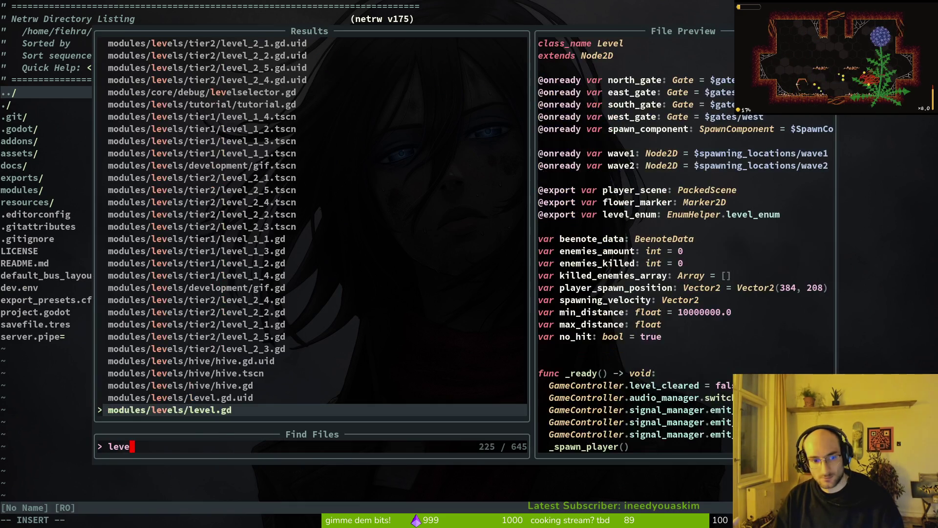
key("Return")
key("ctrl+d")
key("ctrl+u")
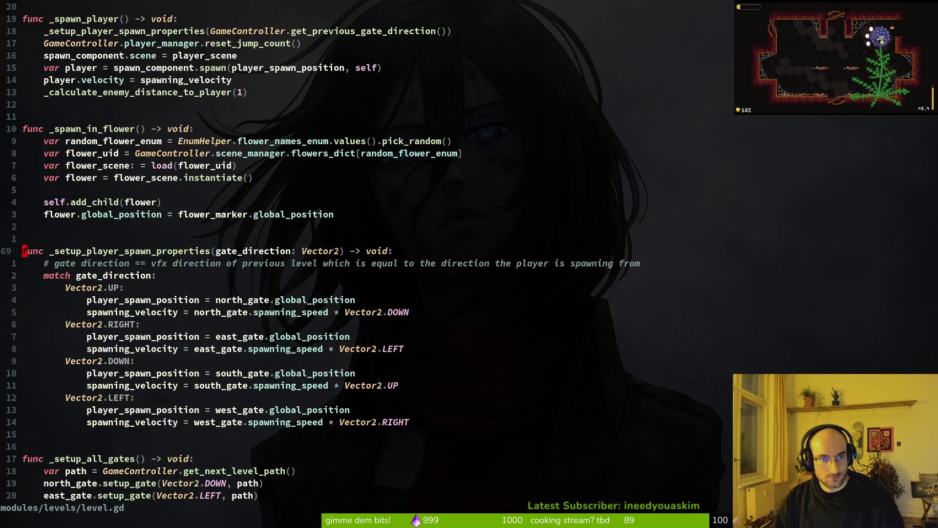
key("ctrl+d")
key("ctrl+d")
key("j")
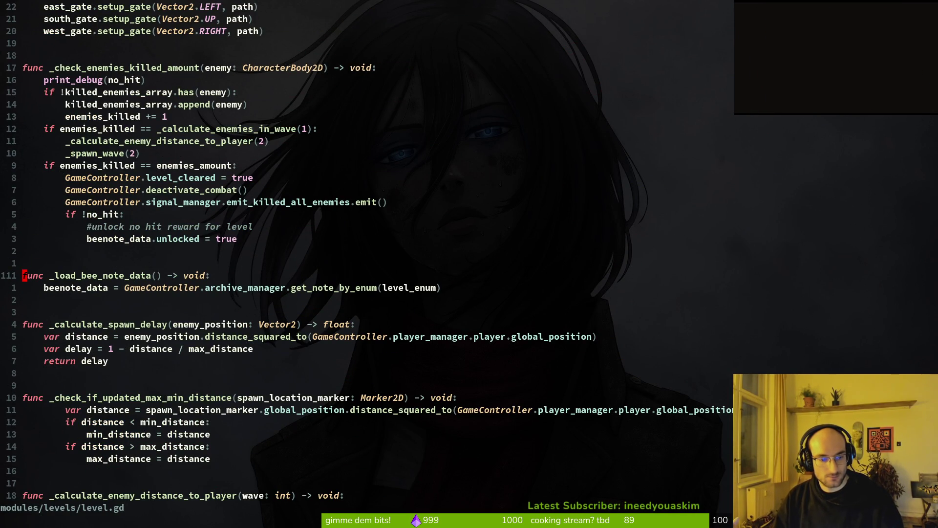
key("d")
key("d")
key("d")
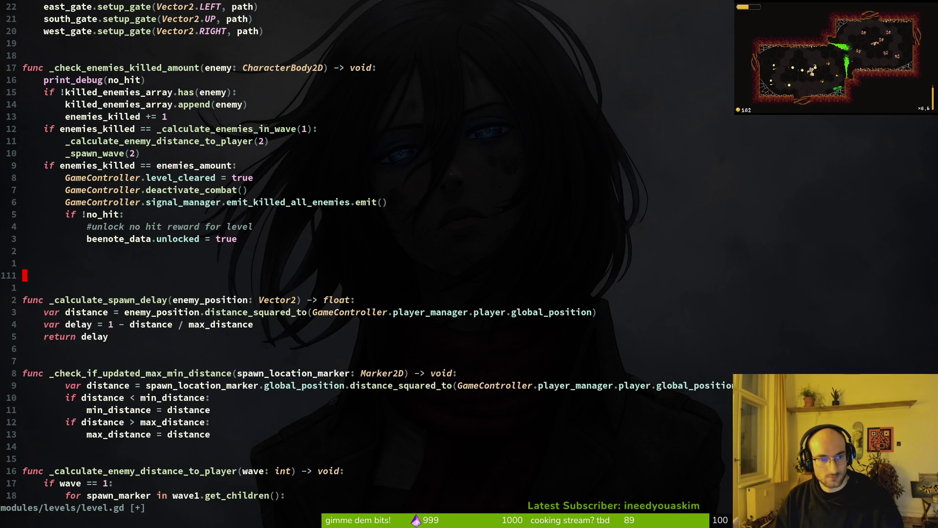
key("Return")
key("k")
key("k")
key("k")
key("k")
key("j")
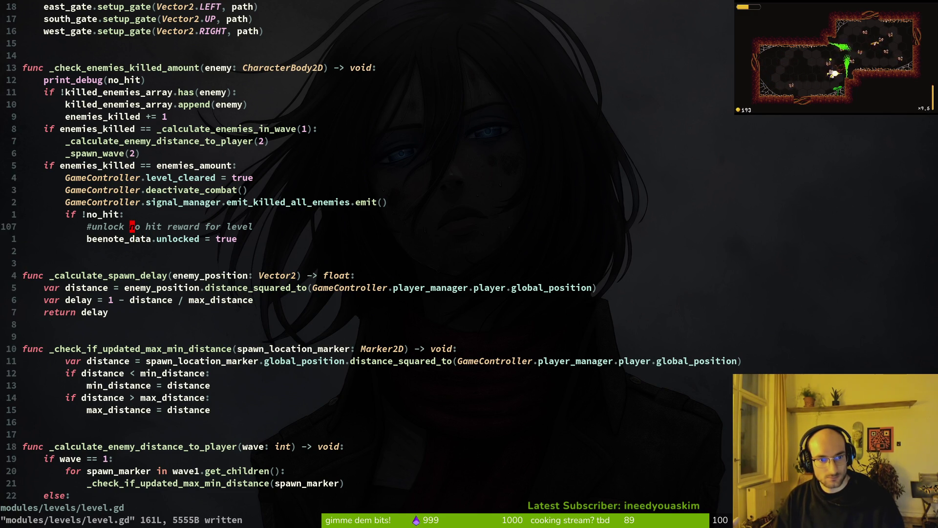
key("u")
key("u")
key("u")
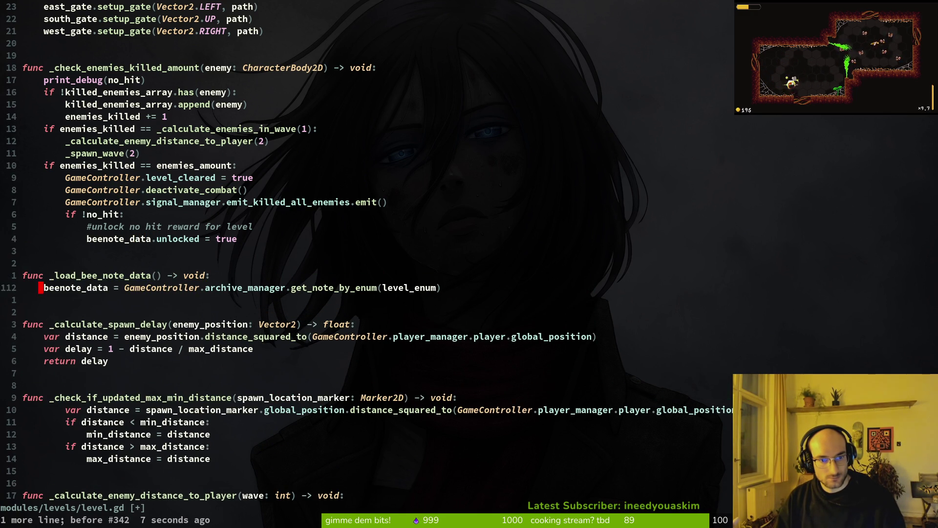
Try moving the beenote_data assignment into the no-hit block and removing the emptied function
key("j")
key("V")
key("K")
key("K")
key("Escape")
key("J")
key("d")
key("d")
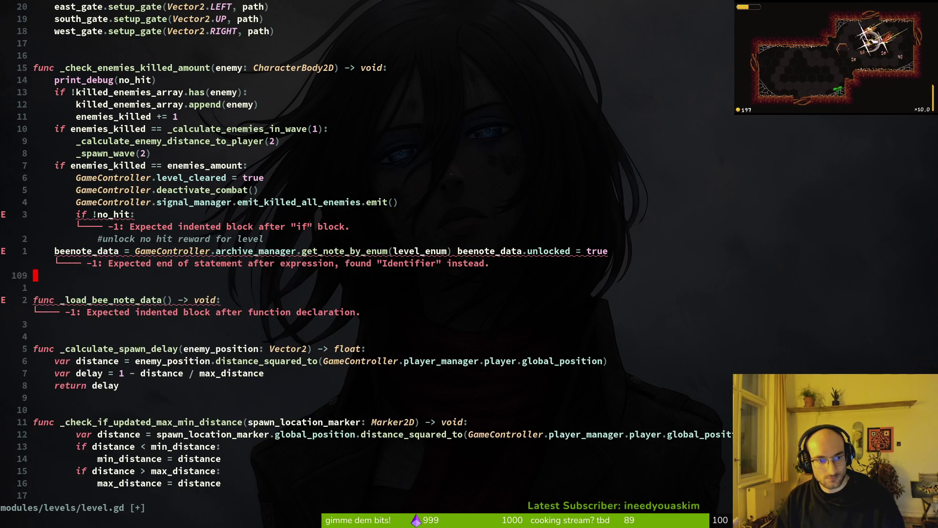
key("d")
key("d")
key("k")
key("k")
key("d")
key("d")
key("k")
key("P")
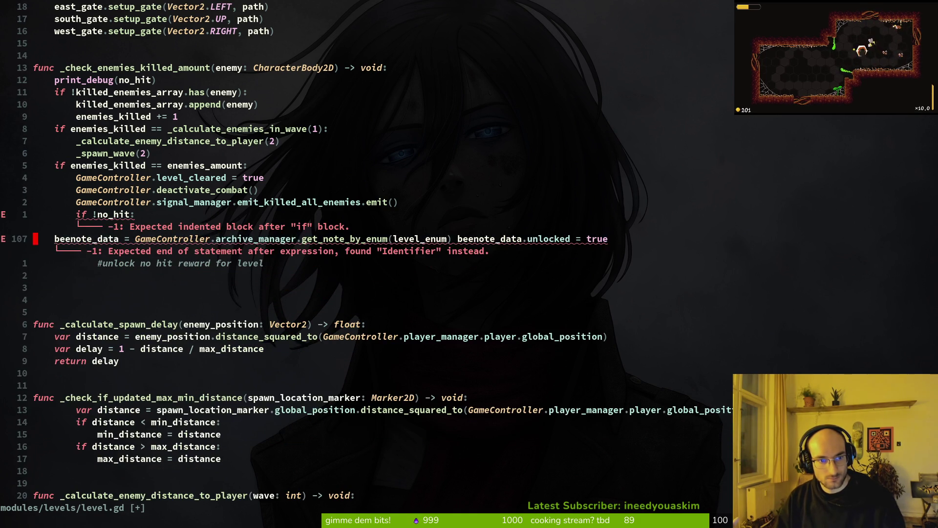
Undo that change, restoring the beenote_data line and the _load_bee_note_data function
key("u")
key("u")
key("u")
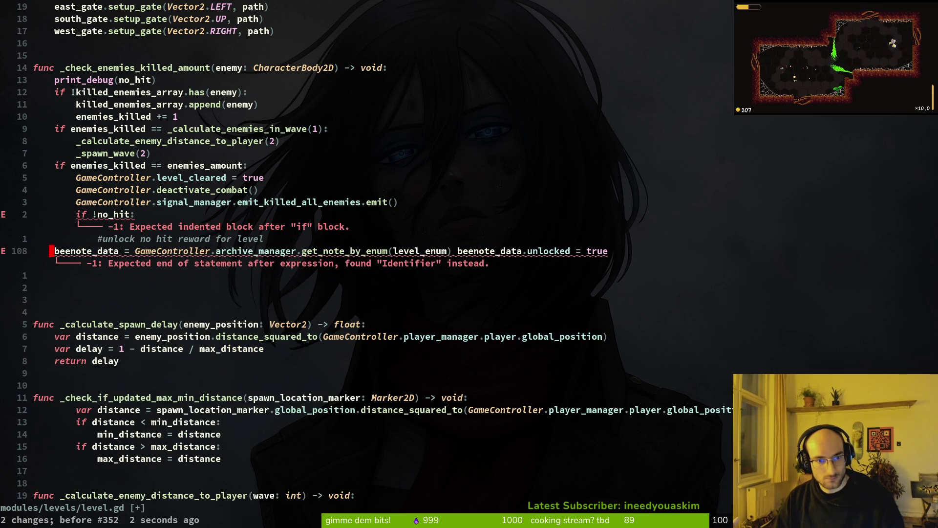
key("u")
key("V")
key("greater")
type("V10j")
key("Escape")
Keep save_game() right after unlocked = true in the no-hit branch and save level.gd
key("k")
key("k")
key("k")
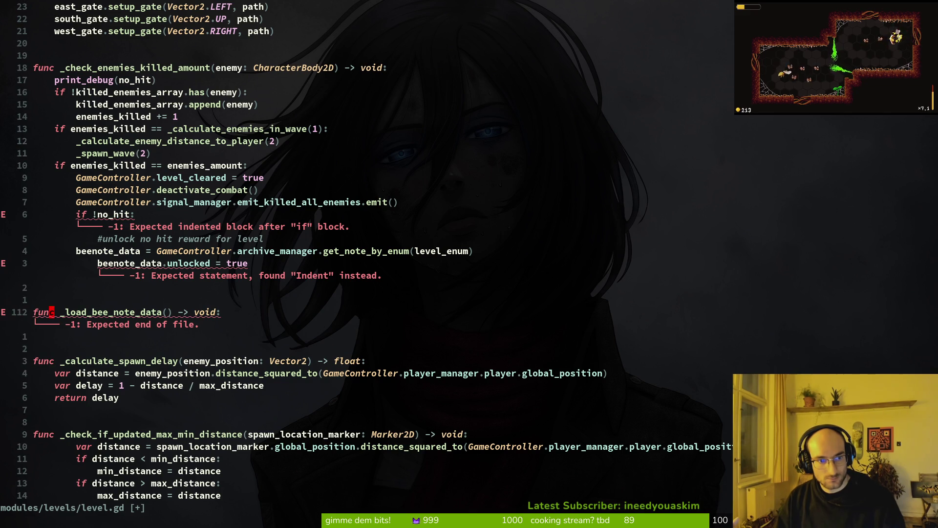
key("j")
key("j")
key("j")
key("u")
key("u")
key("u")
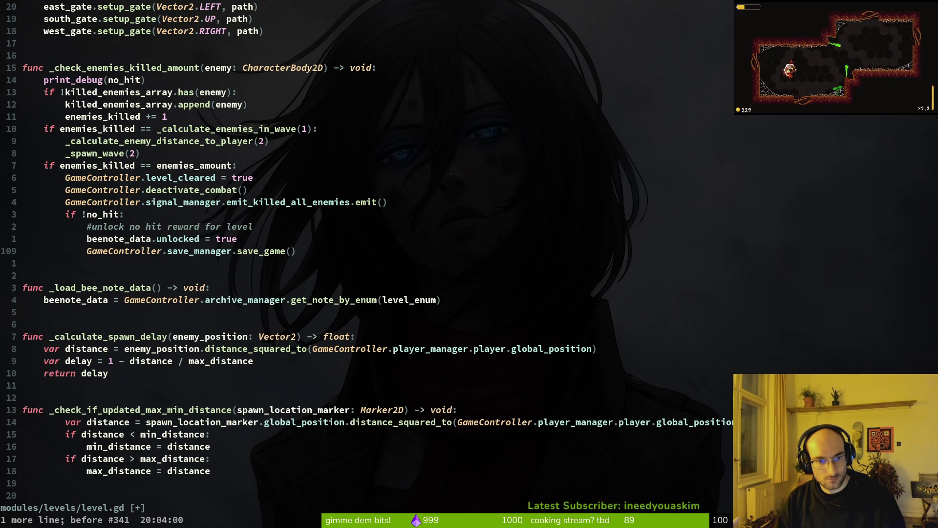
type(":w")
key("Return")
key("j")
key("k")
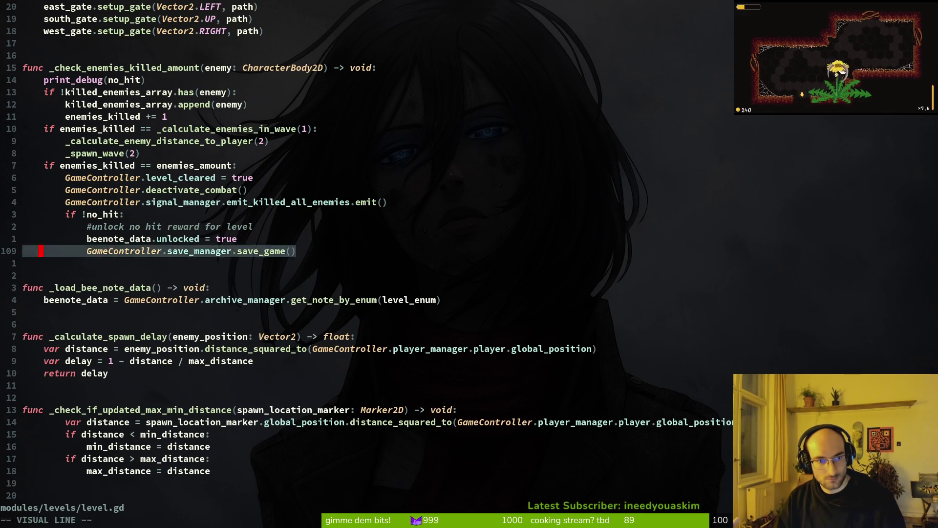
key("d")
key("d")
type(":w")
key("Return")
type("u:w")
key("Return")
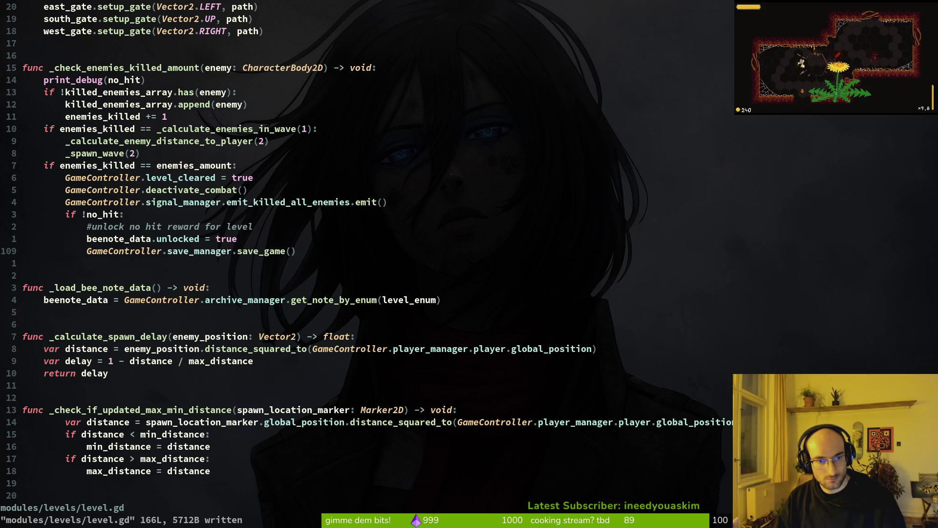
Insert a _load_bee_note_data() call as the first line of level.gd's 'if !no_hit:' branch
key("braceleft")
key("braceleft")
key("braceleft")
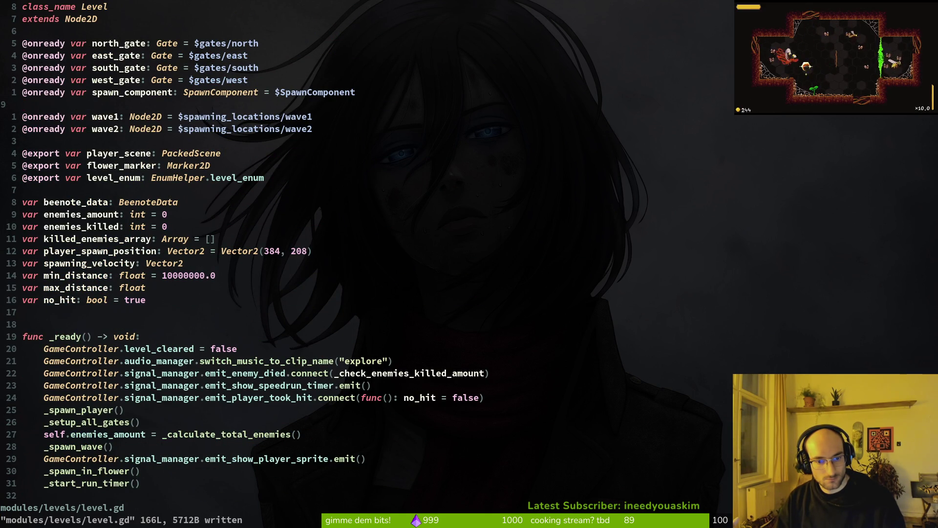
key("ctrl+d")
key("ctrl+d")
key("ctrl+d")
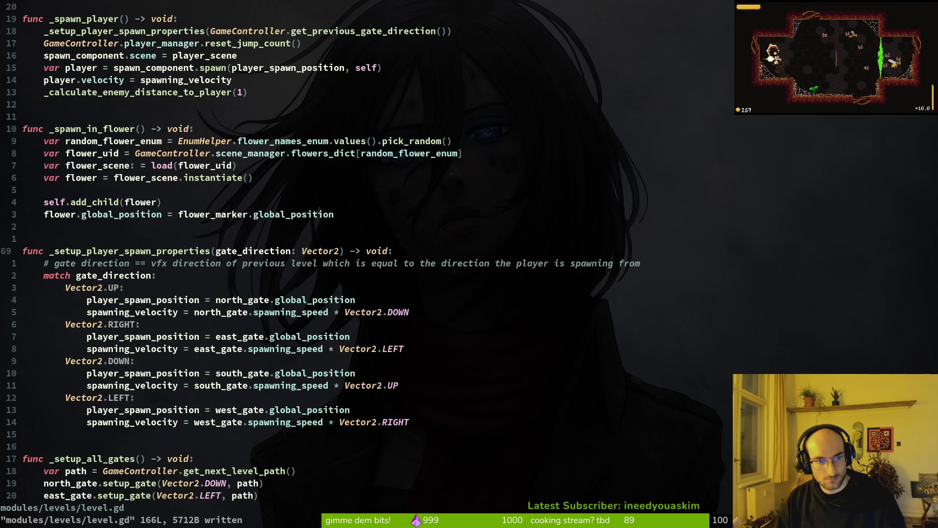
key("ctrl+d")
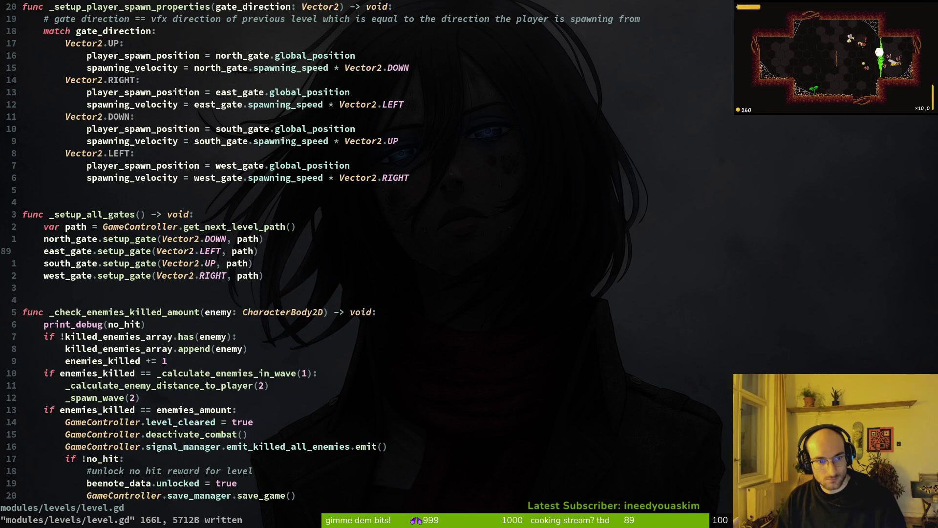
key("ctrl+d")
key("k")
key("k")
key("k")
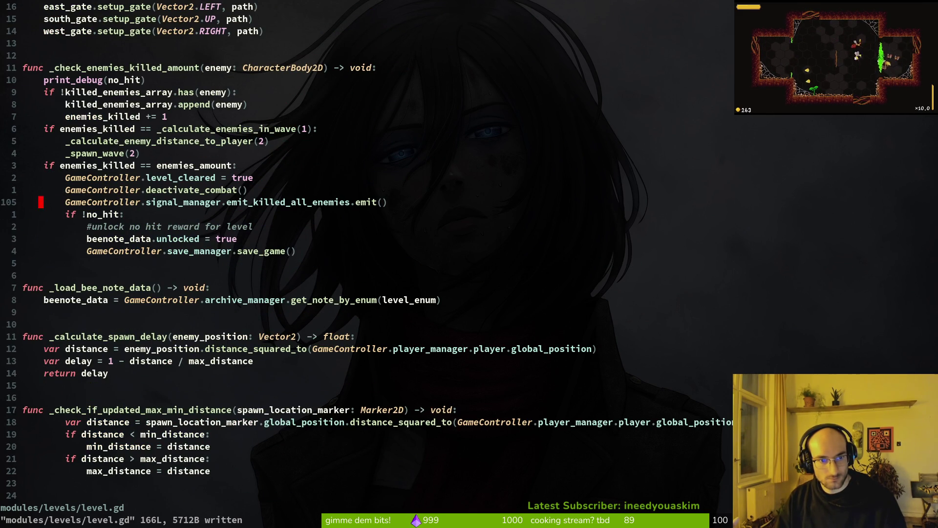
key("j")
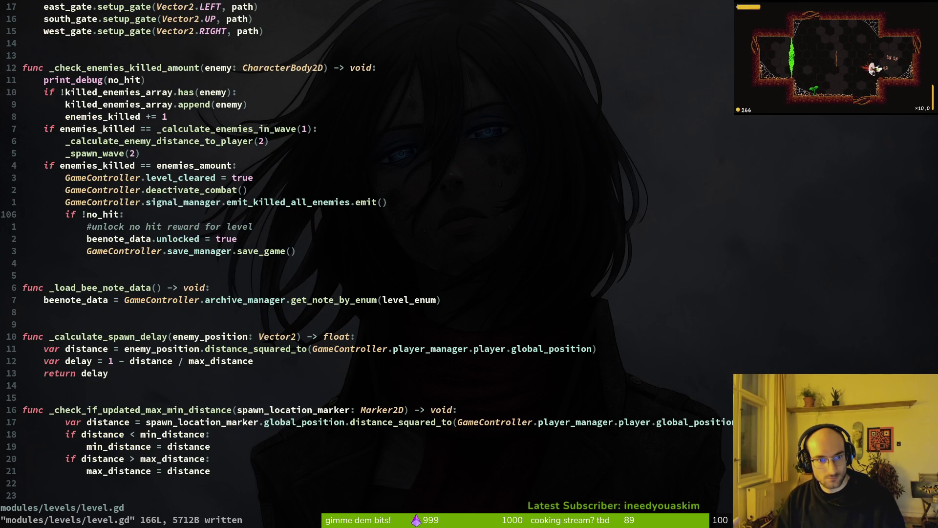
key("o")
key("BackSpace")
type("_lo")
key("Return")
key("Escape")
Save level.gd with :w and launch the game's debug run from Godot with F5
type(":w")
key("Return")
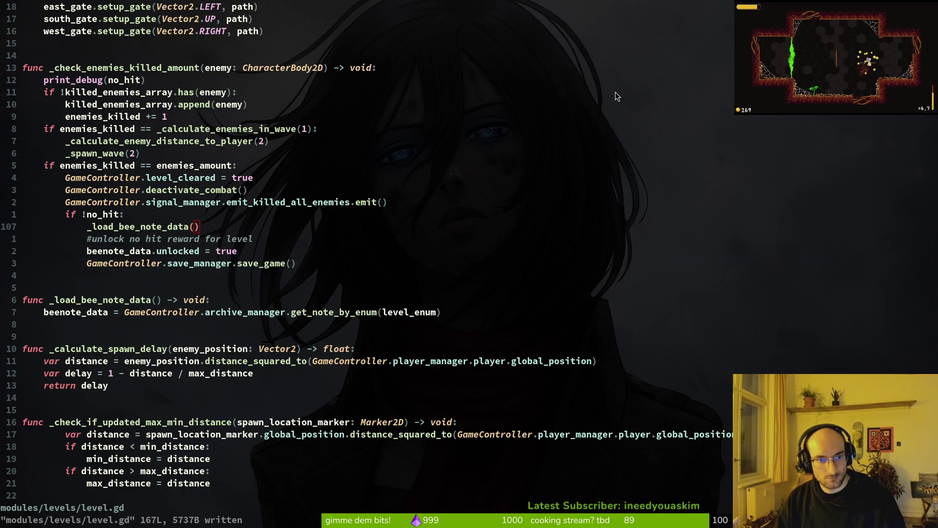
key("alt+Tab")
key("F5")
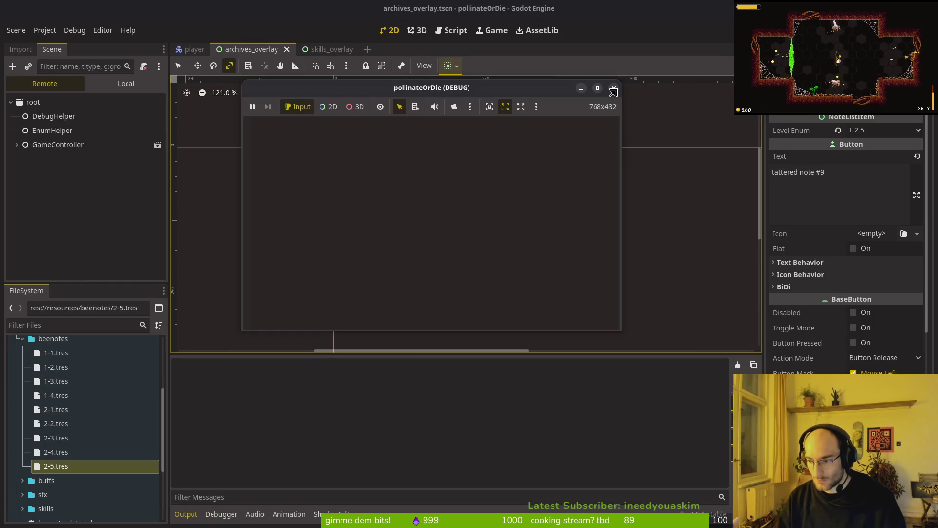
Load the saved game, open and close the archives, clear a level without getting hit, then return to the script
key("Return")
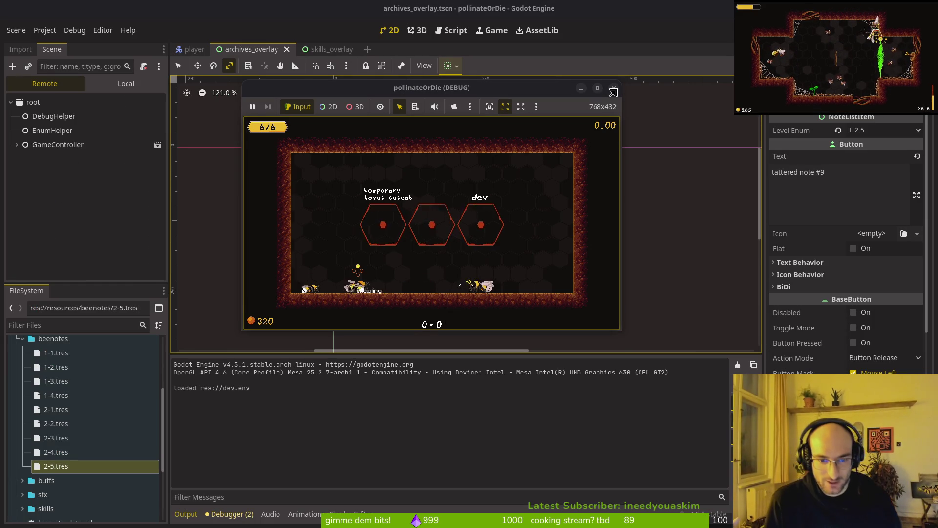
key("Escape")
key("Escape")
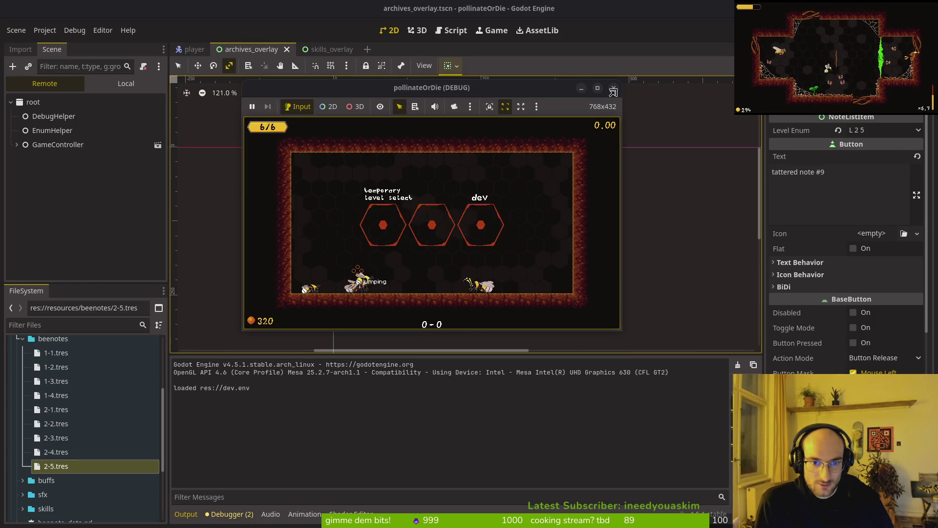
key("Return")
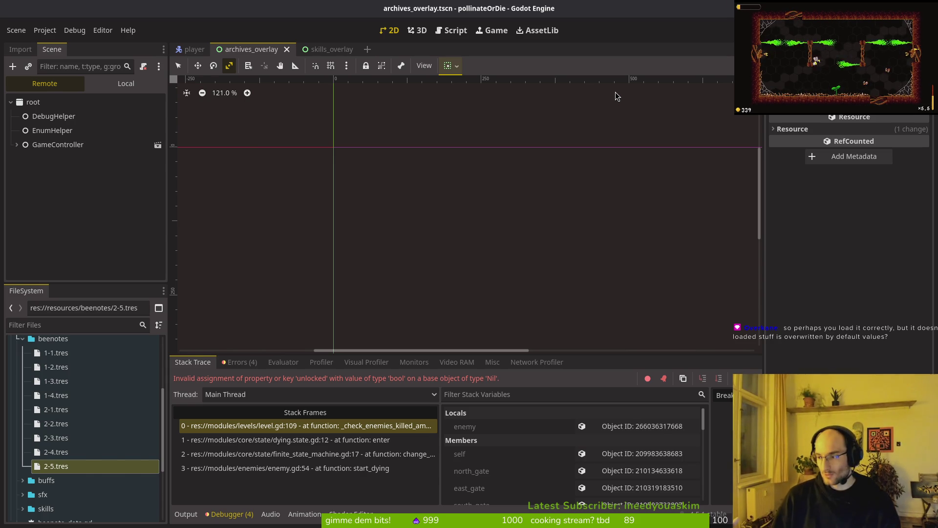
key("alt+Tab")
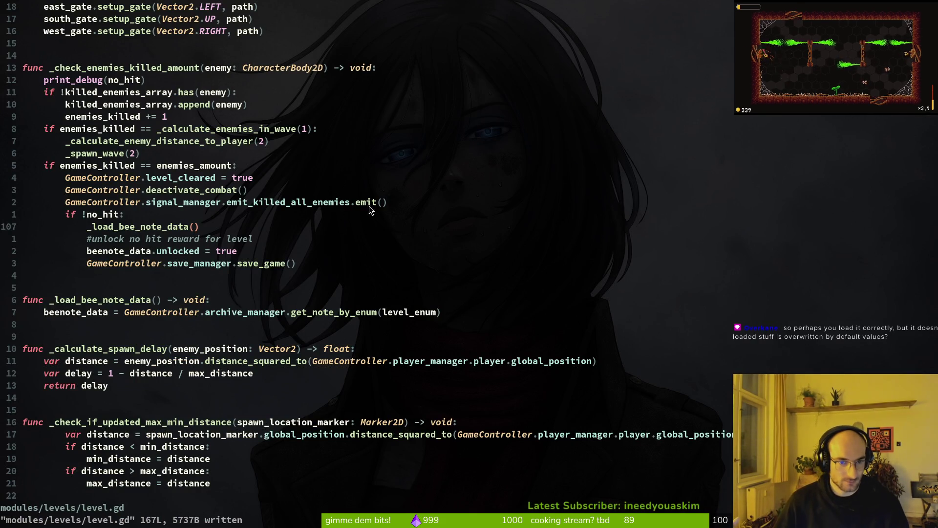
Open archive.manager.gd in a vertical split beside level.gd using the Telescope file finder
left_click(413, 313)
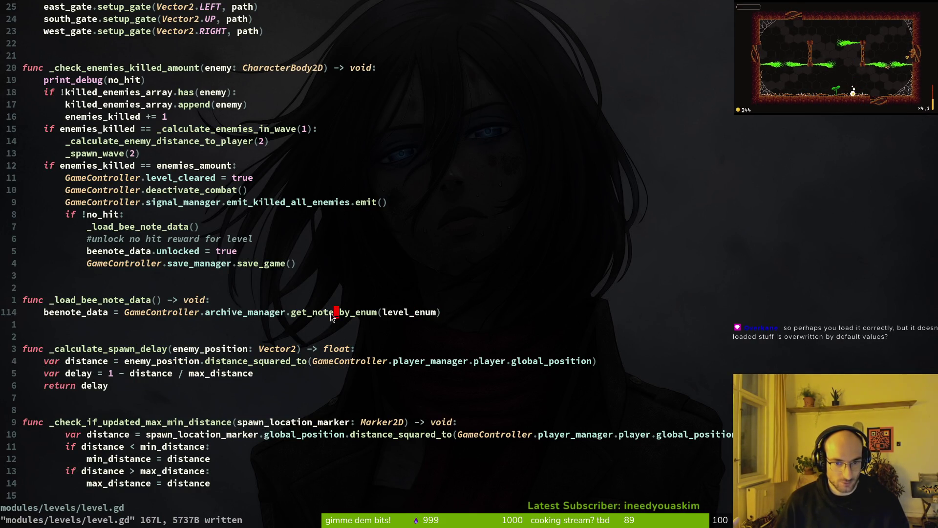
key("space")
key("f")
key("f")
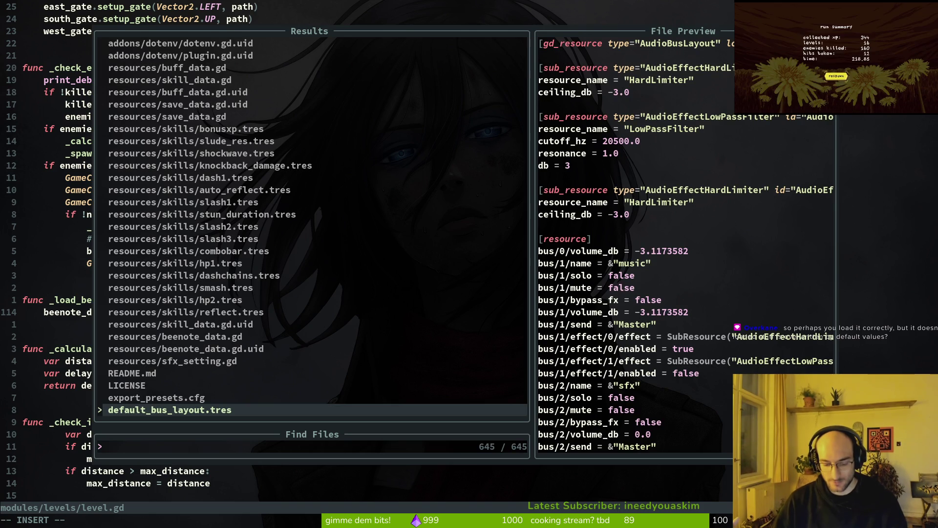
type("arcmana")
key("ctrl+v")
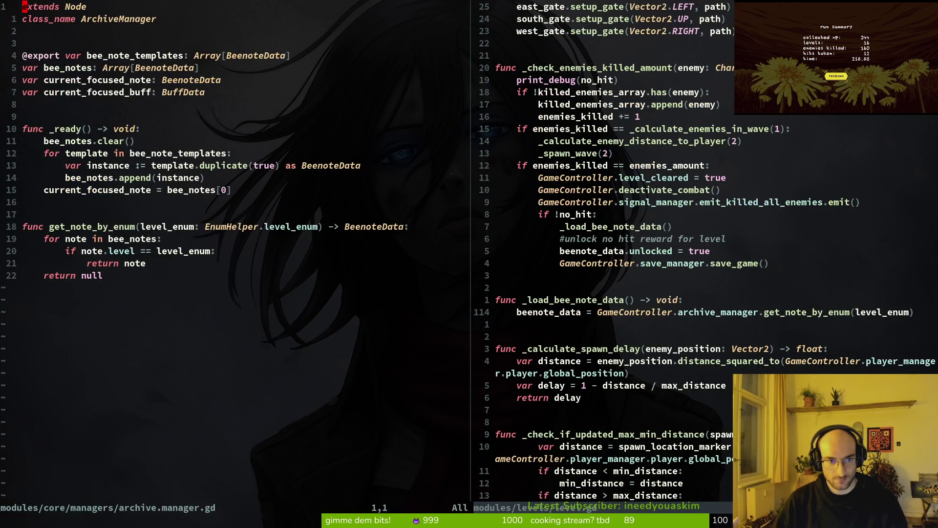
Read through get_note_by_enum's loop and the archive manager's _ready code
key("j")
key("j")
key("j")
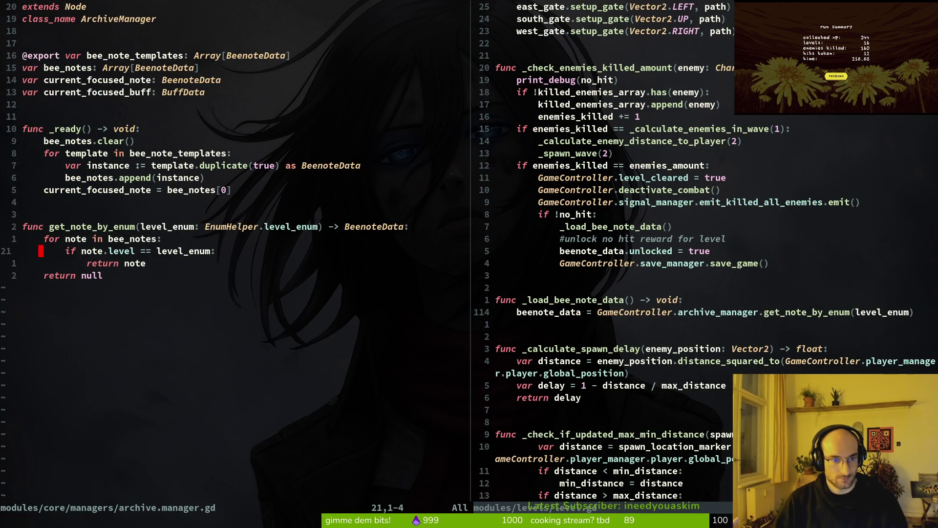
key("k")
key("k")
key("j")
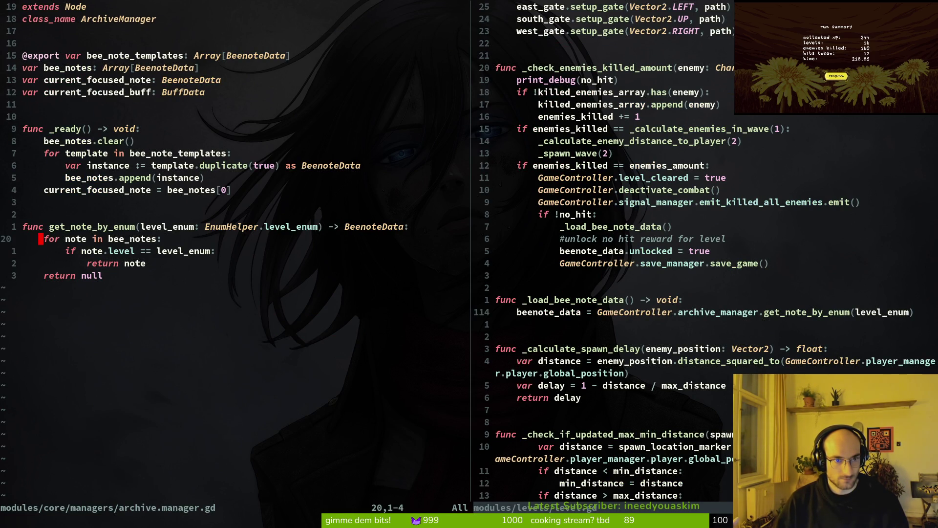
key("k")
key("k")
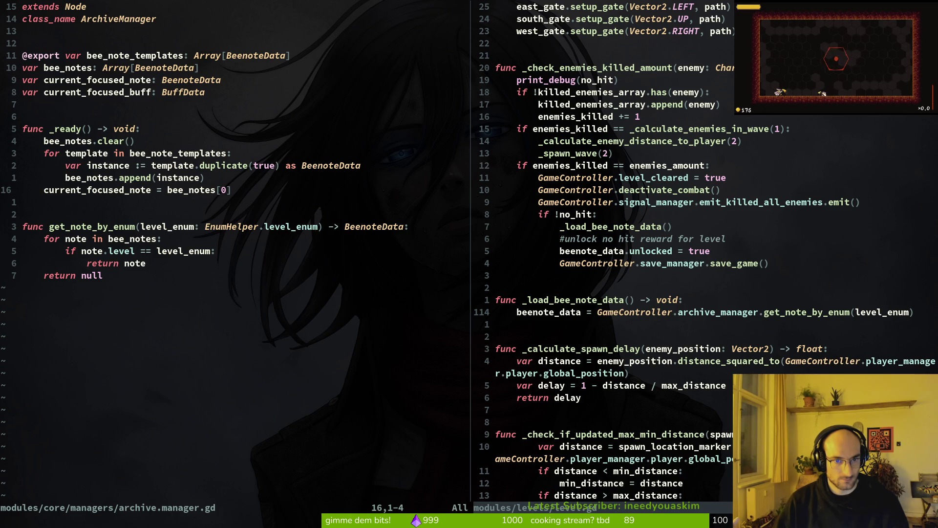
key("k")
key("k")
key("j")
key("j")
key("j")
key("j")
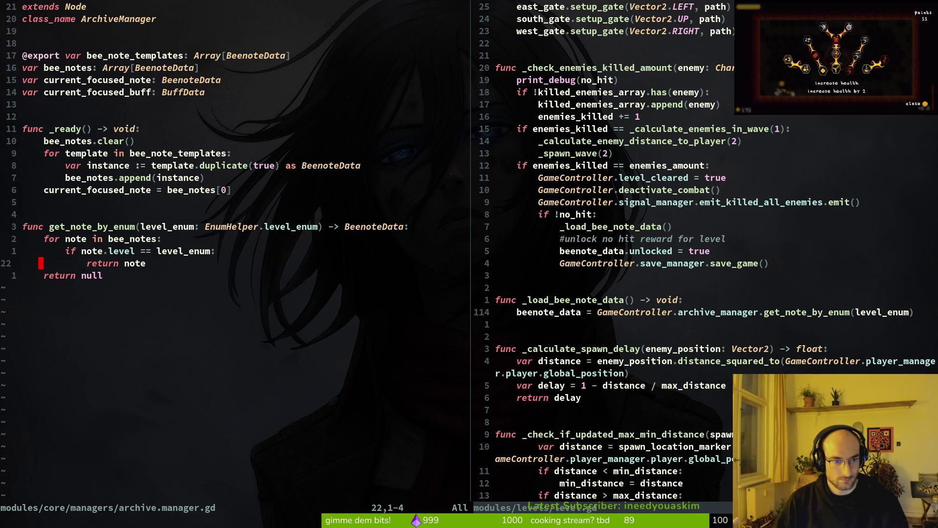
Move _load_bee_note_data() from the no-hit branch to after _start_run_timer() in _ready, outdent, save, and rerun
key("ctrl+w")
key("l")
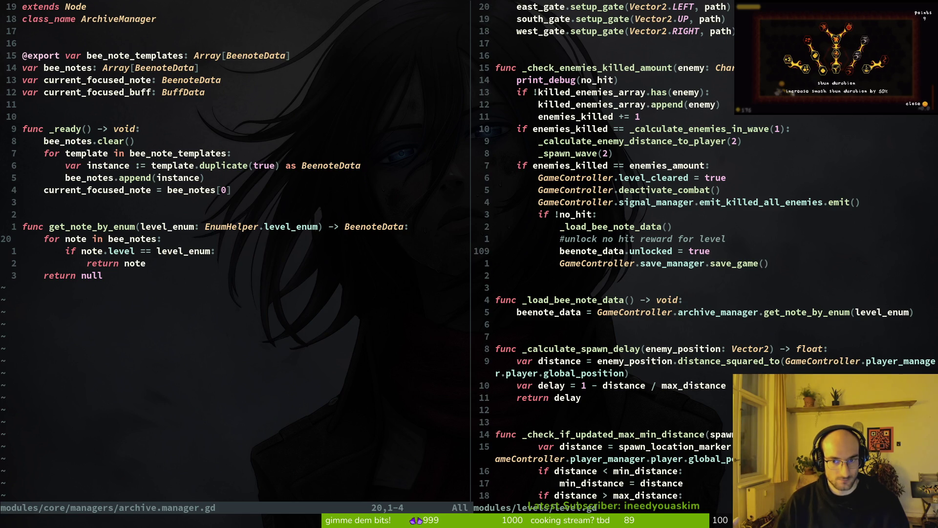
key("h")
key("h")
key("h")
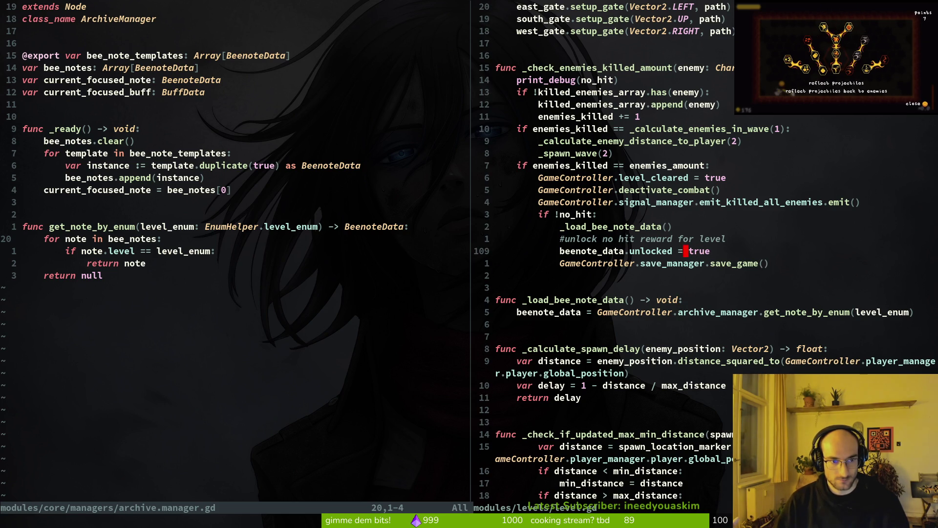
key("k")
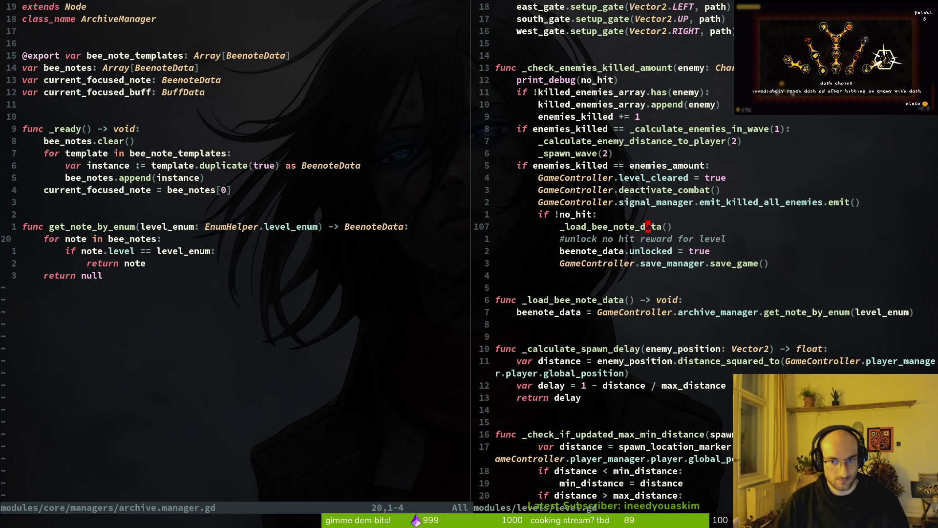
key("k")
key("d")
key("d")
type("20k")
key("ctrl+u")
key("ctrl+u")
key("ctrl+u")
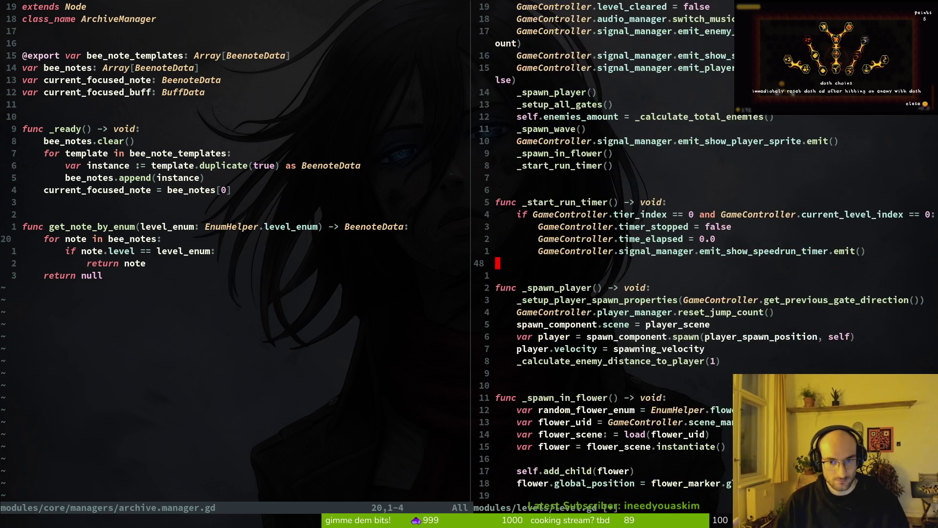
type("9j")
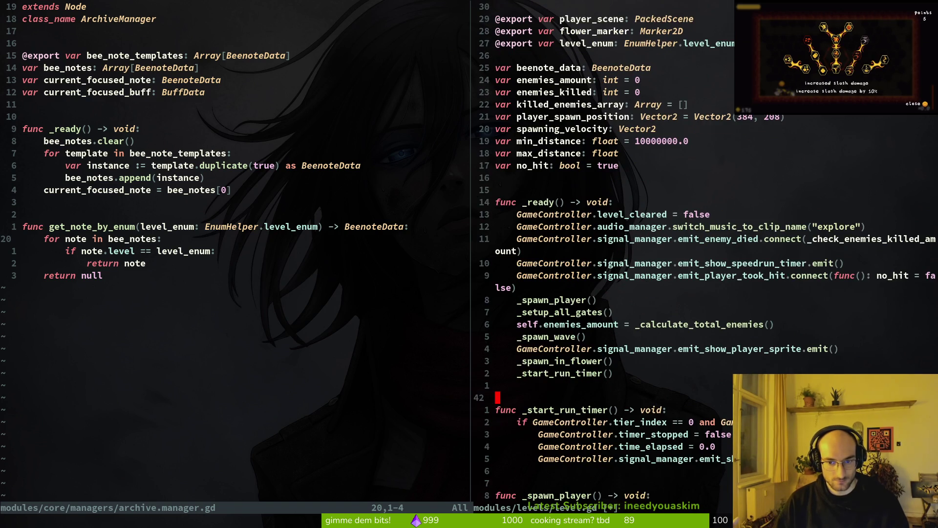
type("p")
key("shift+v")
type("<gv")
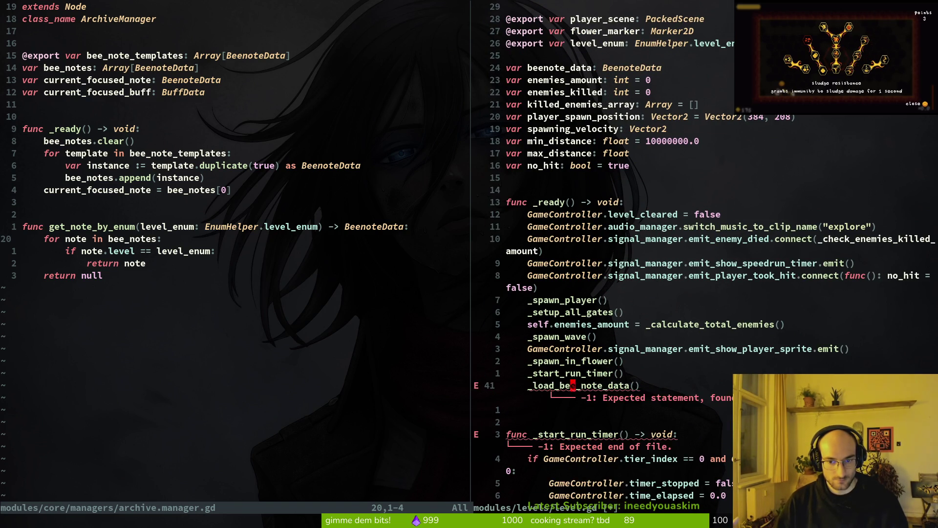
type("<:w")
key("alt+Tab")
key("F5")
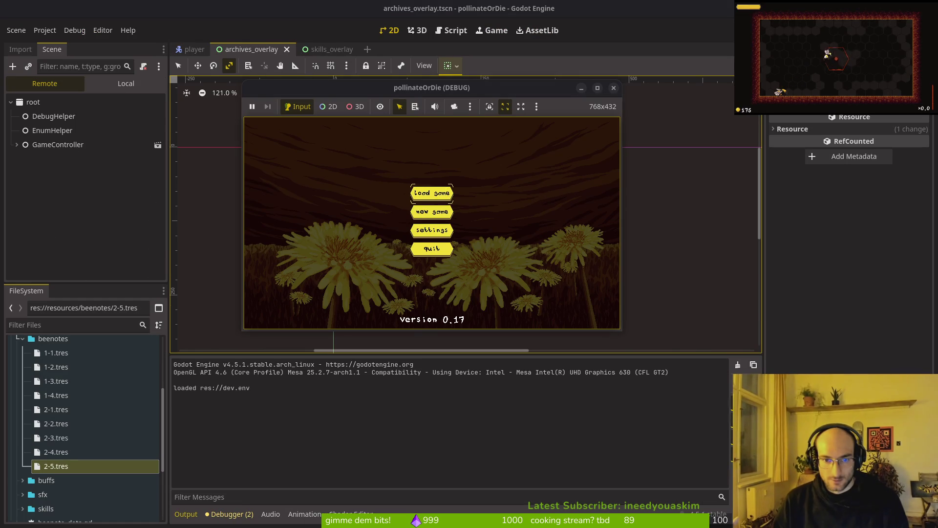
Load the saved game, open and close the archives, then view the debugger's error list
key("Return")
key("e")
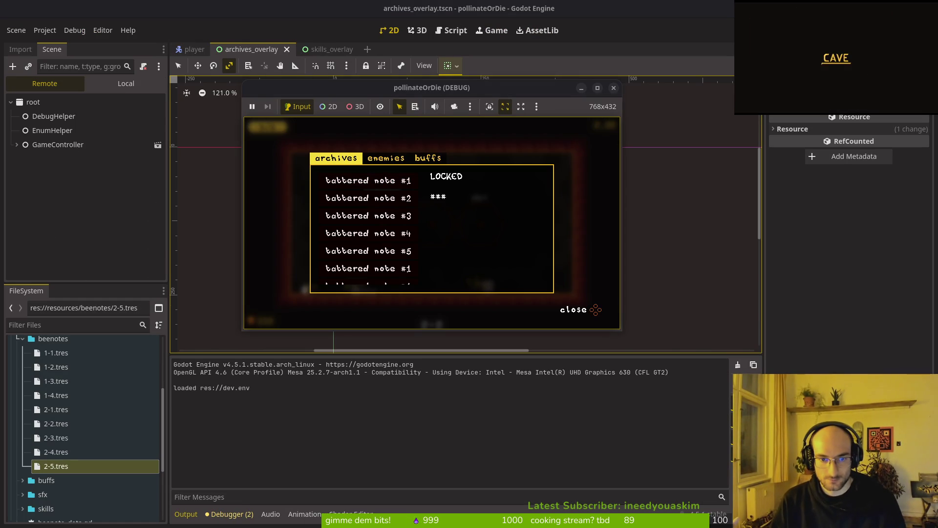
key("Escape")
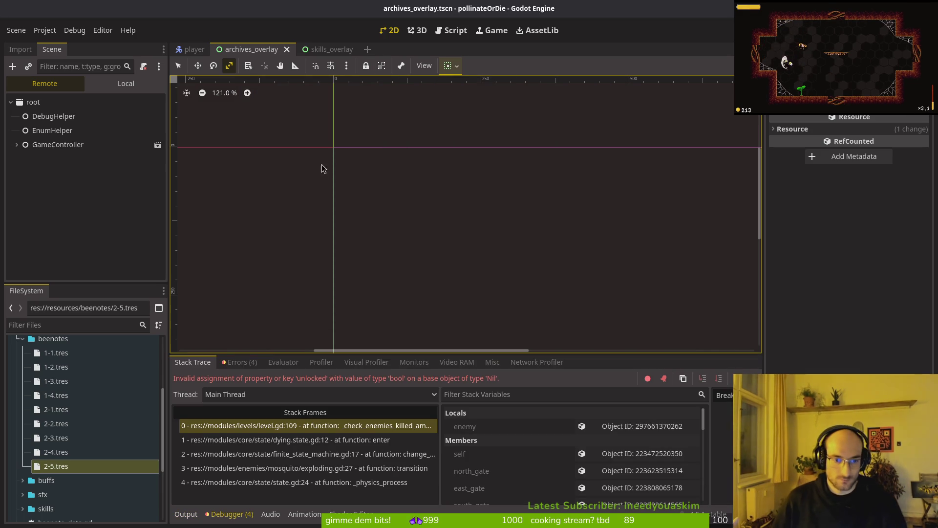
left_click(247, 362)
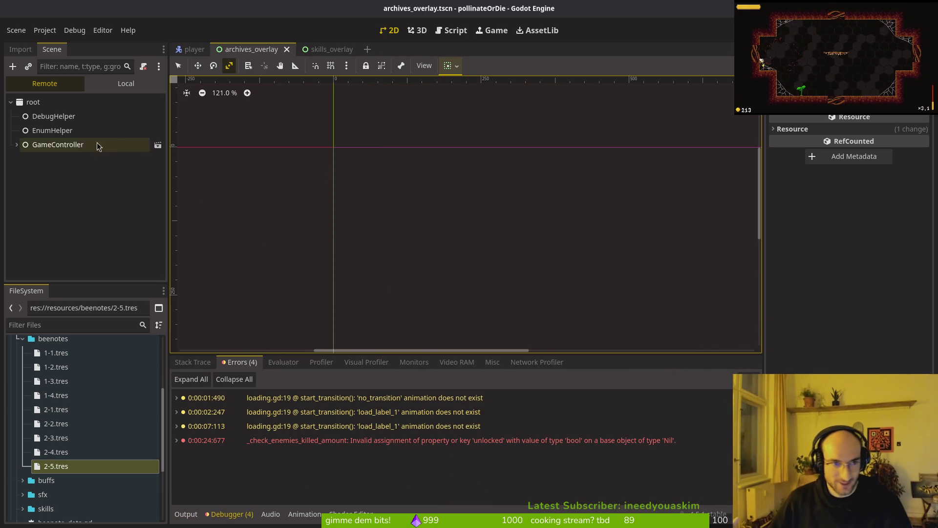
Open the level_1_3 scene via quick resource search, then return to Vim
key("shift+alt+o")
type("leve1s")
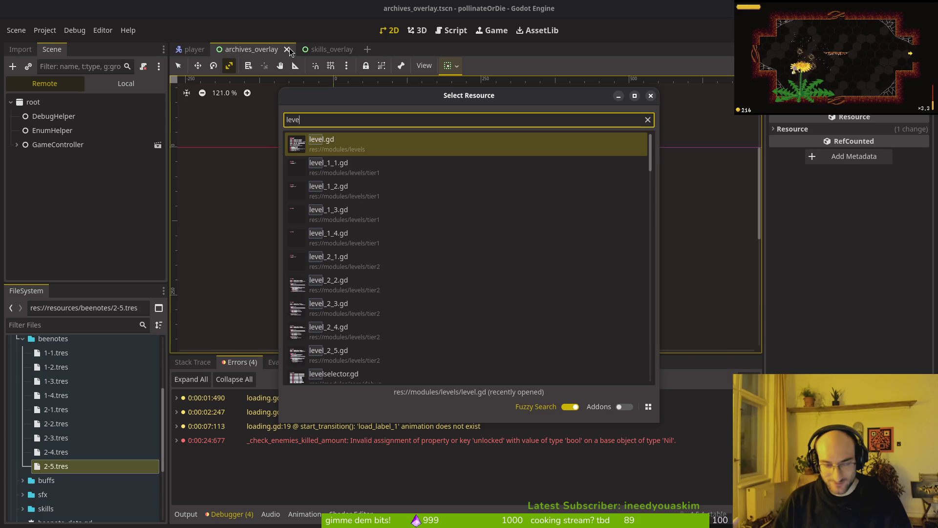
key("Down")
key("Down")
key("Return")
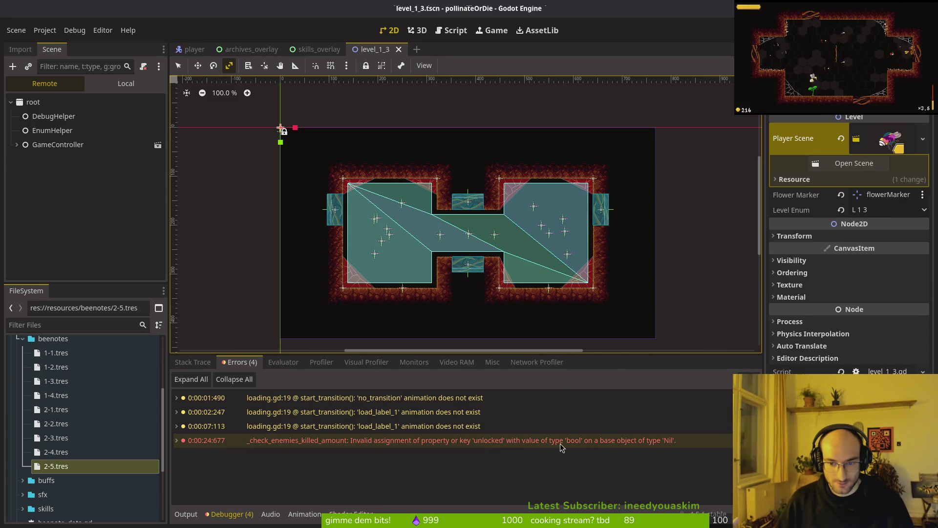
mouse_move(659, 447)
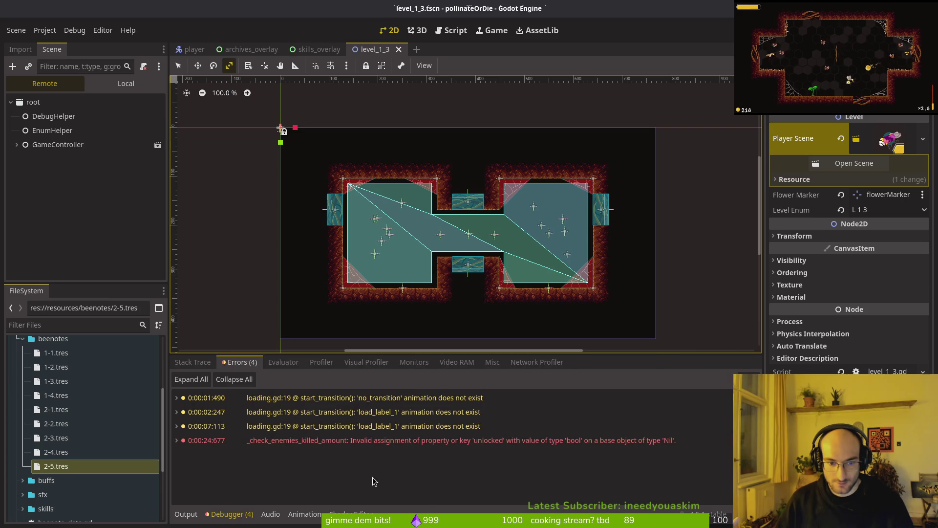
key("alt+Tab")
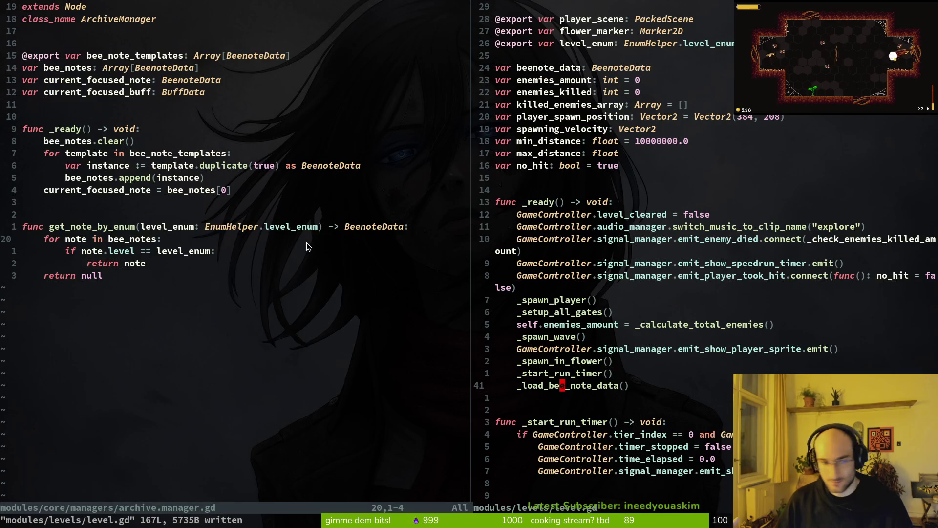
Add print_debug(beenote_data) right after the bee note lookup in _load_bee_note_data and run the game
scroll(606, 388, "down", 20)
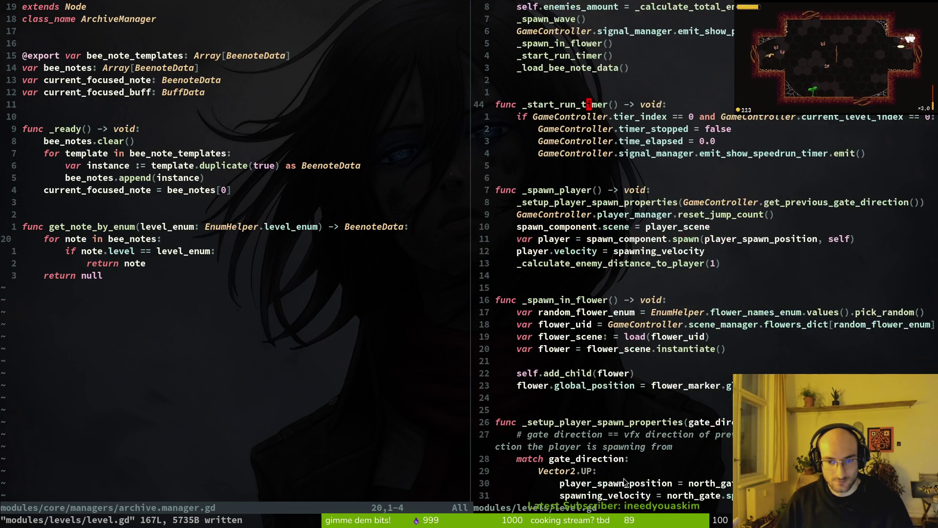
scroll(615, 296, "down", 8)
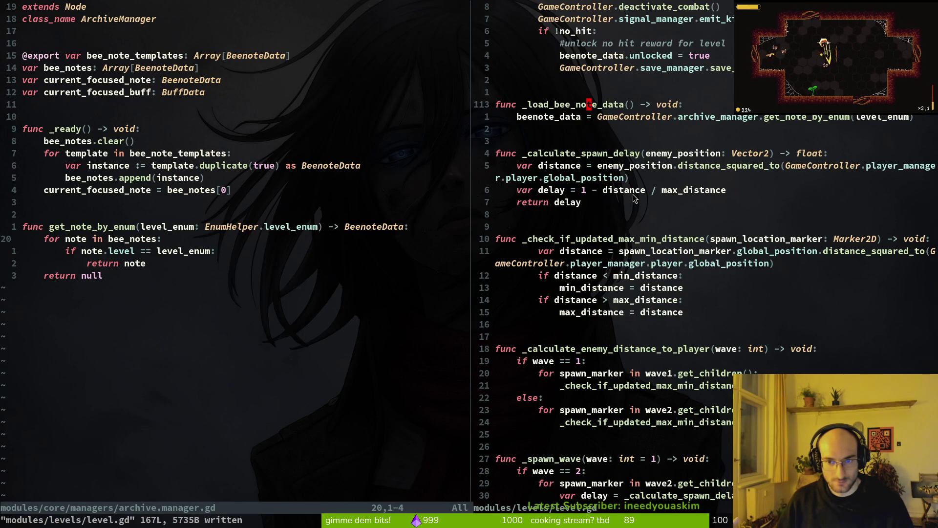
key("o")
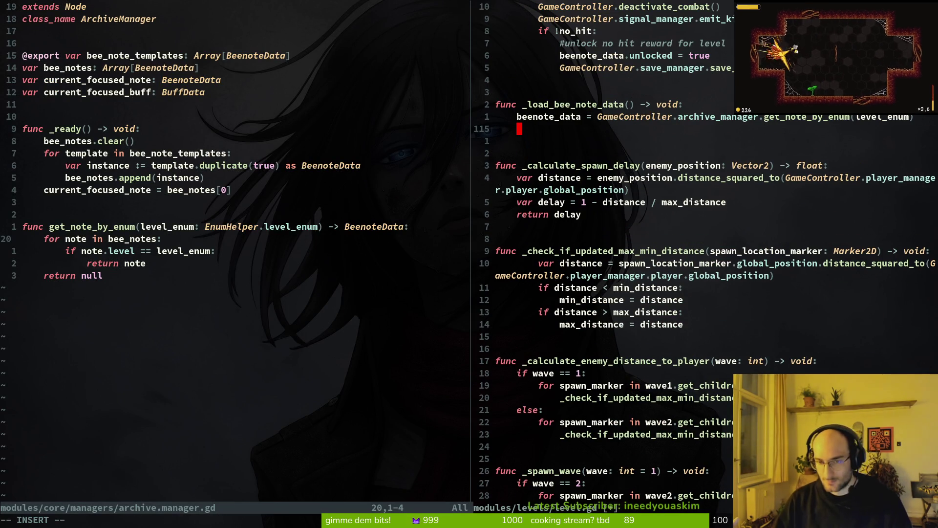
type("print_debug(beenote_data)")
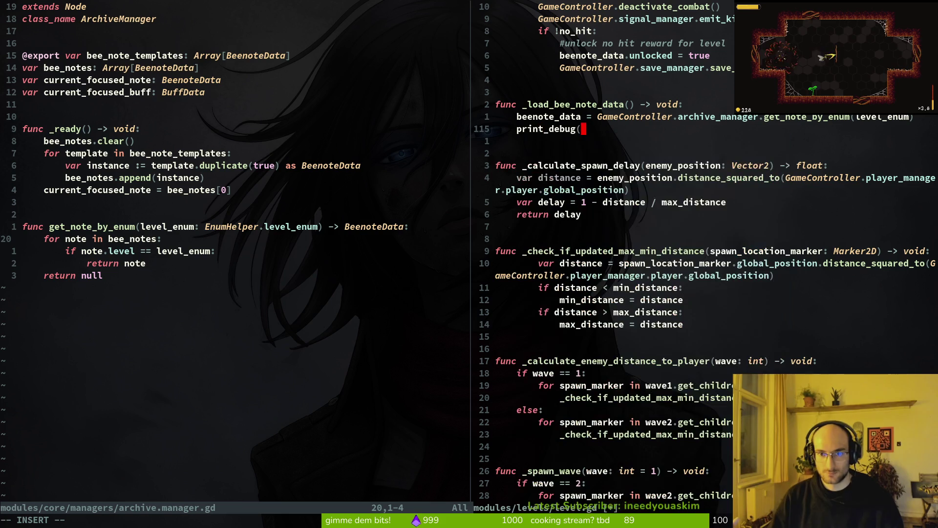
key("Escape")
key("alt+Tab")
key("F5")
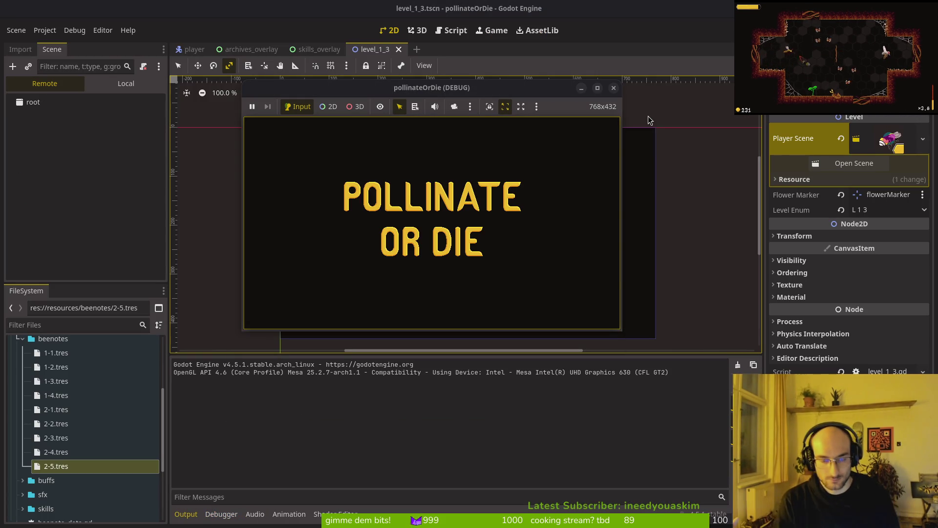
Fly the bee into a level and dash into several enemies to kill them
key("space")
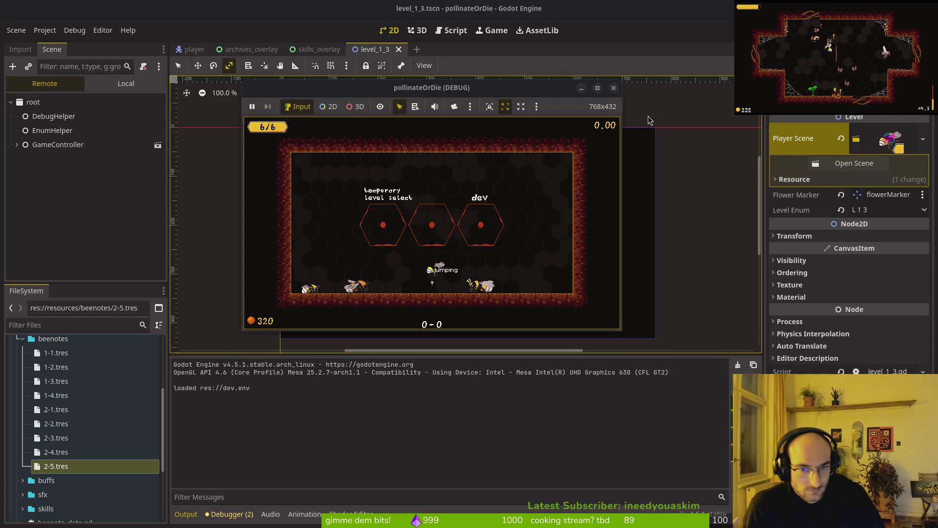
key("space")
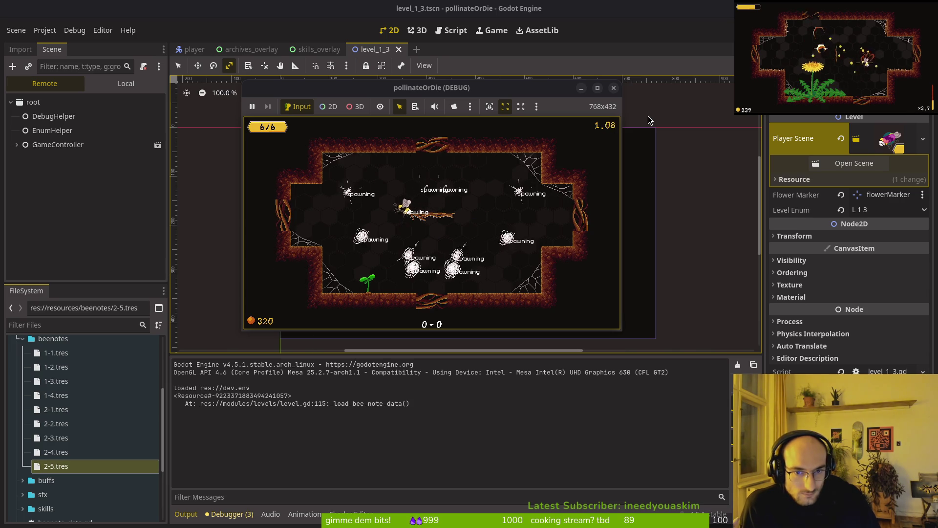
key("space")
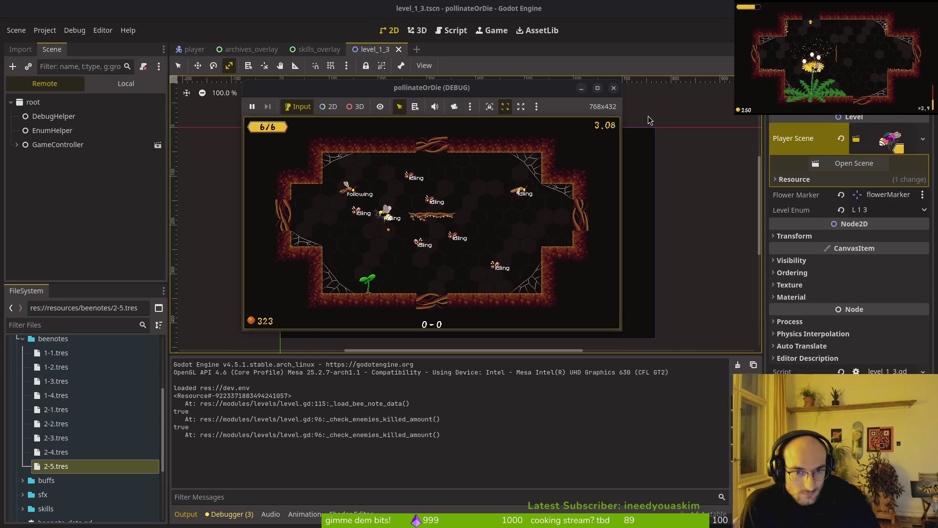
key("s")
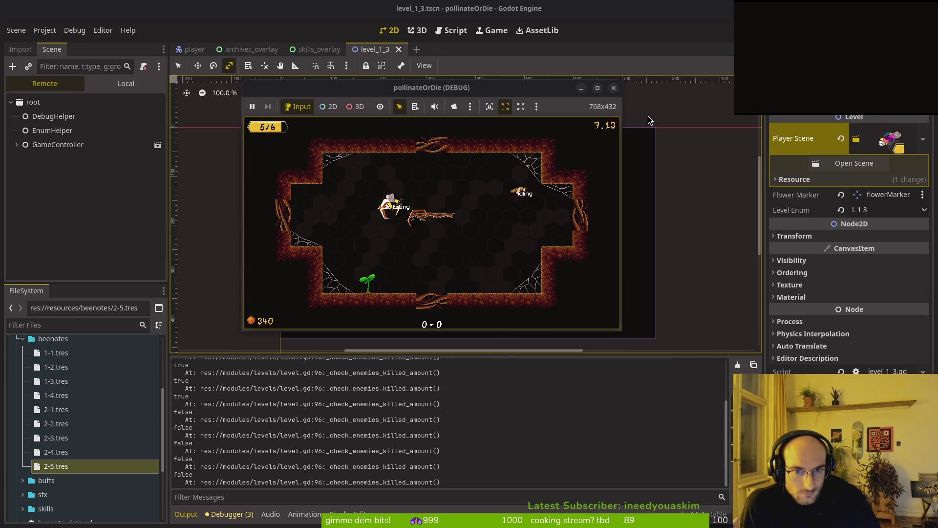
key("space")
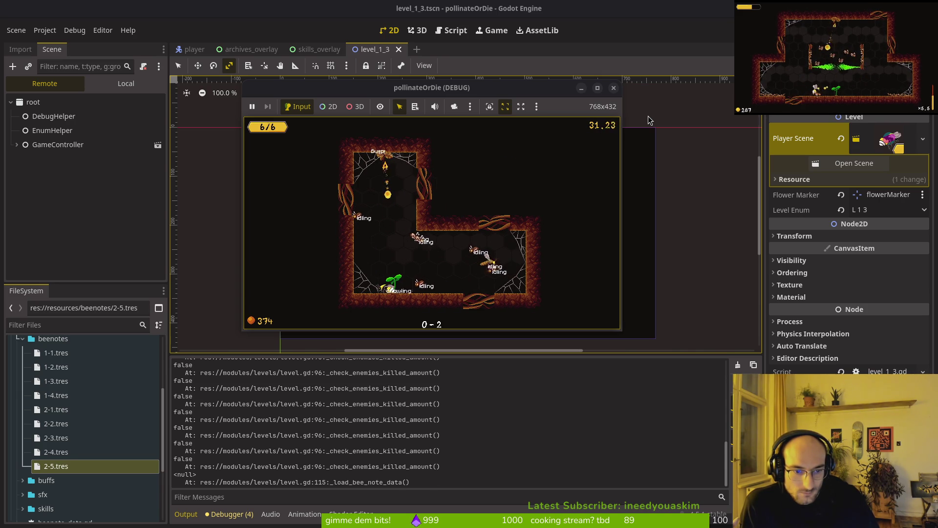
Pause the game and scroll the Output panel to the <null> beenote_data print
key("Escape")
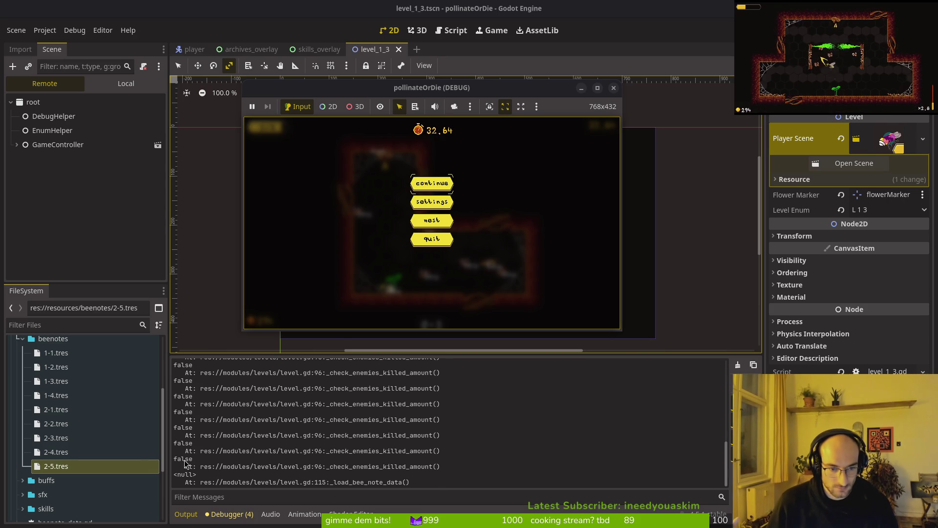
scroll(236, 430, "up", 1)
scroll(224, 435, "up", 5)
scroll(215, 401, "down", 10)
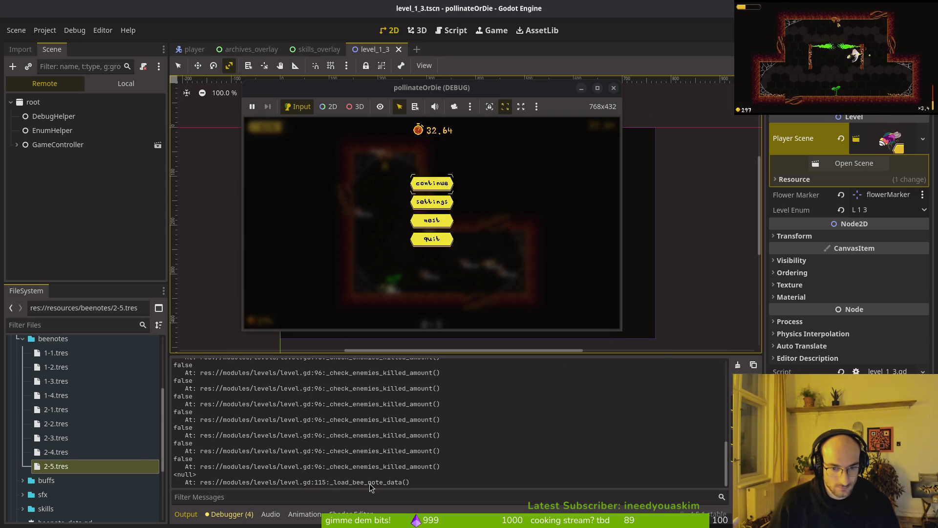
Stop the running game and quick-open the level_1_4 scene
left_click(613, 88)
key("ctrl+shift+o")
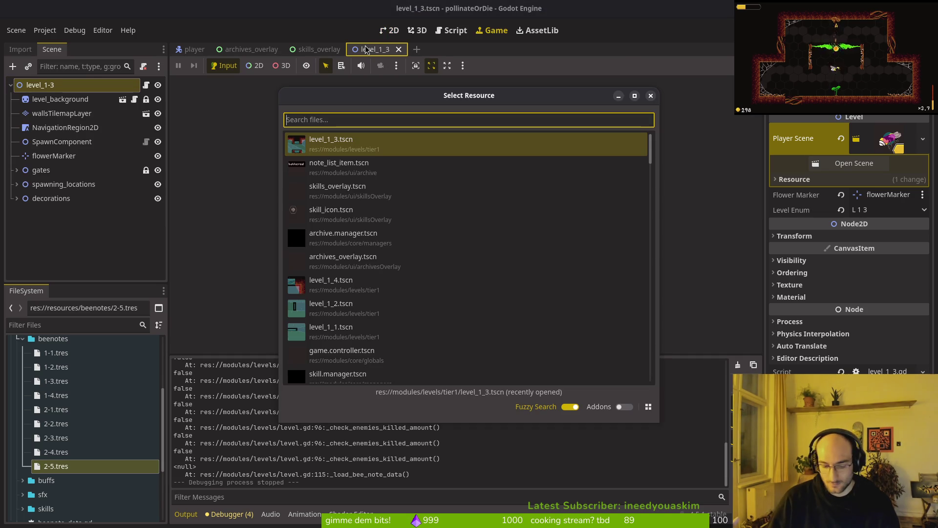
type("1_4")
key("Return")
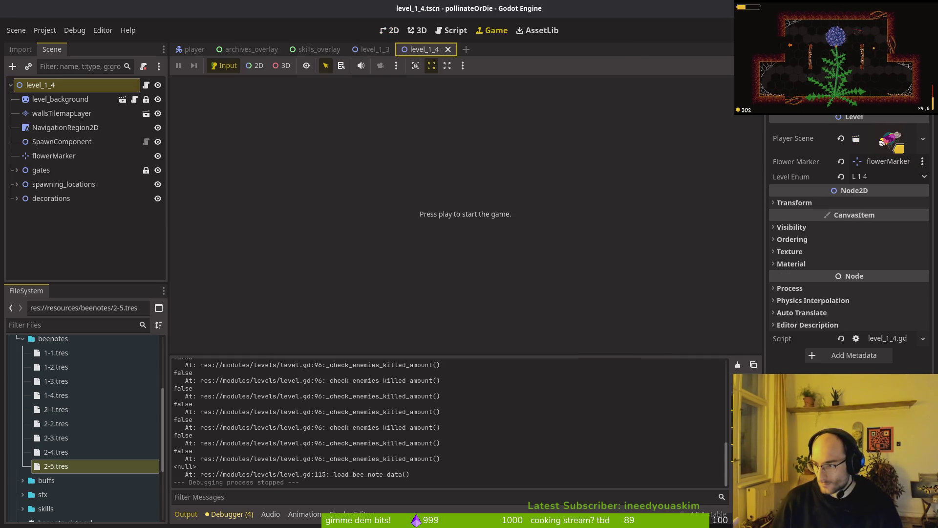
Inspect the 1-4.tres and 2-1.tres bee note resources, then save the scene
scroll(84, 472, "down", 5)
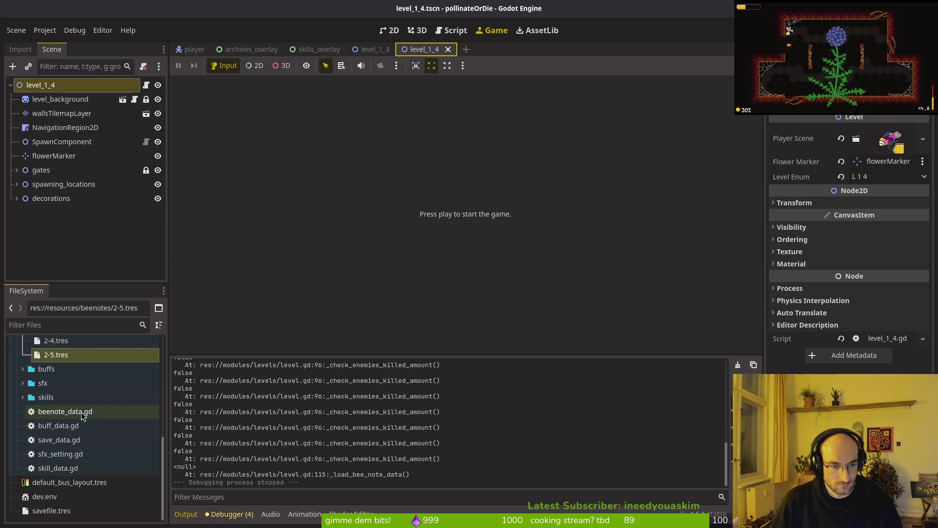
left_click(16, 392)
scroll(18, 393, "up", 1)
scroll(105, 417, "up", 4)
left_click(54, 398)
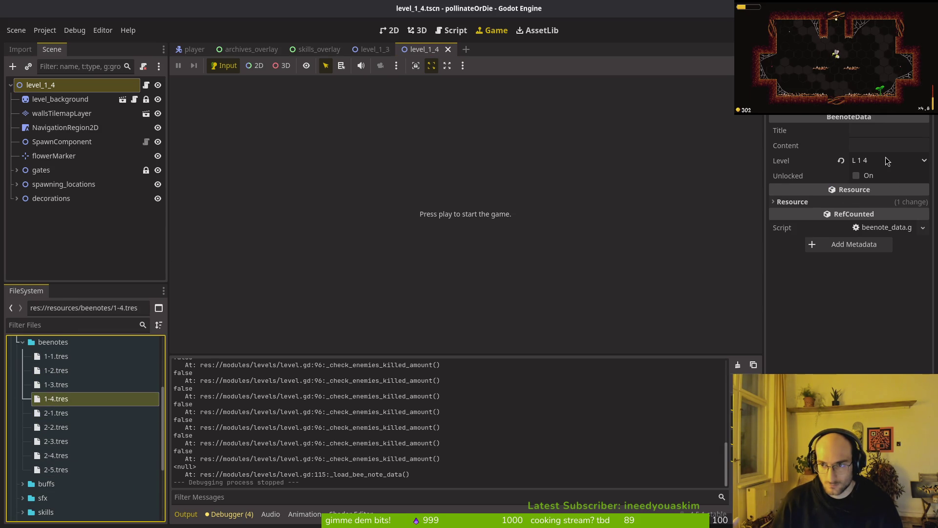
left_click(54, 413)
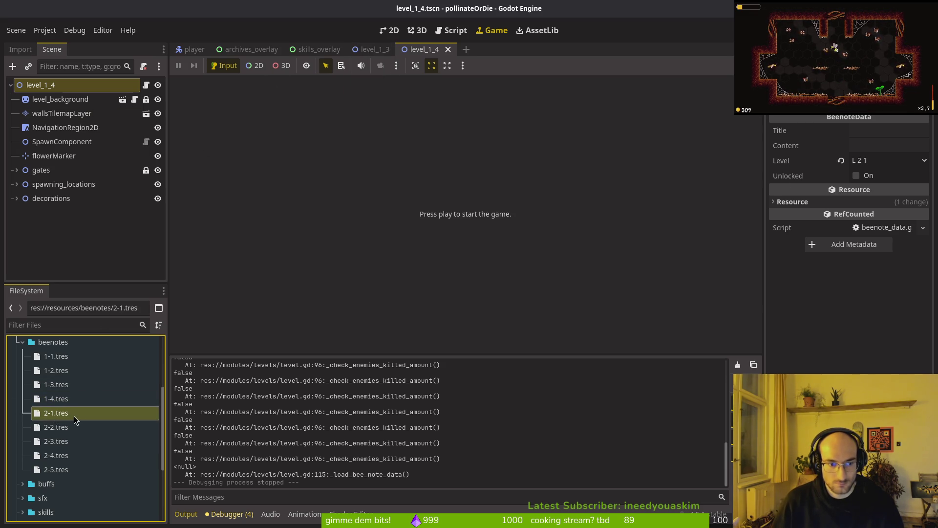
key("ctrl+s")
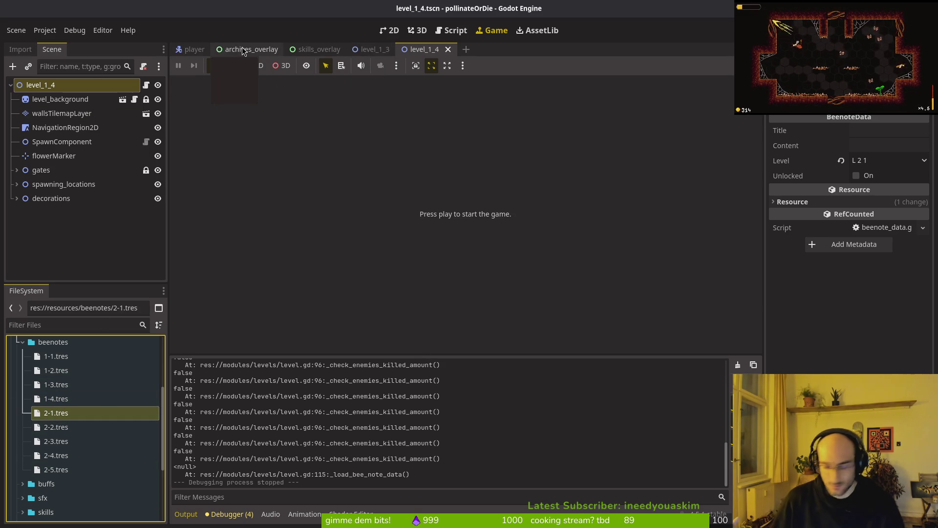
Quick-open the archive.manager scene and select the archiveManager node
key("ctrl+shift+o")
type("archivemanager")
key("Return")
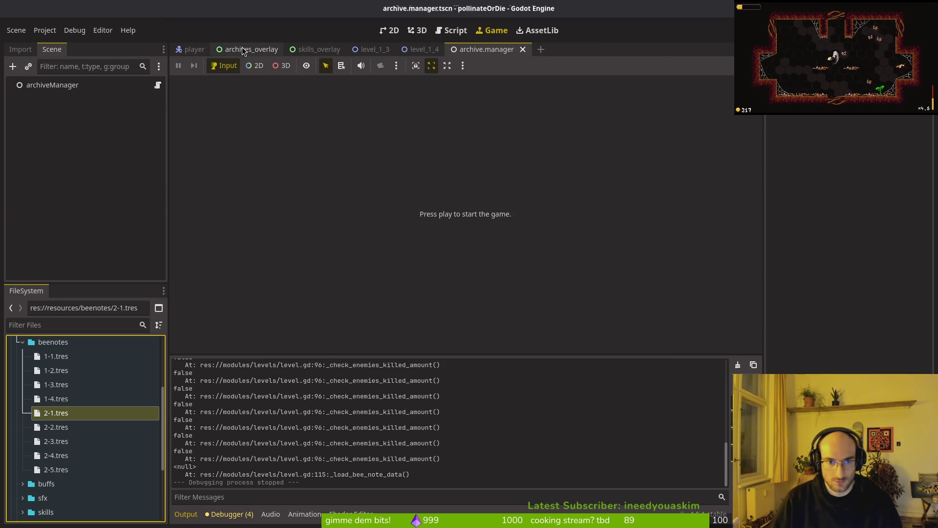
left_click(29, 85)
Expand each Bee Note Template entry, 1-1.tres through 2-5.tres, to check its level
left_click(877, 216)
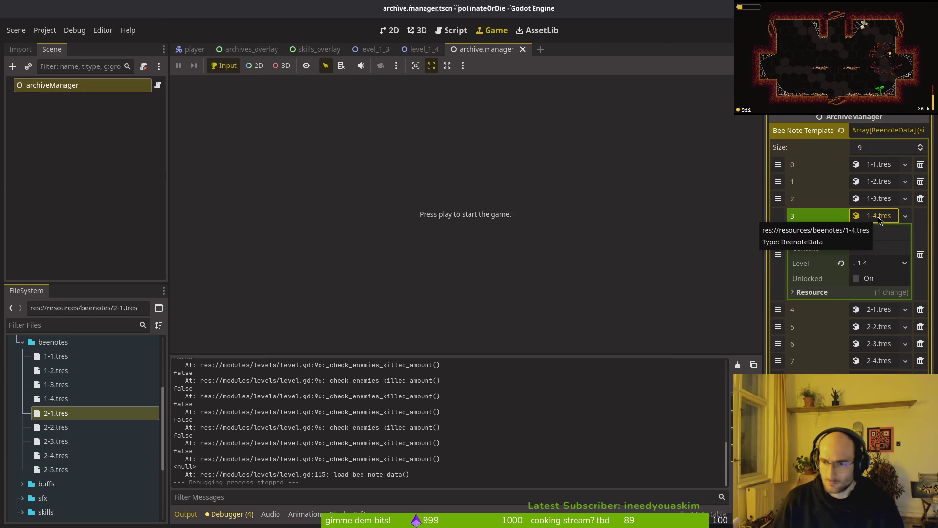
left_click(876, 198)
left_click(877, 197)
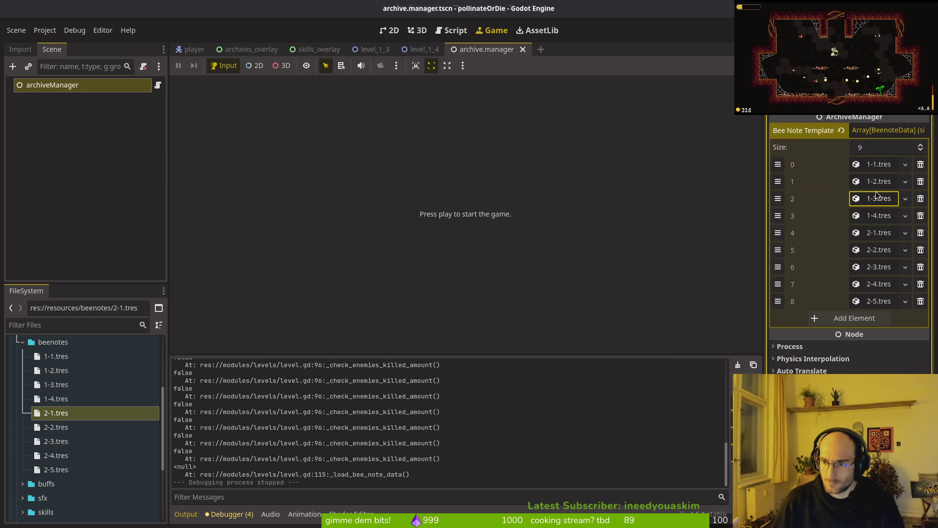
left_click(879, 181)
left_click(879, 181)
left_click(879, 164)
left_click(878, 164)
left_click(877, 233)
left_click(878, 234)
left_click(879, 249)
left_click(878, 249)
left_click(880, 268)
left_click(881, 267)
left_click(878, 285)
left_click(878, 286)
left_click(875, 302)
left_click(875, 302)
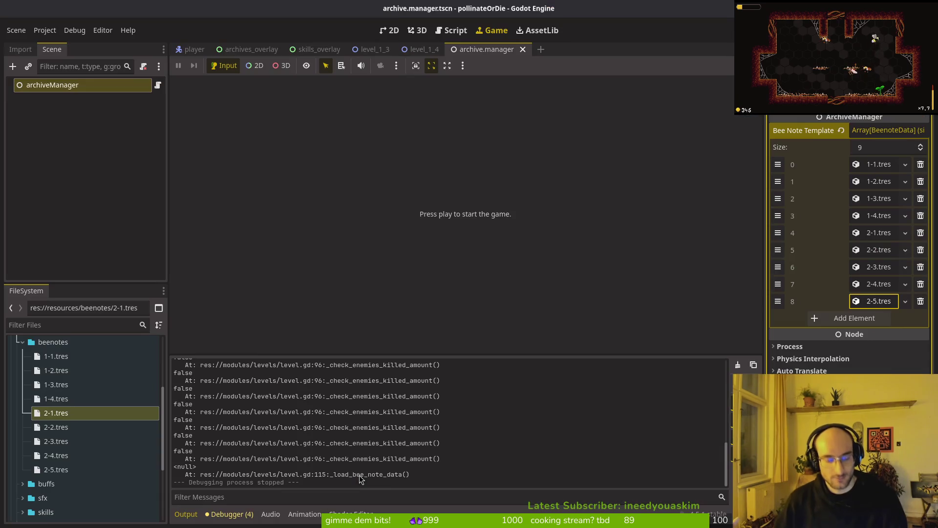
left_click_drag(171, 480, 205, 481)
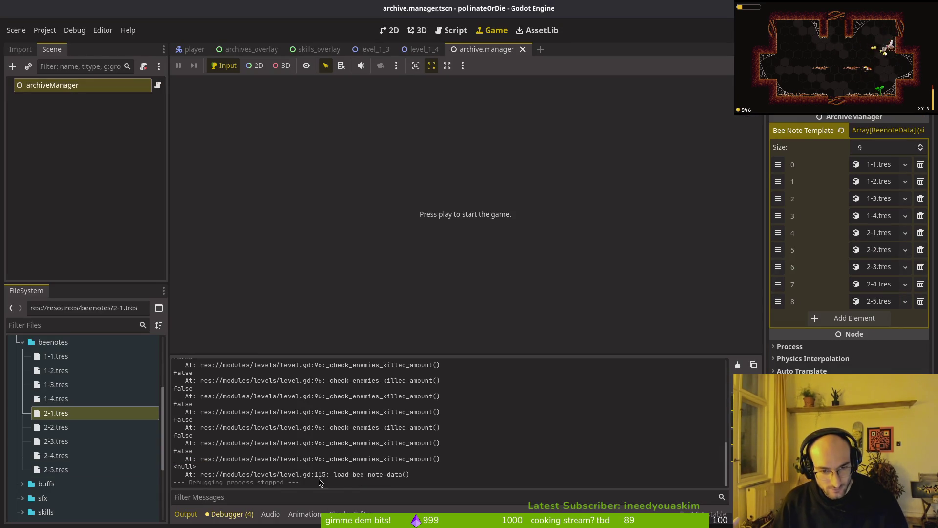
Back in Vim, bring up archive.manager.gd at the get_note_by_enum level comparison
key("alt+Tab")
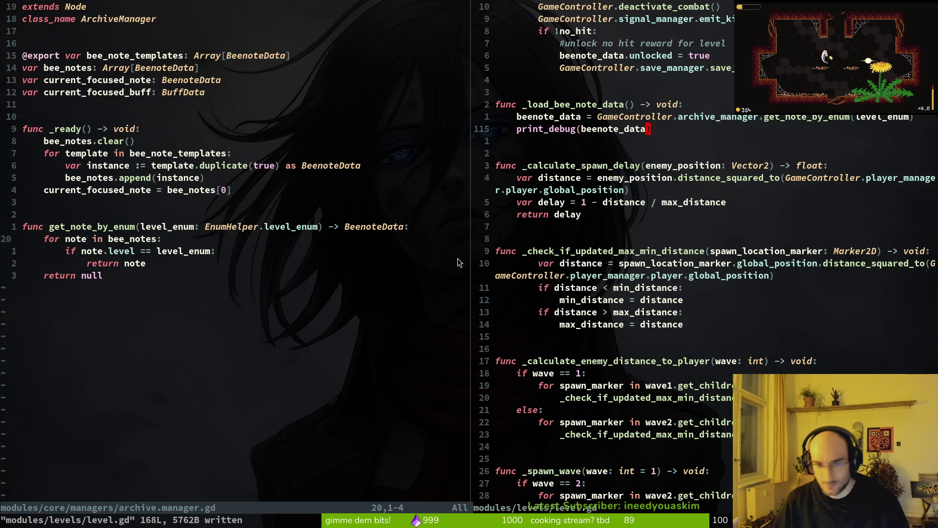
left_click_drag(677, 117, 859, 120)
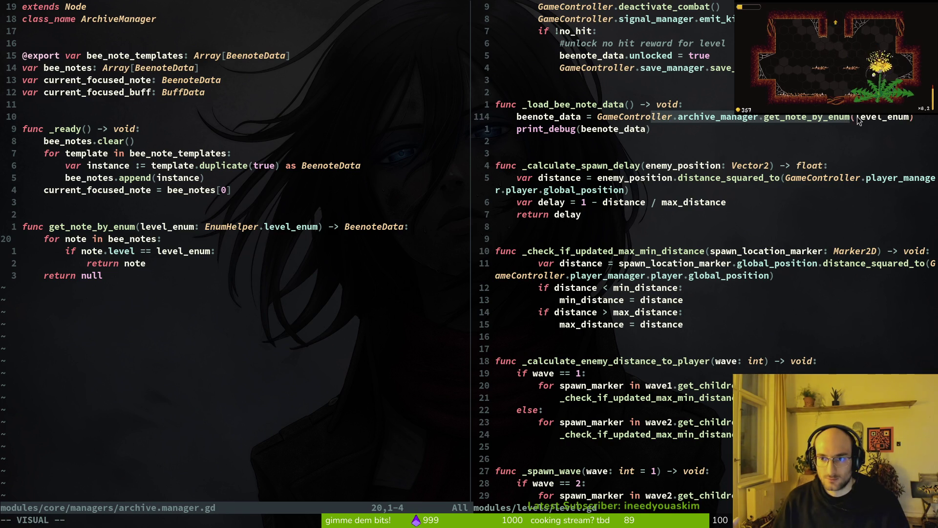
left_click(778, 117)
scroll(716, 220, "up", 5)
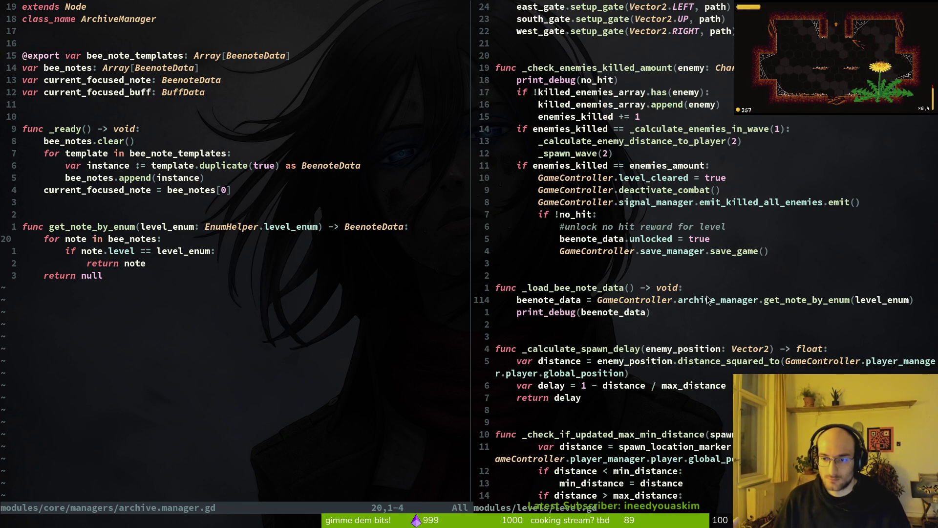
left_click(222, 190)
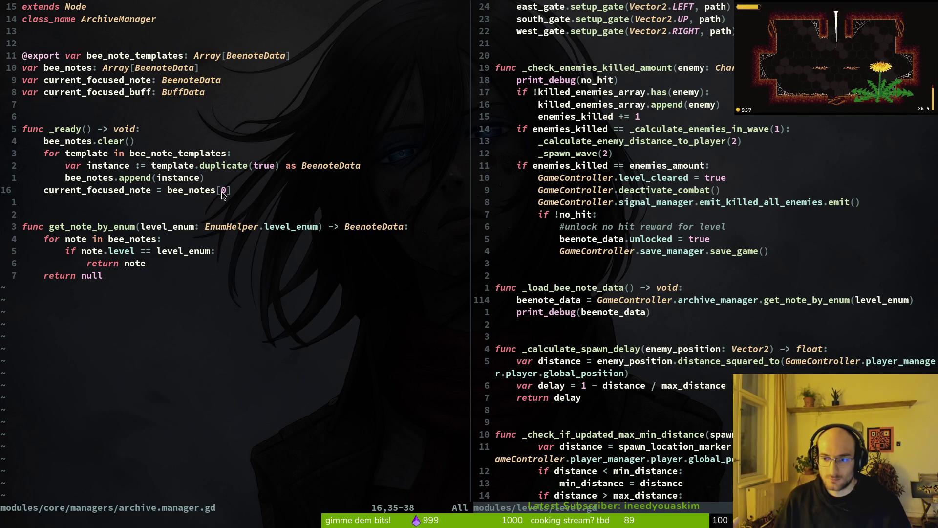
key("space")
key("f")
key("f")
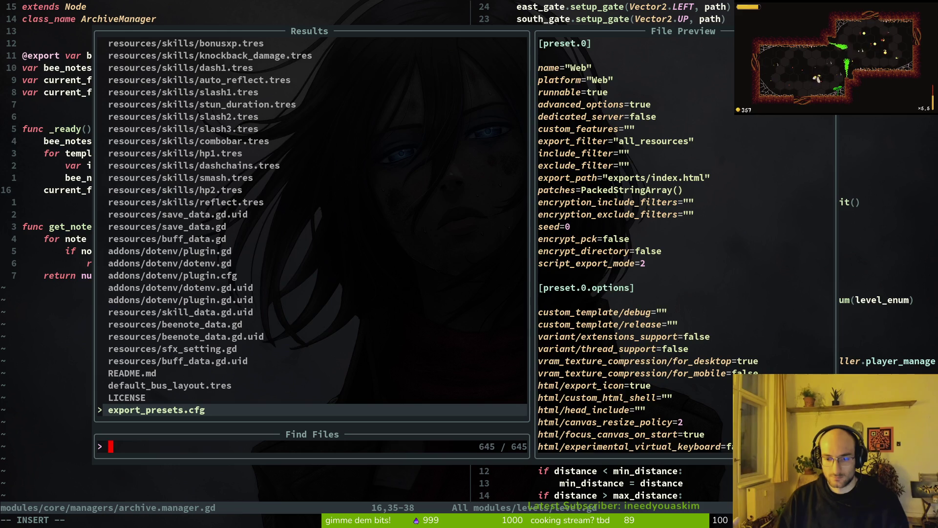
type("archive")
key("Return")
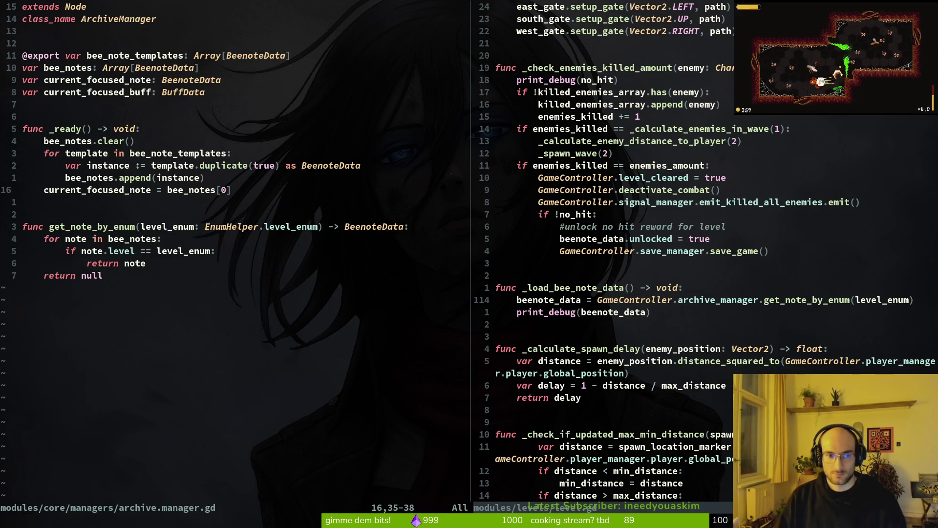
key("j")
key("j")
key("j")
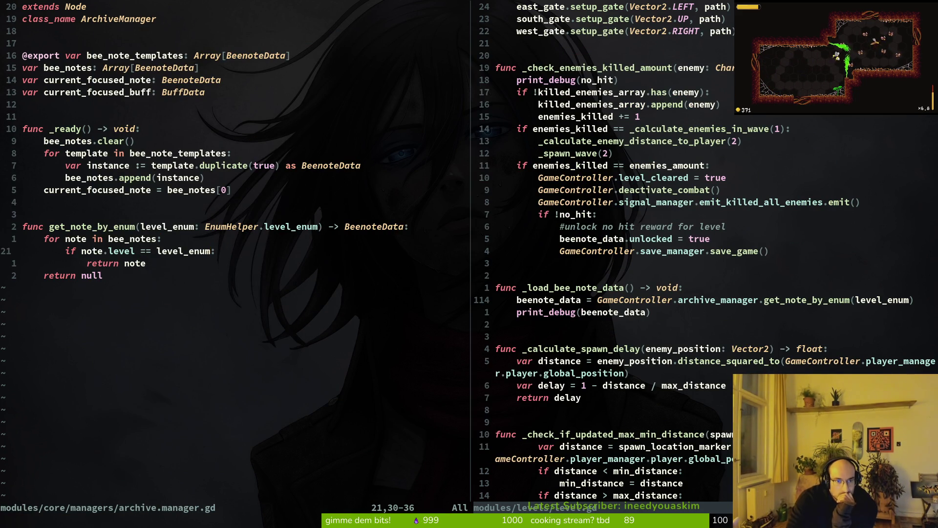
Rename the level field to level_enum in beenote_data.gd and save it
key("space")
key("f")
key("f")
type("beenote")
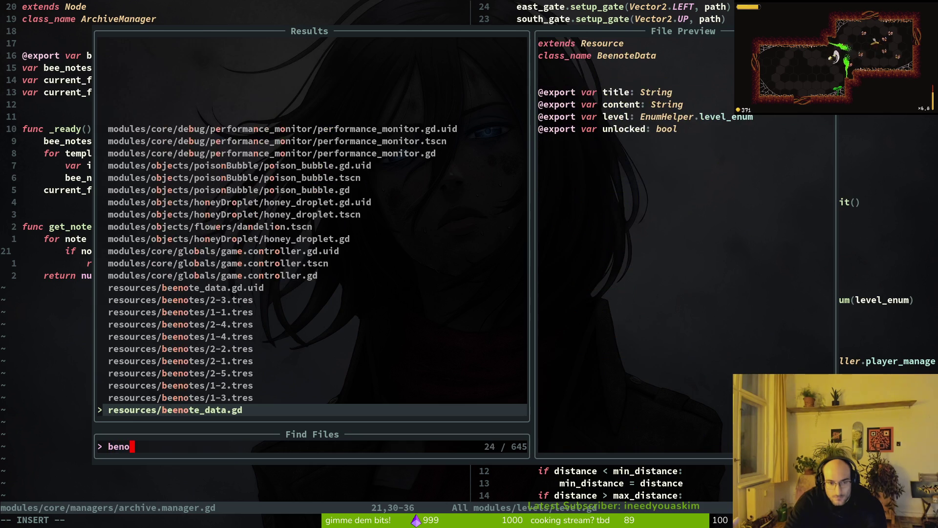
key("Return")
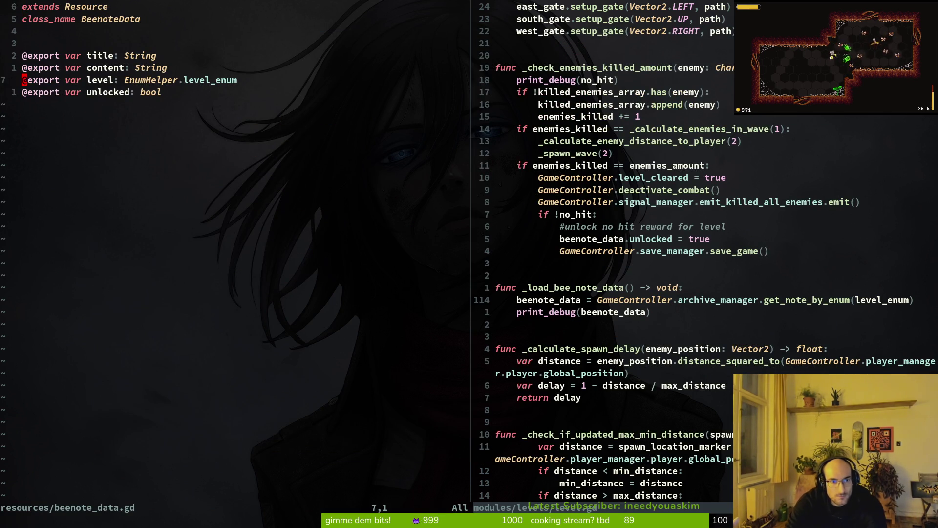
type("i_enum")
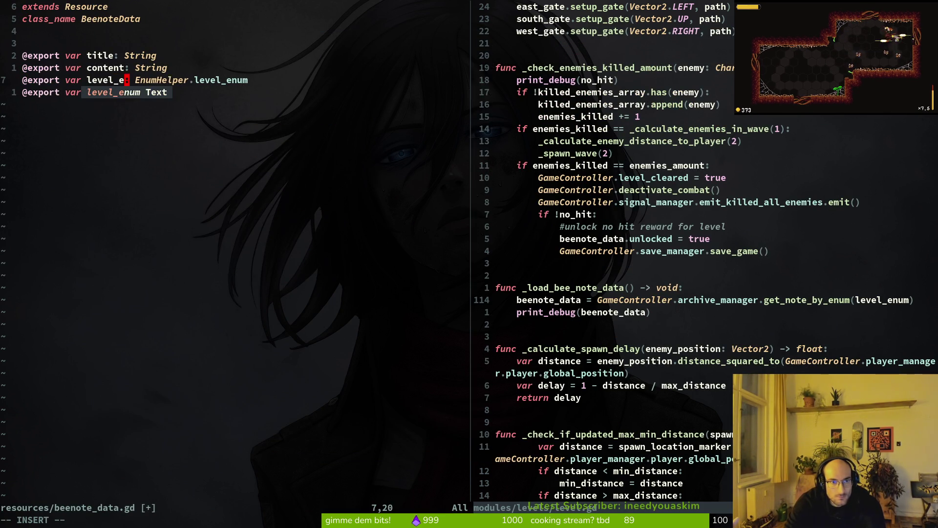
key("Escape")
type("by")
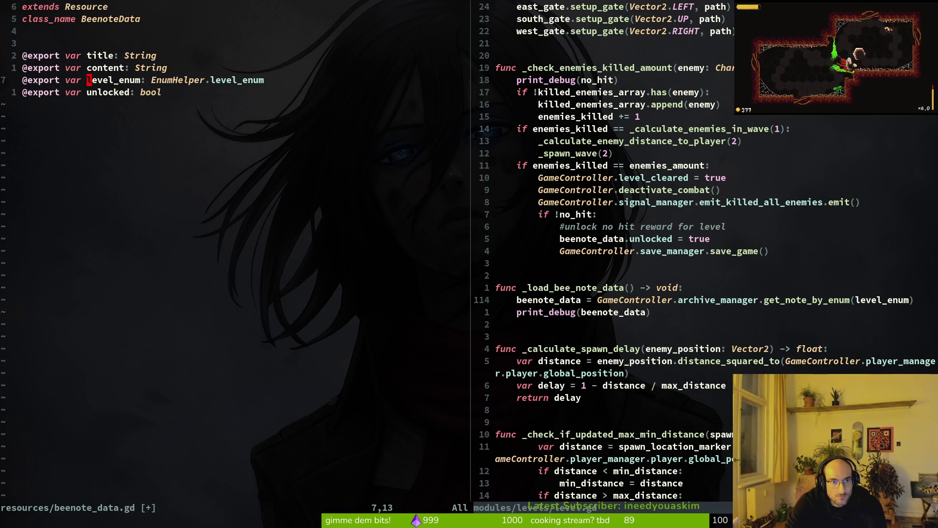
type("osh")
key("Escape")
key("u")
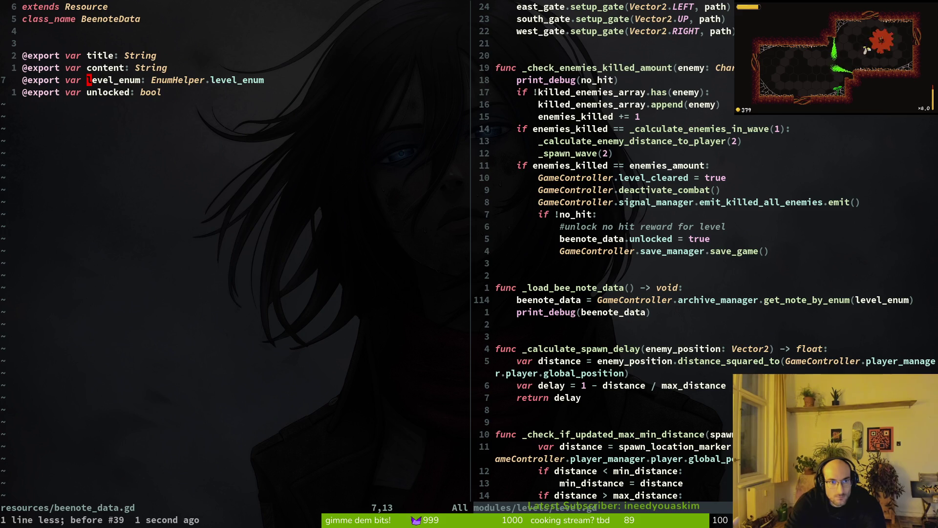
key("space")
key("f")
key("f")
type("skidata")
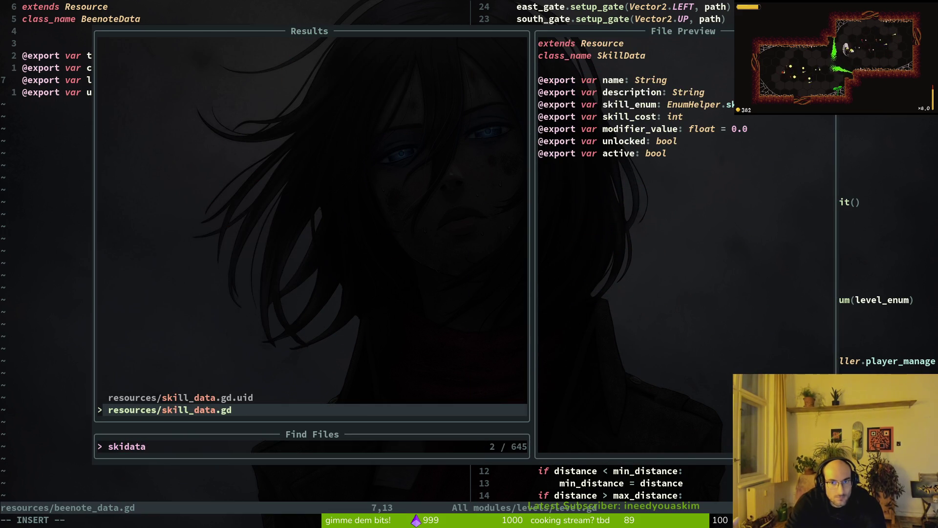
key("Escape")
key("ctrl+s")
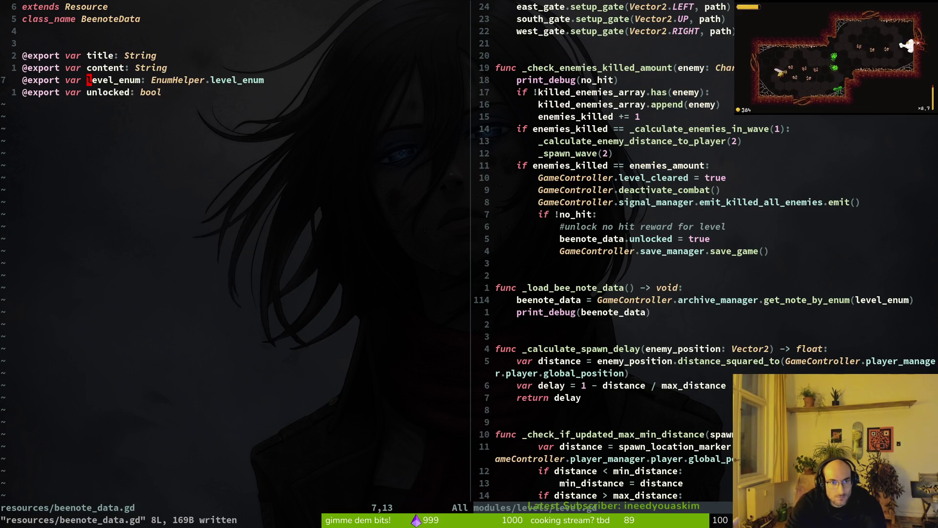
In archive.manager.gd, compare note.level_enum and delete the current_focused_note line, then :w
key("ctrl+o")
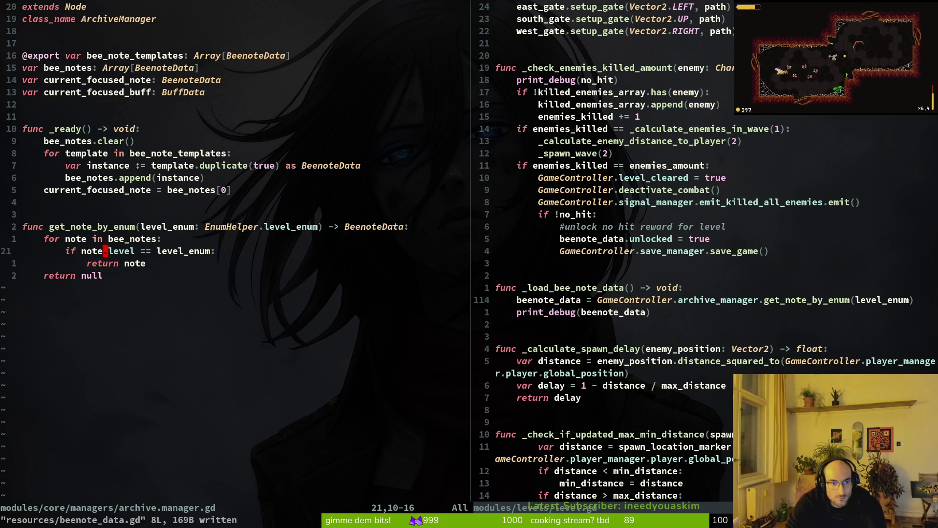
type("ea_enum")
key("Escape")
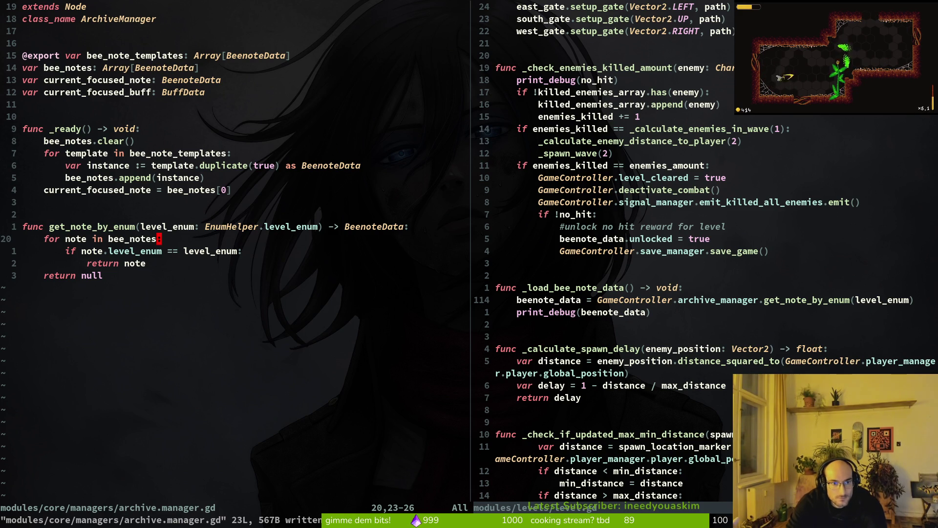
key("k")
key("k")
key("k")
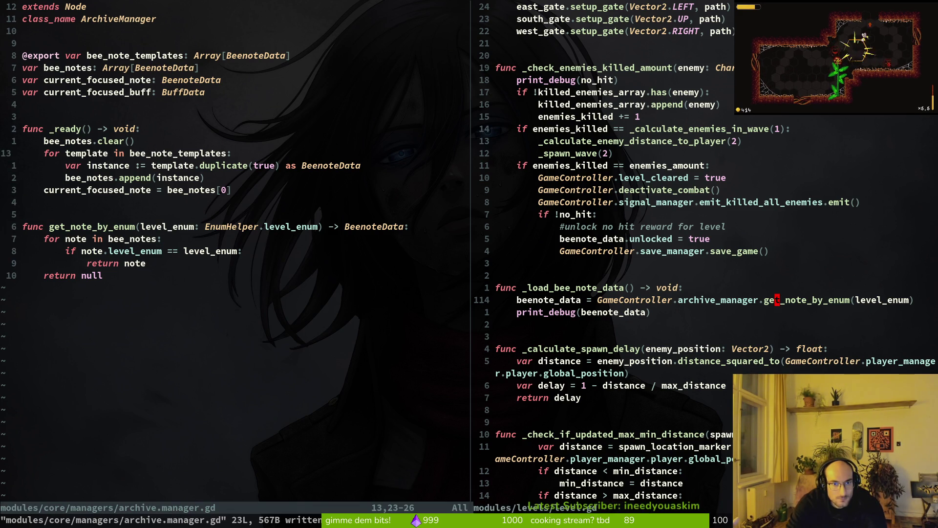
key("space")
key("f")
key("f")
type("ski")
type("ll.man")
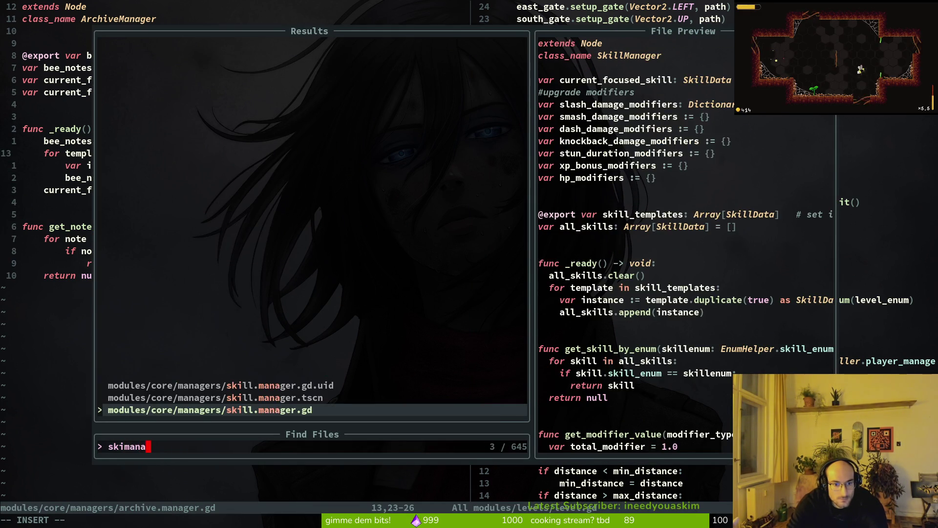
key("Return")
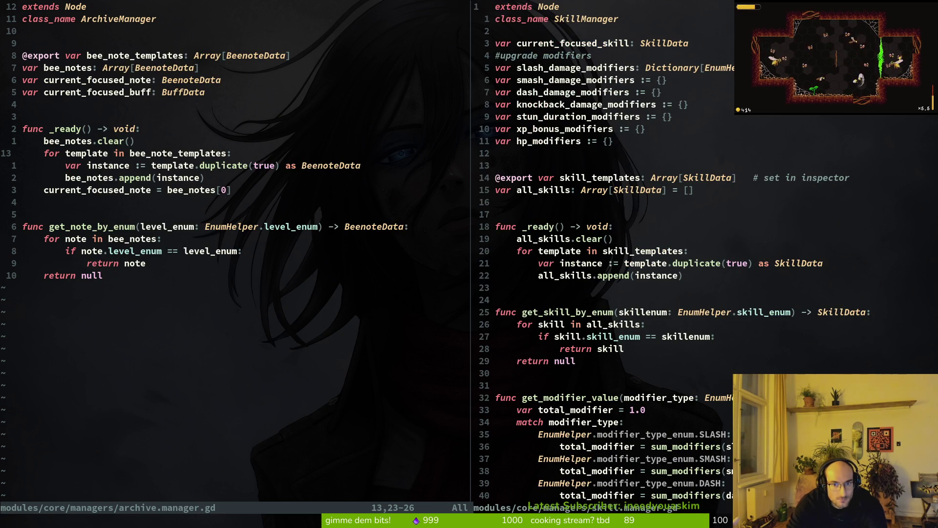
key("ctrl+w")
key("h")
key("j")
key("j")
key("j")
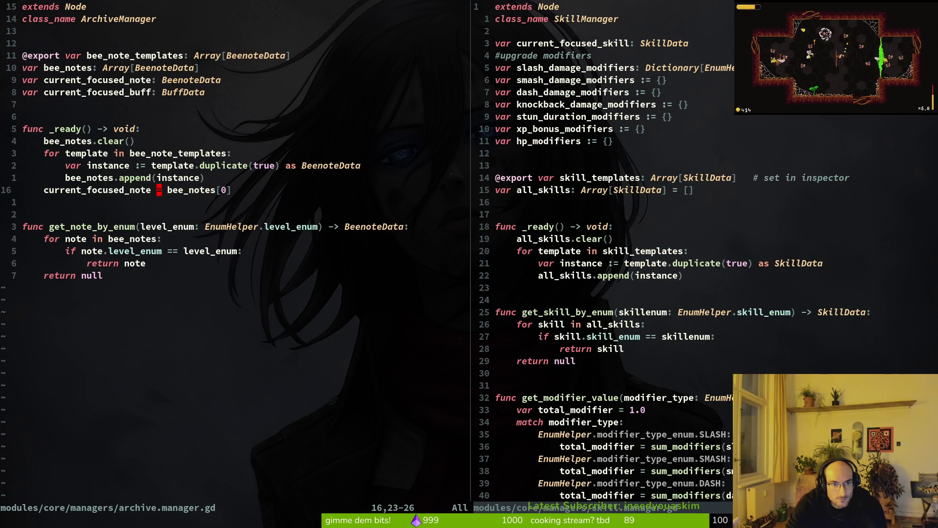
key("d")
key("d")
type(":w")
key("Return")
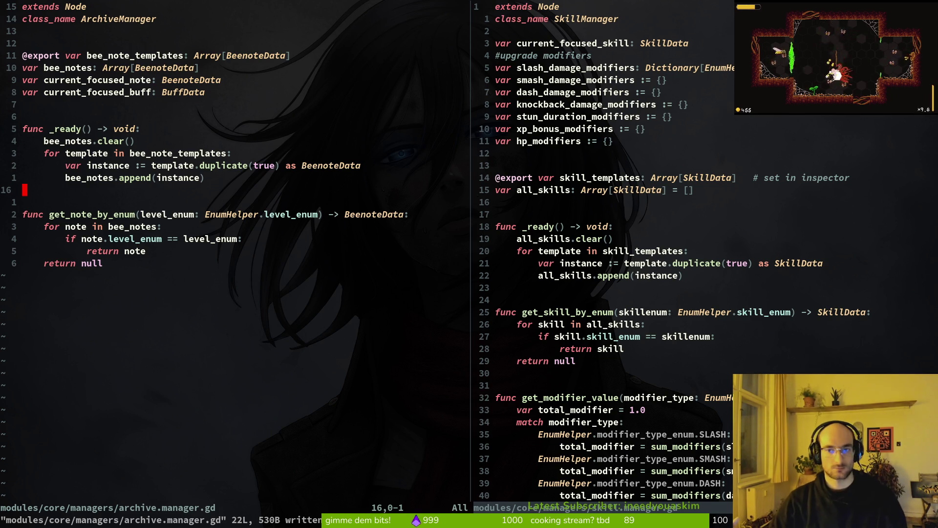
In skill.manager.gd, move the current_focused_skill line above the upgrade modifiers comment and save
key("ctrl+w")
type("l:w")
key("Return")
key("j")
key("j")
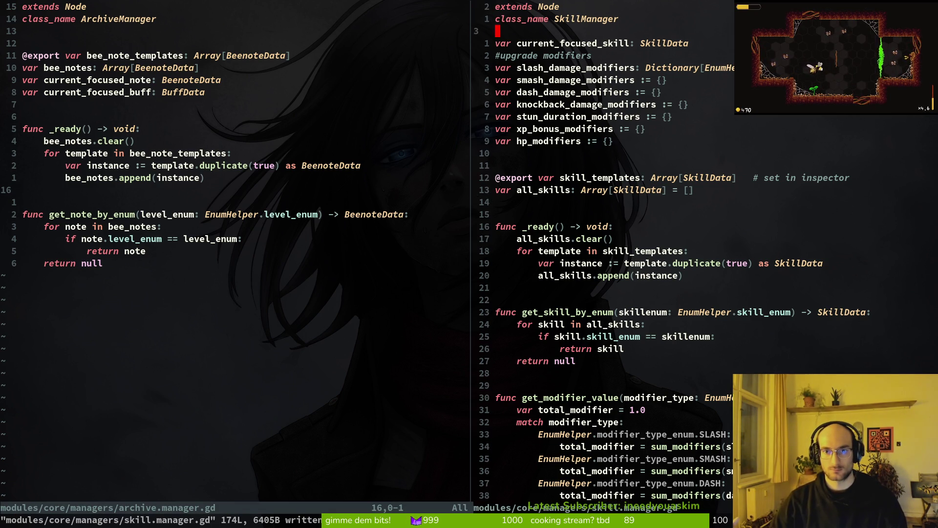
key("V")
key("J")
key("J")
key("J")
key("J")
key("J")
key("J")
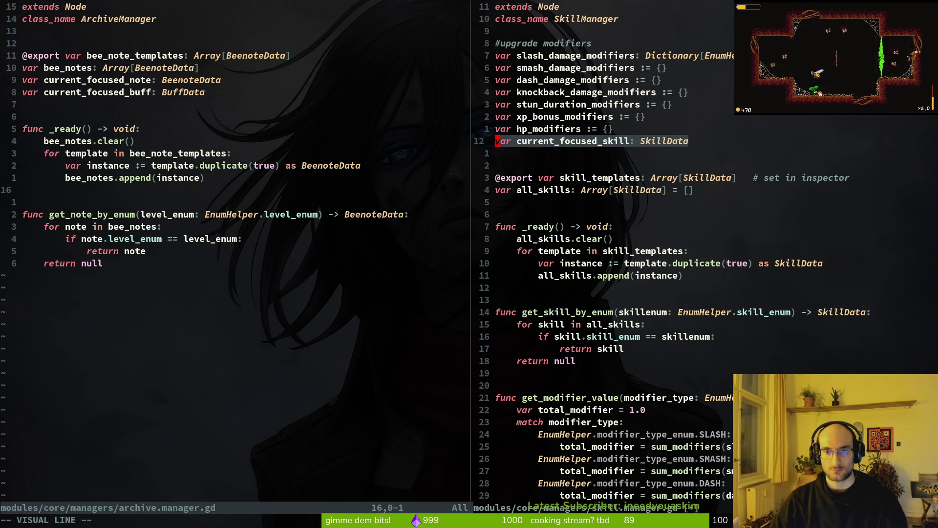
key("K")
key("K")
key("K")
key("K")
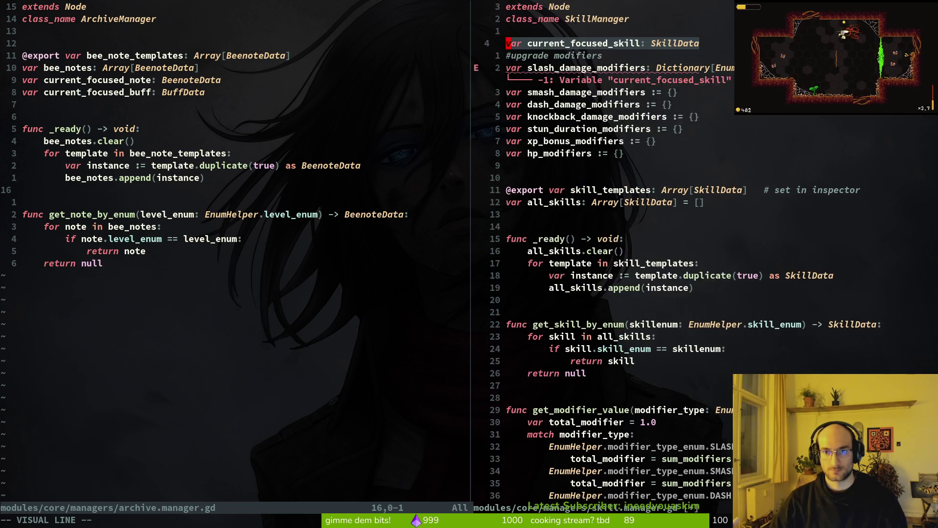
key("Escape")
type(":w")
key("Return")
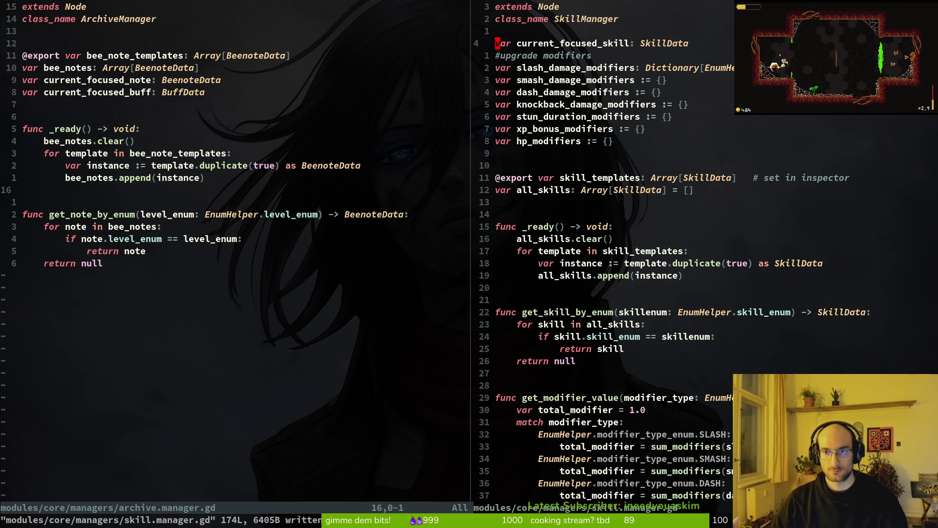
Close the skill manager split and quit Vim with :q
key("ctrl+w")
type("q:q")
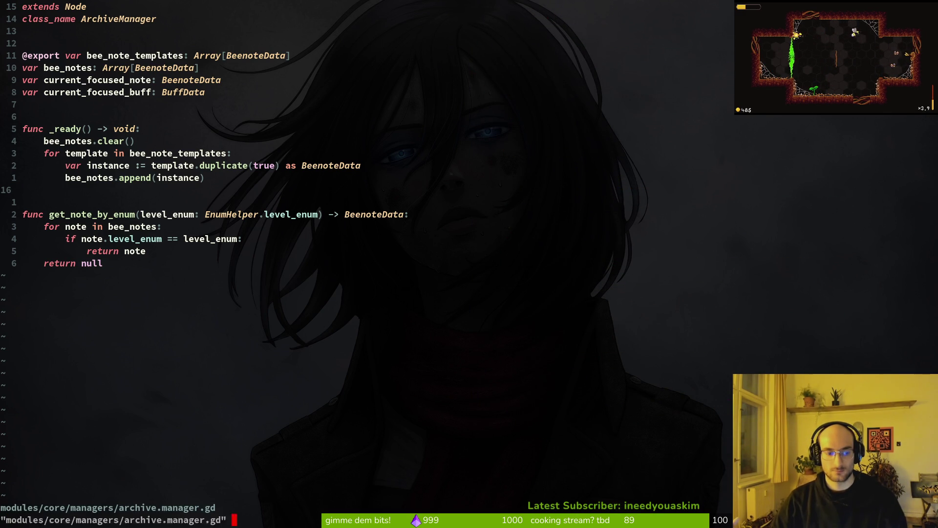
key("Return")
key("alt+Tab")
Run the game with F5, load the save, open the archive overlay, then stop the crashed session
key("F5")
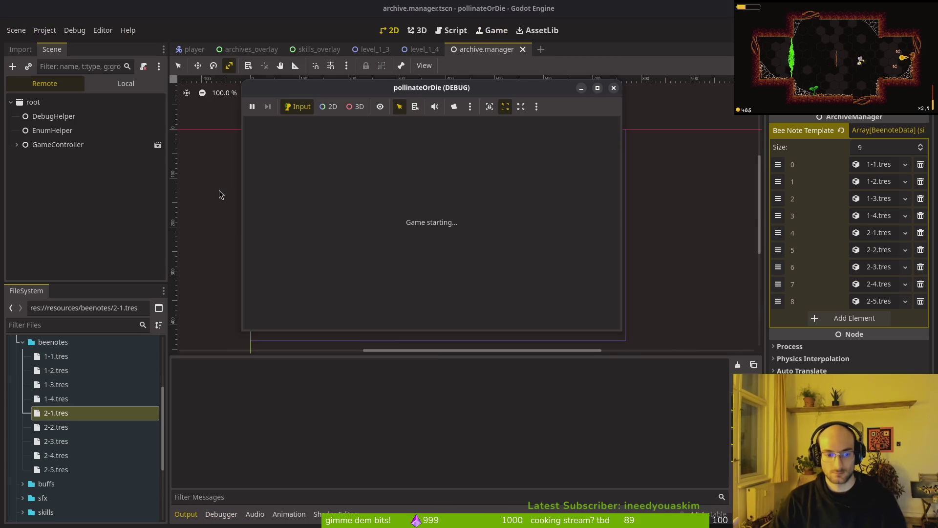
key("Return")
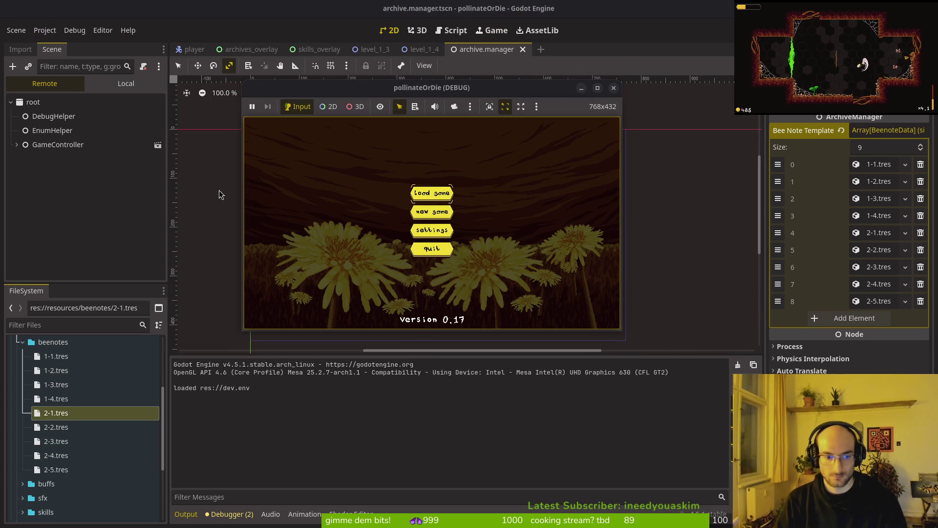
key("Left")
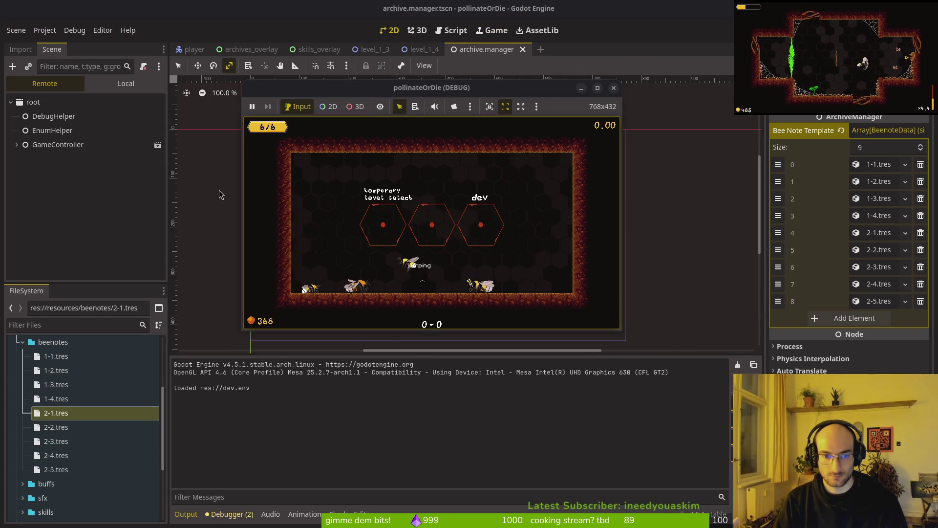
key("Return")
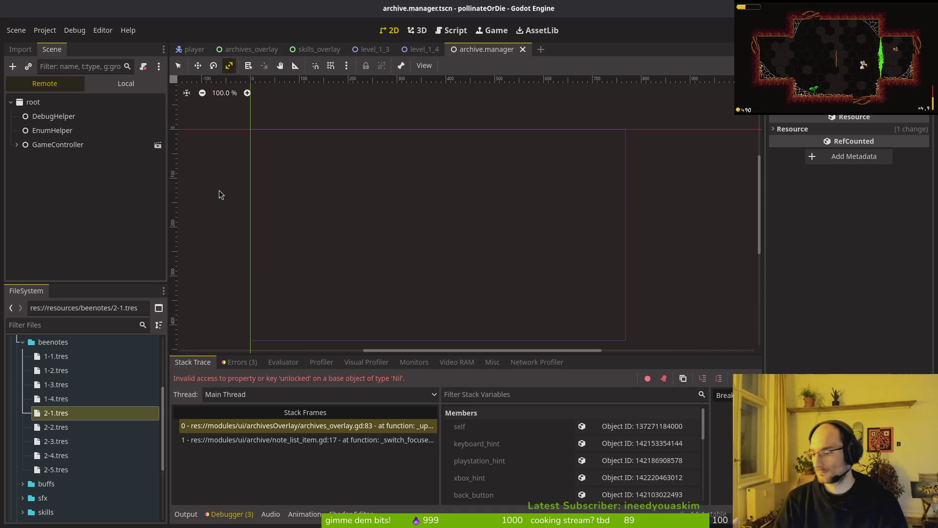
left_click(219, 194)
key("F8")
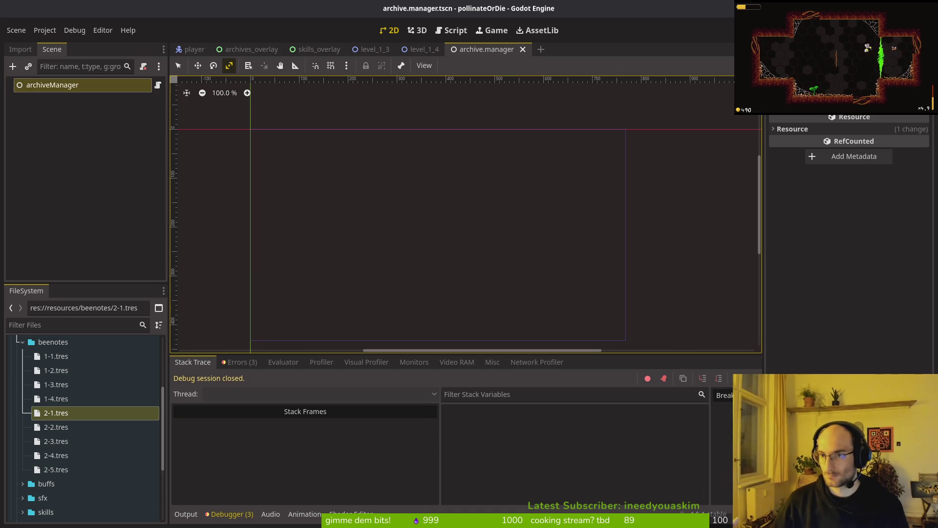
Inspect the archives_overlay note buttons 1-1 through 2-3, then switch to the archive.manager scene
left_click(247, 50)
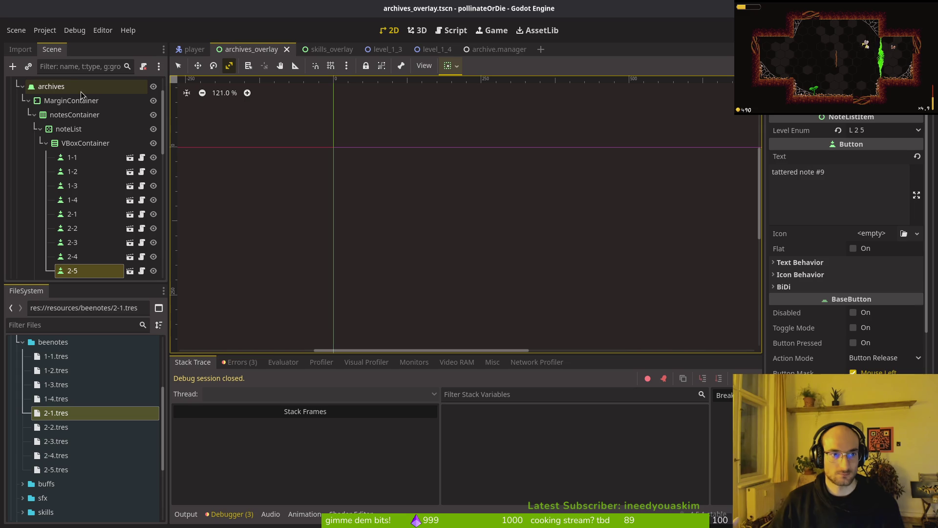
left_click(73, 157)
left_click(74, 172)
left_click(84, 187)
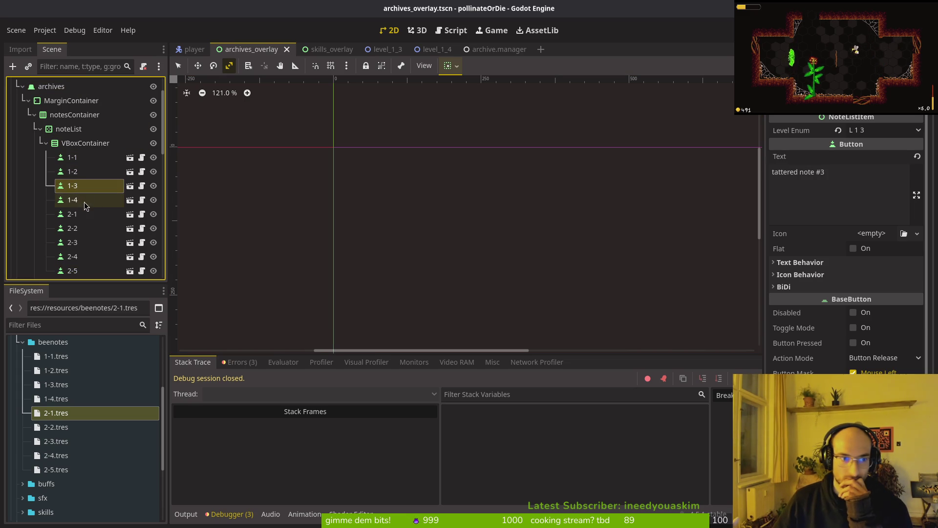
left_click(79, 200)
left_click(77, 213)
left_click(79, 228)
left_click(78, 243)
scroll(81, 262, "down", 2)
scroll(59, 147, "up", 4)
left_click(59, 85)
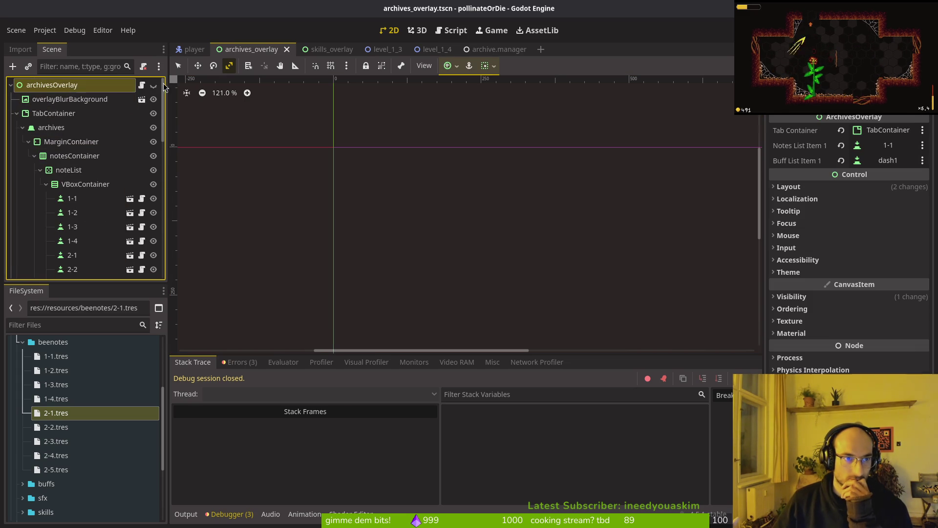
left_click(498, 49)
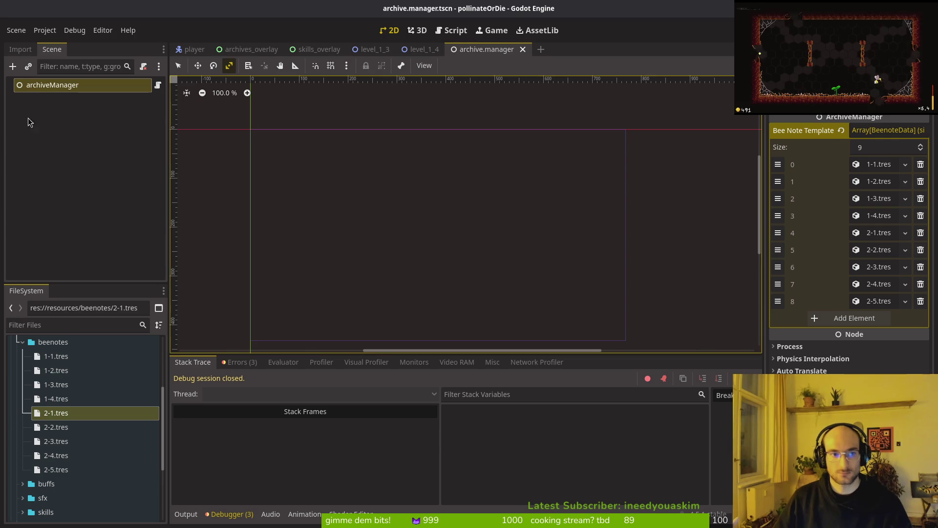
Quick Open game.controller.tscn, select archiveManager and inspect the 1-3 and 1-4 templates
key("shift+alt+o")
type("gamcontrolts")
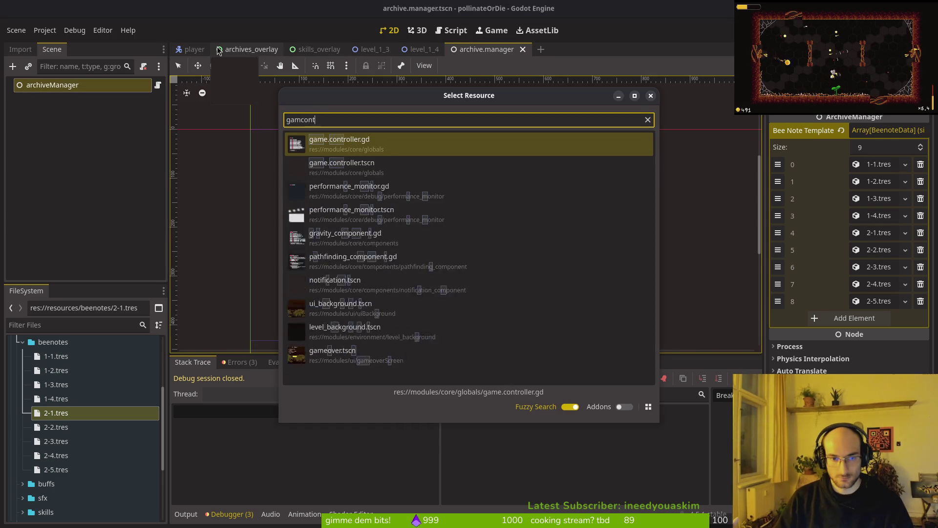
key("Return")
left_click(73, 226)
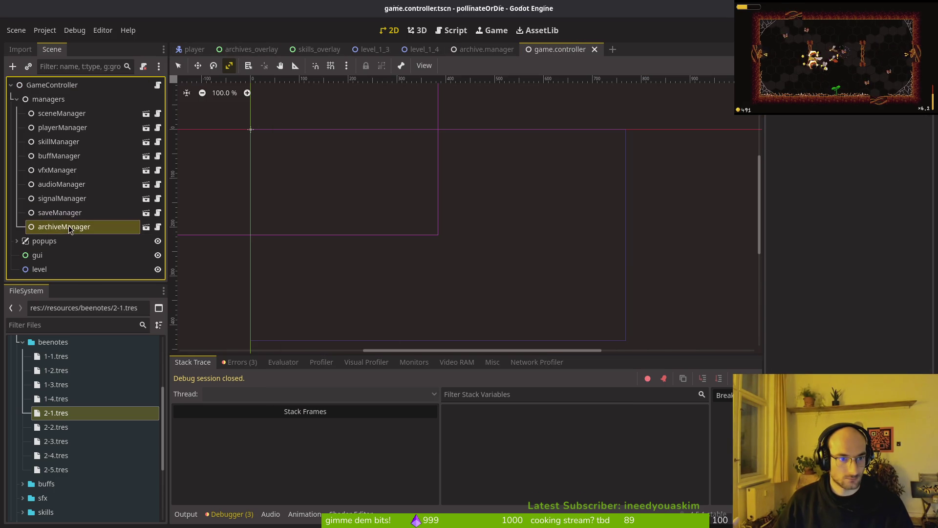
left_click(879, 198)
left_click(879, 198)
left_click(875, 215)
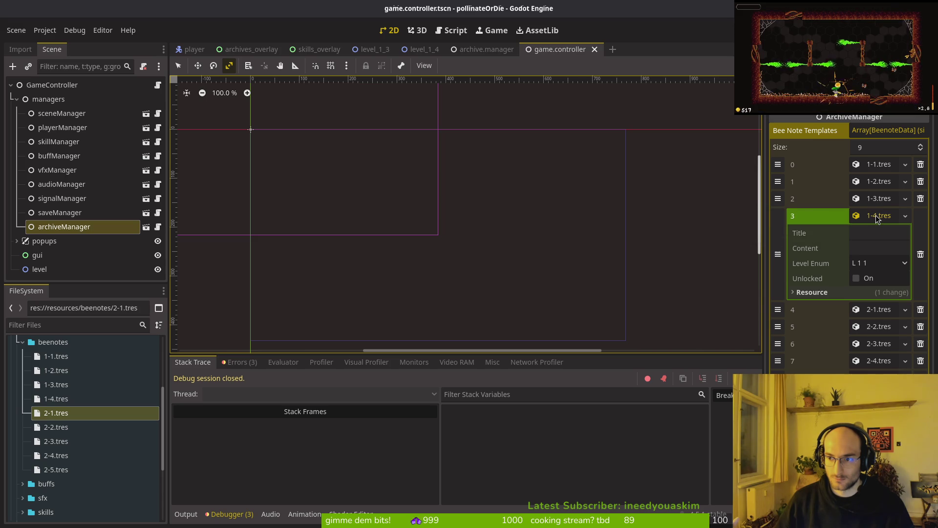
left_click(876, 217)
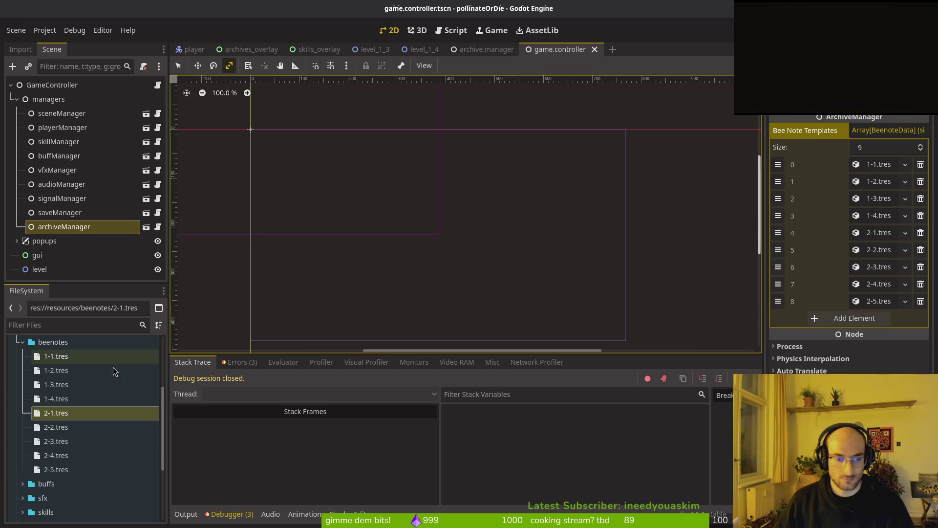
Remove every Bee Note Templates element, save, and go back to the archive.manager tab
double_click(920, 164)
double_click(920, 165)
triple_click(921, 165)
double_click(921, 165)
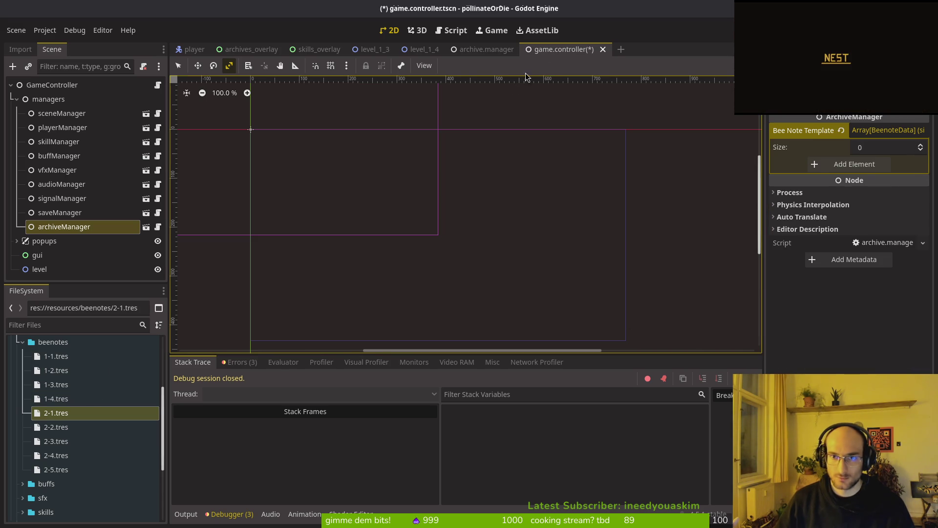
key("ctrl+s")
left_click(483, 49)
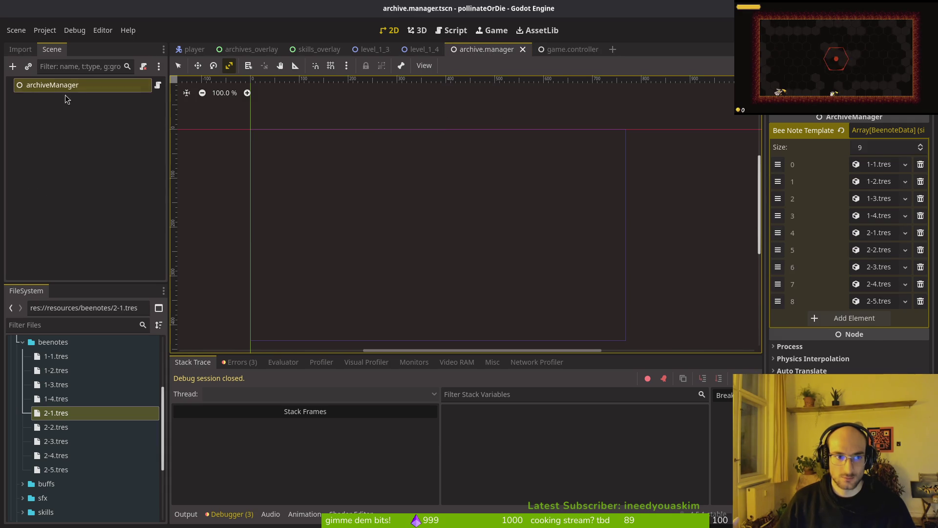
Set the 1-4 bee note resource's Level Enum to L 1 4
left_click(879, 215)
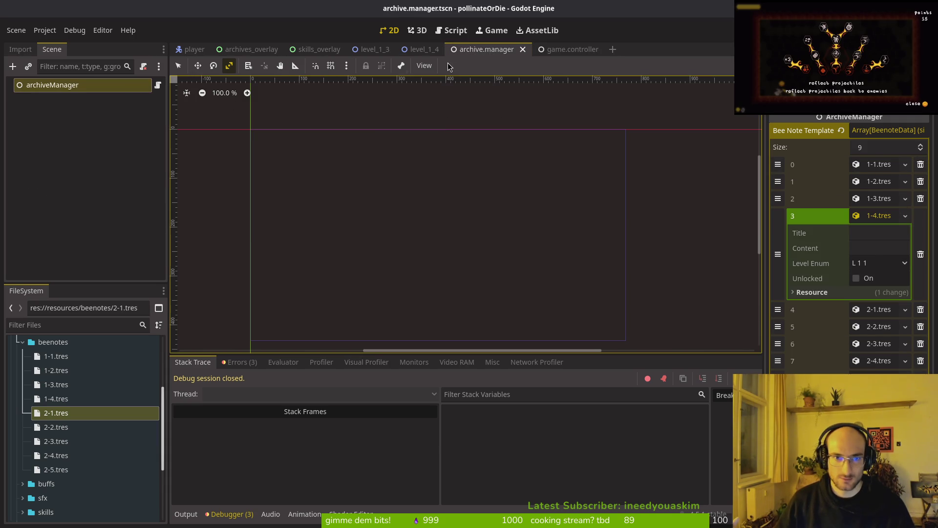
left_click(56, 399)
left_click(889, 160)
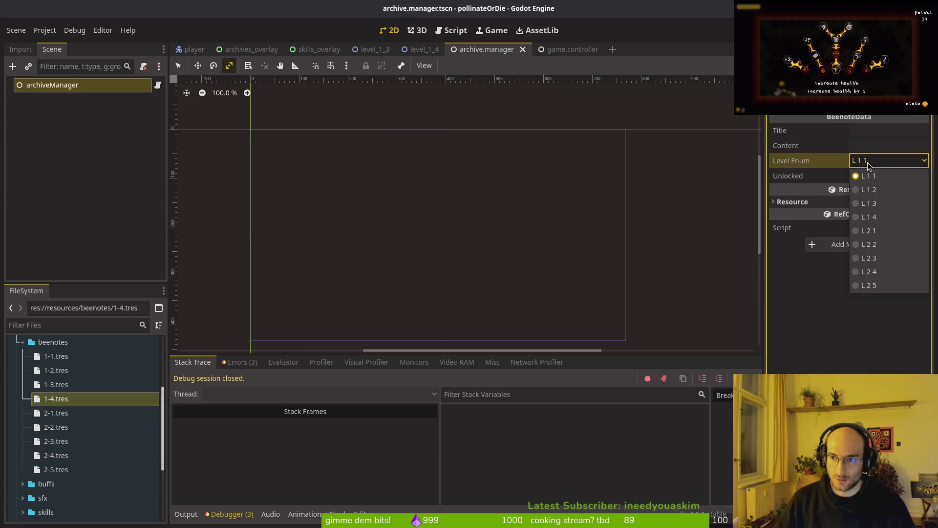
left_click(875, 216)
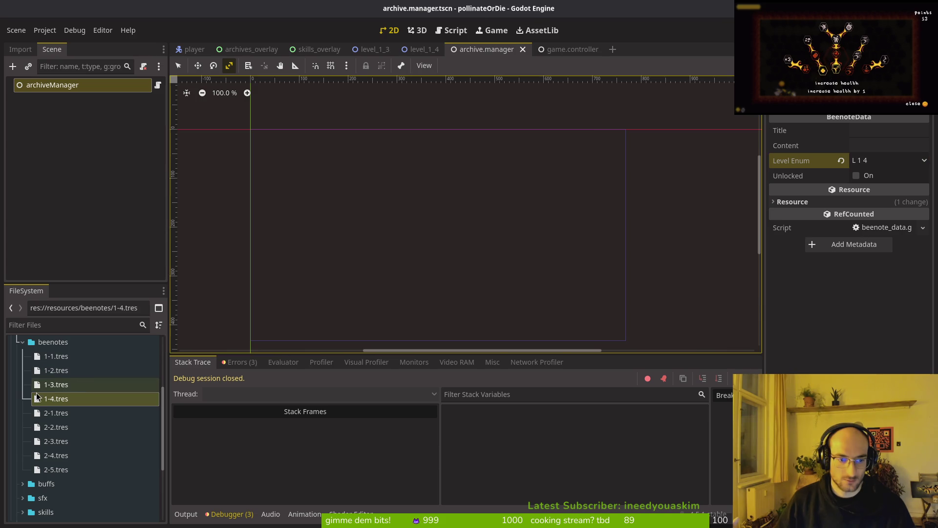
Compare with 1-1 and set the 1-2 note's Level Enum to L 1 2
left_click(59, 384)
left_click(56, 370)
left_click(56, 356)
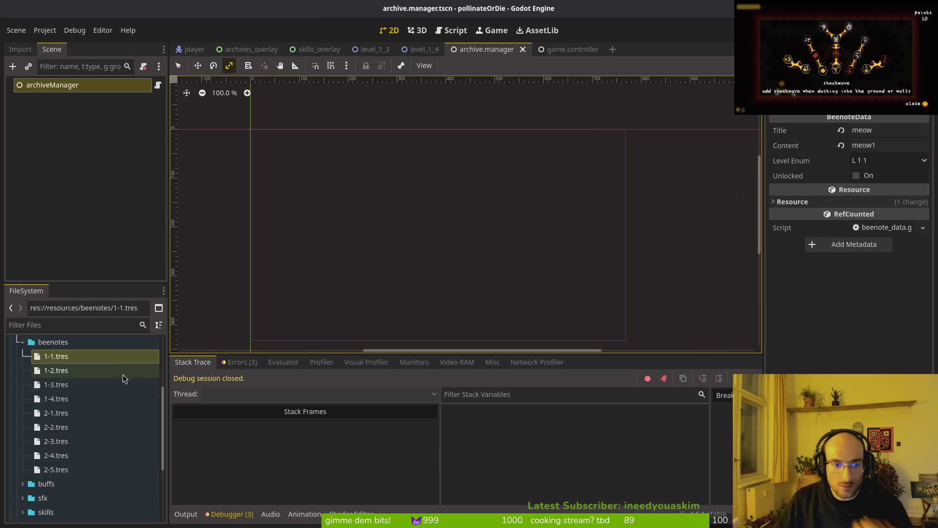
left_click(73, 370)
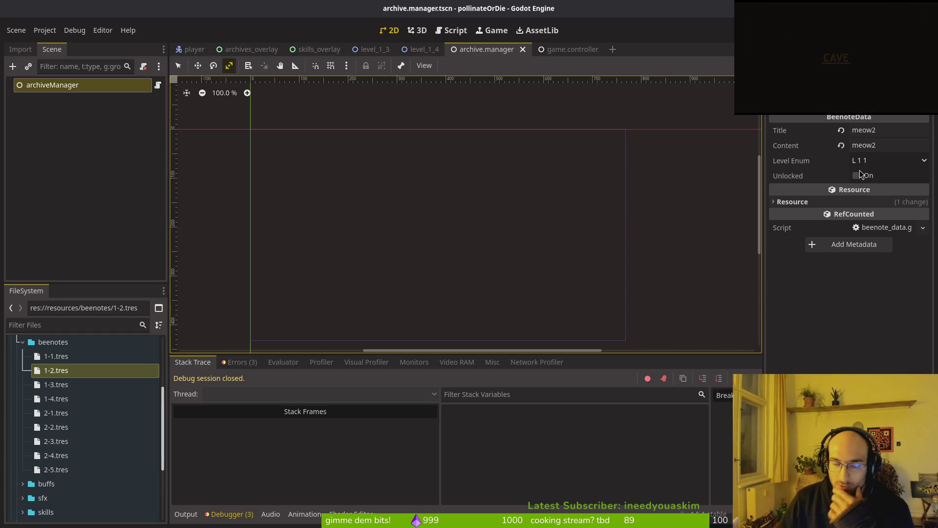
left_click(874, 161)
left_click(874, 196)
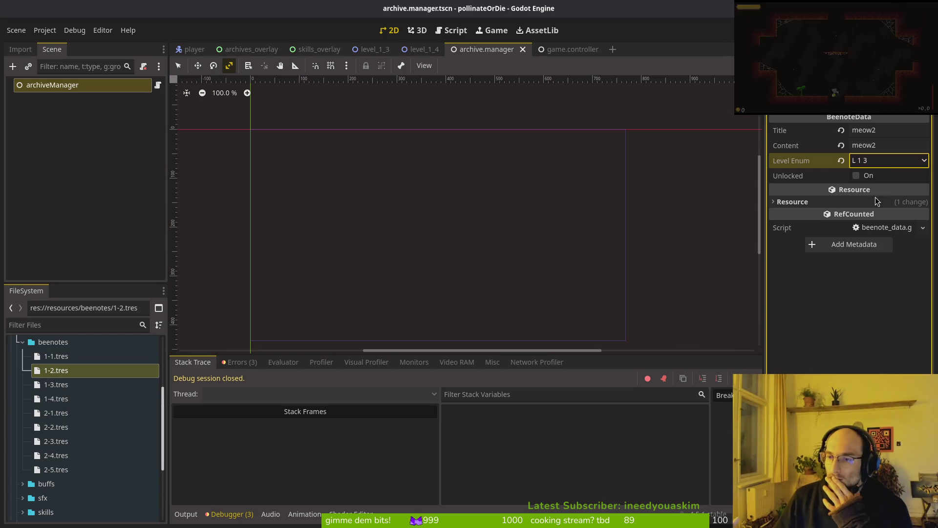
left_click(888, 162)
left_click(879, 186)
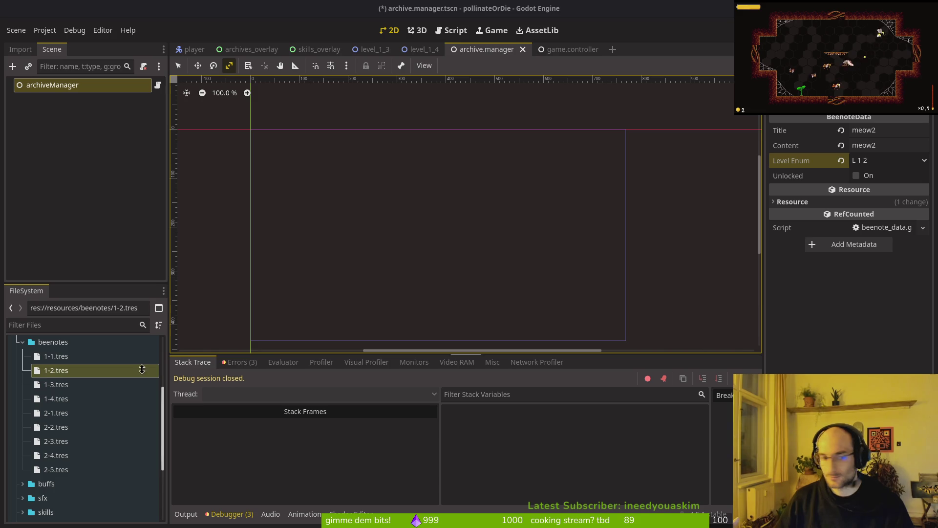
Set the 1-3 note's Level Enum to L 1 3 and save
left_click(56, 385)
left_click(889, 160)
left_click(875, 191)
left_click(873, 204)
left_click(888, 161)
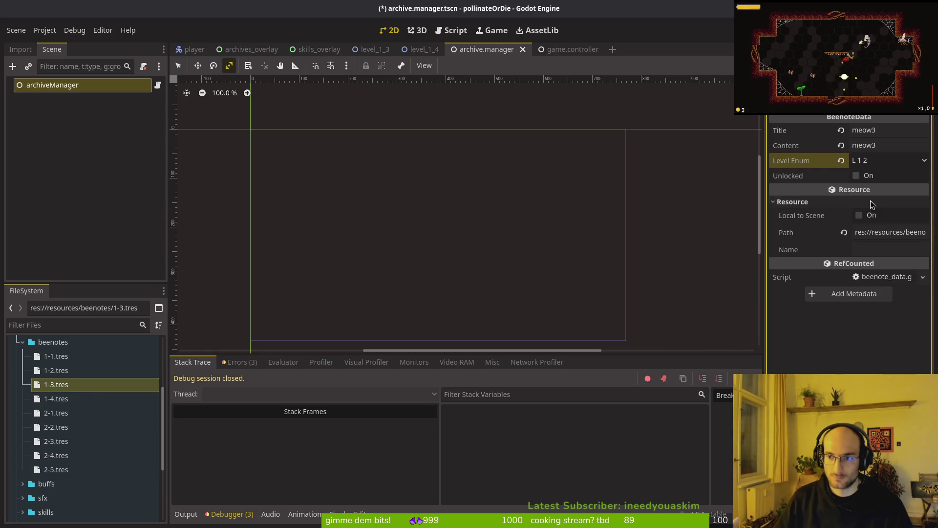
left_click(879, 203)
key("ctrl+s")
Set note 2-1 to L 2 1 and note 2-2 to L 2 2, saving
left_click(62, 400)
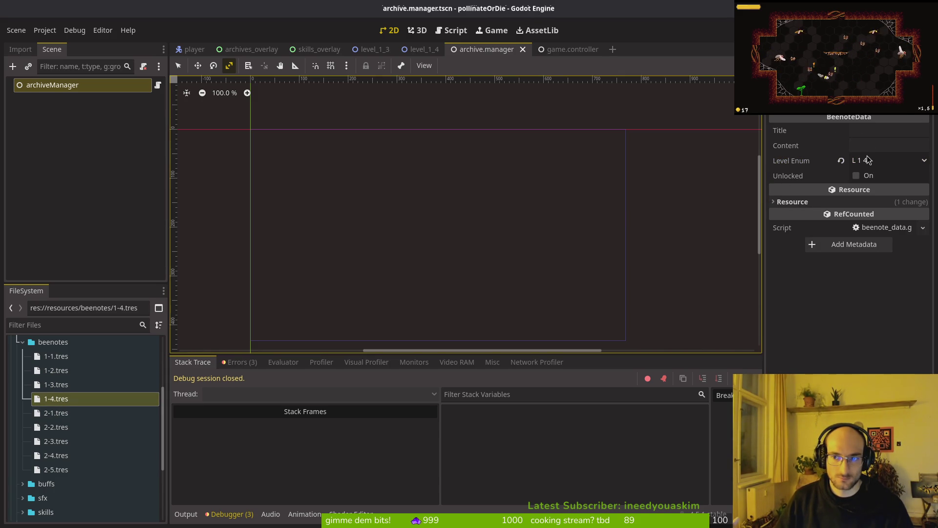
left_click(56, 413)
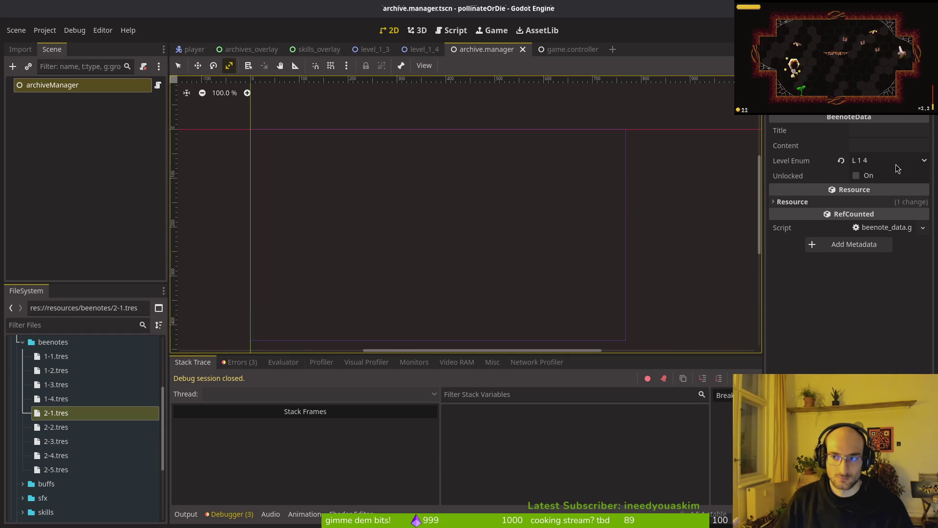
left_click(58, 413)
left_click(882, 160)
left_click(873, 243)
left_click(891, 160)
key("ctrl+s")
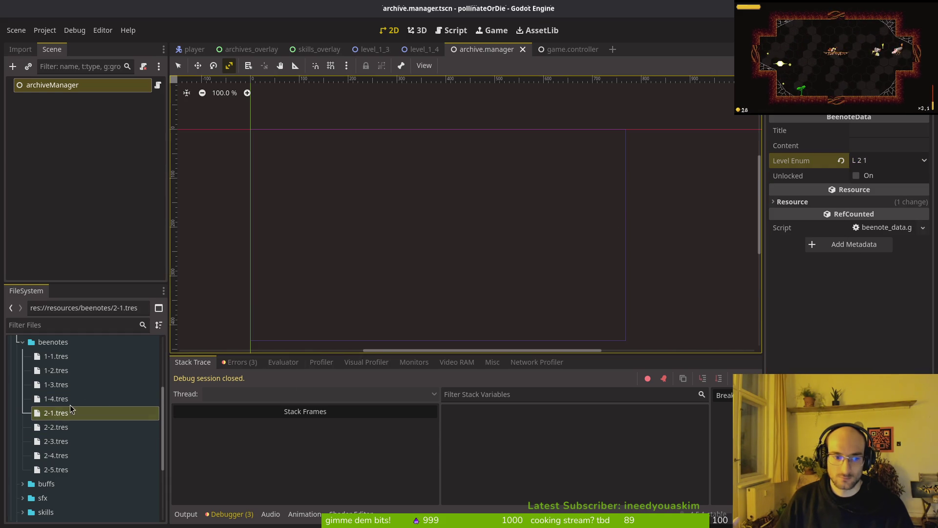
left_click(56, 427)
left_click(882, 160)
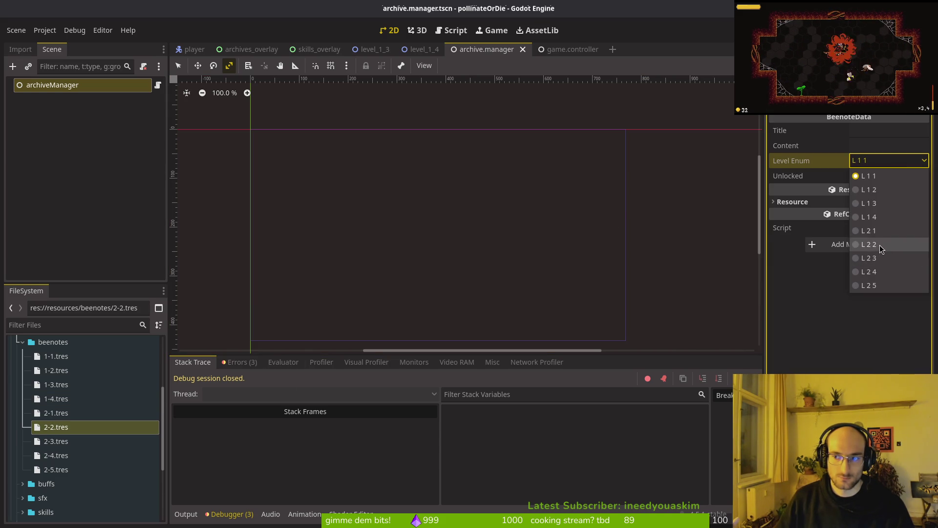
left_click(874, 244)
left_click(51, 428)
Set notes 2-3, 2-4 and 2-5 to L 2 3, L 2 4 and L 2 5, saving each
left_click(51, 440)
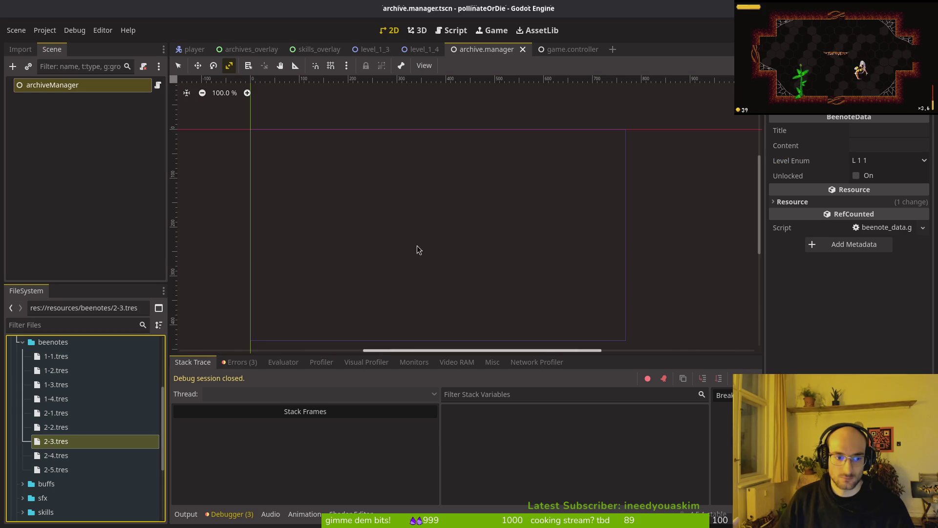
left_click(884, 160)
left_click(877, 244)
left_click(884, 160)
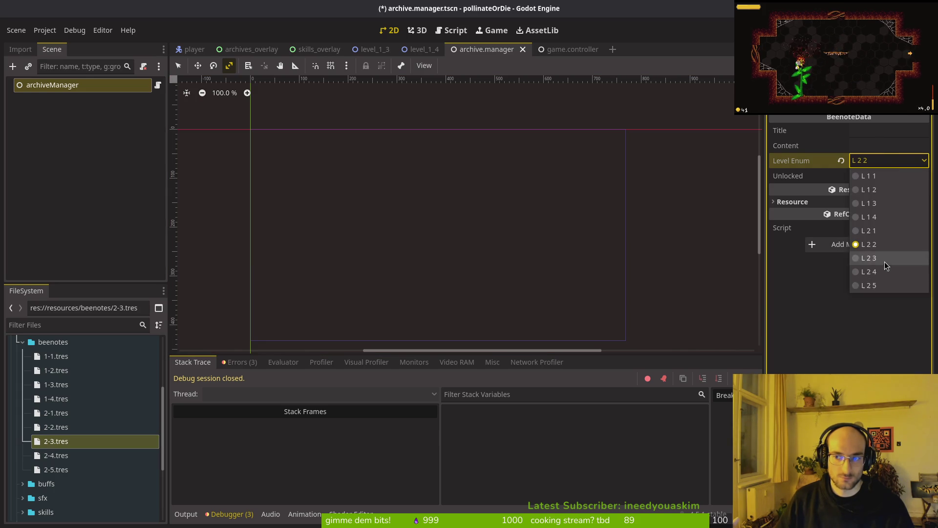
left_click(884, 266)
key("ctrl+s")
left_click(71, 456)
left_click(885, 160)
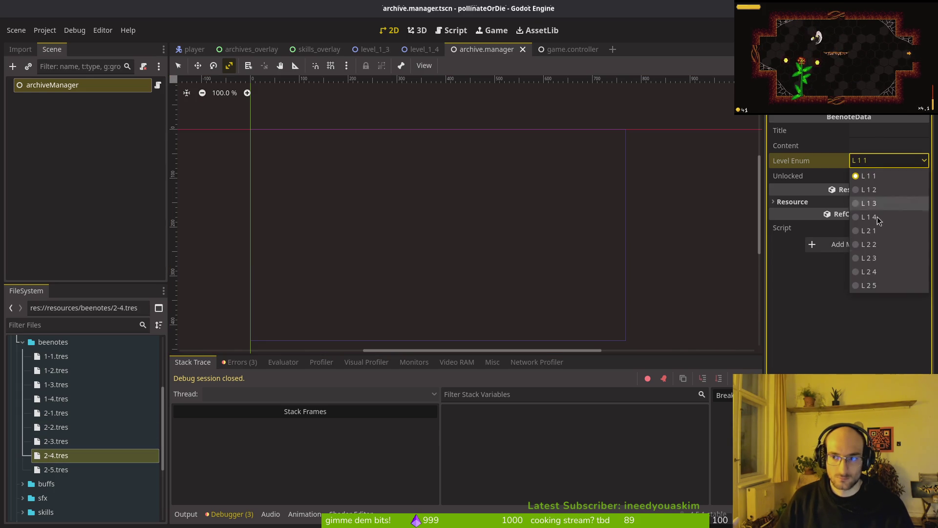
left_click(880, 277)
key("ctrl+s")
left_click(54, 469)
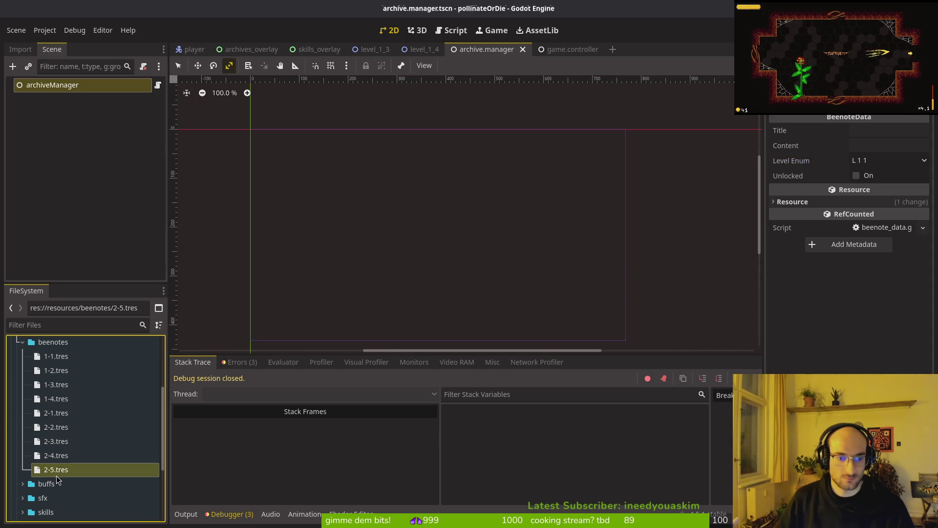
left_click(877, 161)
left_click(880, 288)
key("ctrl+s")
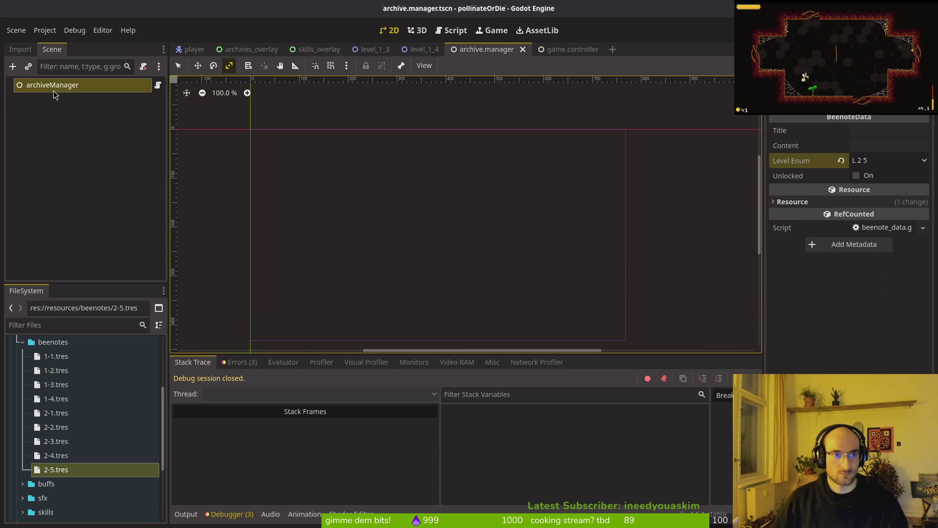
Check the 1-1 and 1-2 entries in the archive manager's template list
left_click(53, 86)
left_click(878, 166)
left_click(878, 164)
left_click(879, 182)
left_click(879, 182)
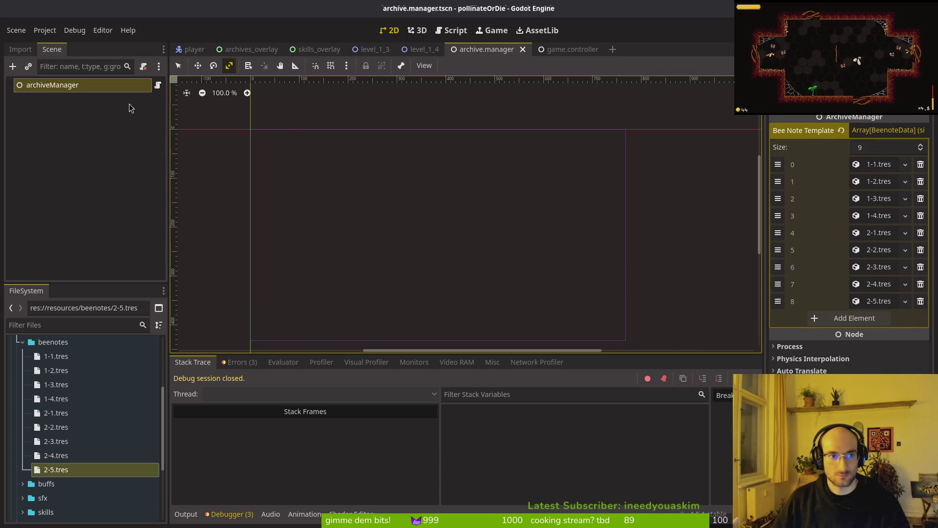
Return to game.controller.tscn and look over the scene, player and skill manager nodes
left_click(533, 51)
left_click(70, 228)
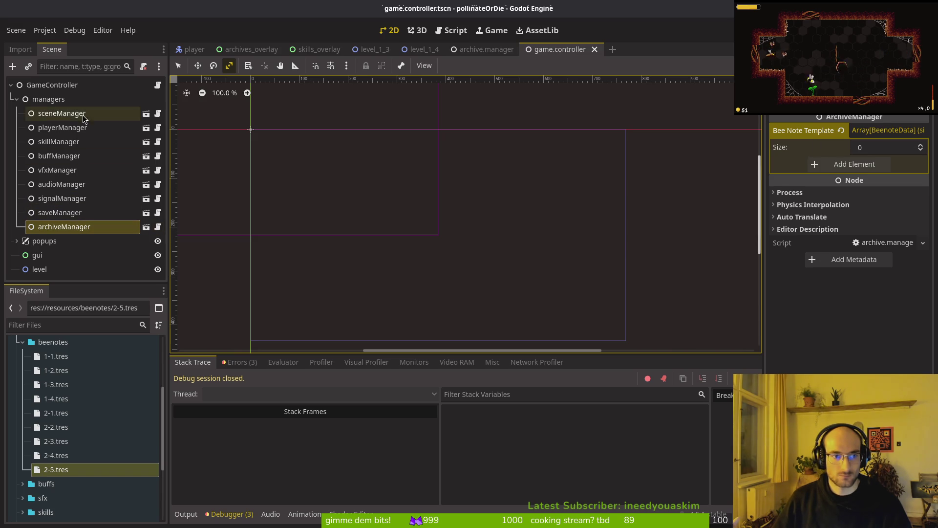
left_click(57, 115)
left_click(57, 127)
left_click(58, 142)
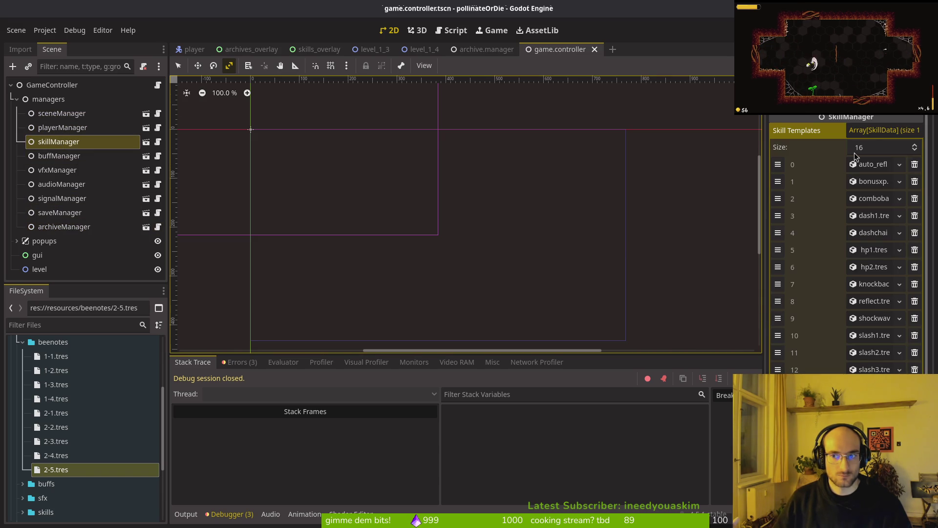
Revert archiveManager's empty Bee Note Template override to restore the default note templates
left_click(81, 232)
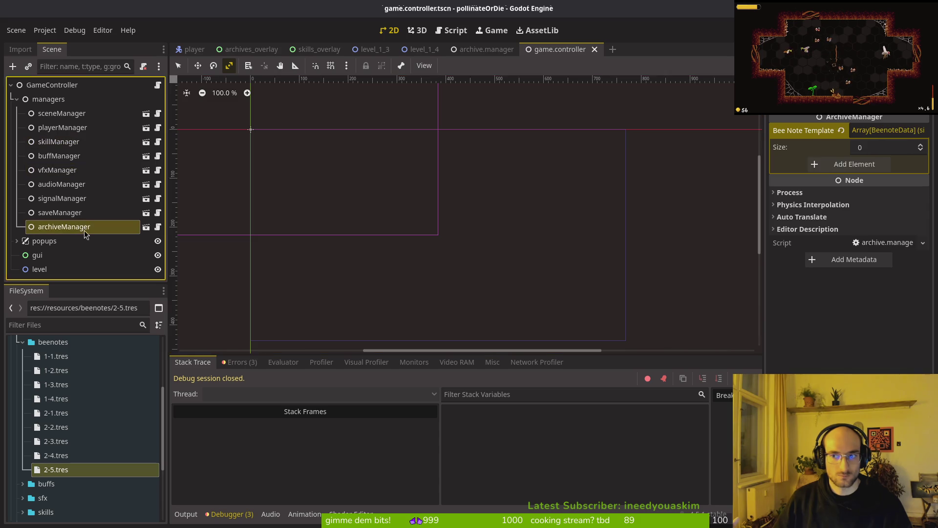
left_click(880, 130)
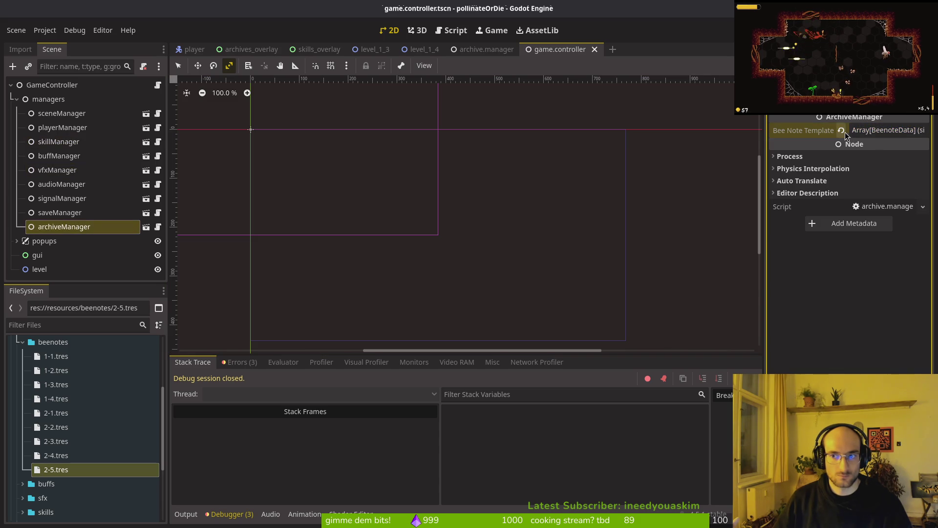
left_click(841, 130)
left_click(498, 99)
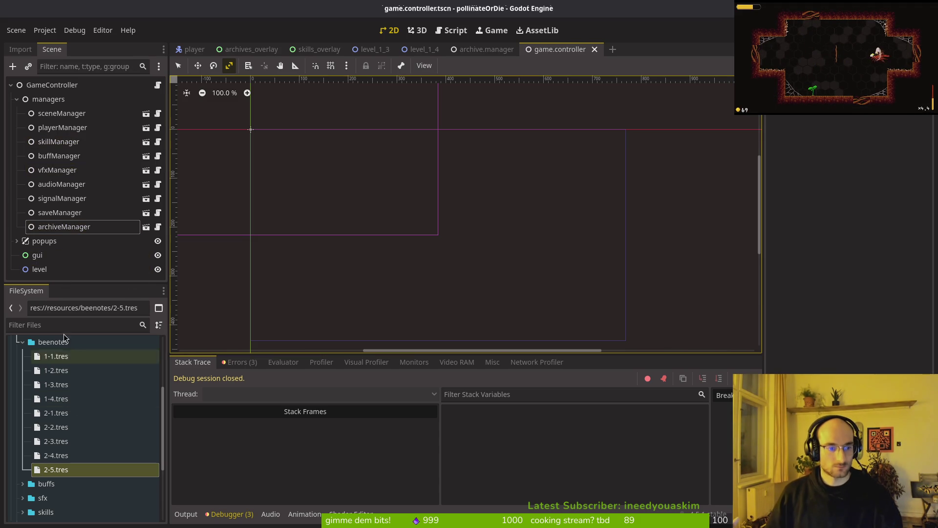
Save and run the game, enter the hub, and open then close the archives overlay
left_click(16, 245)
key("F5")
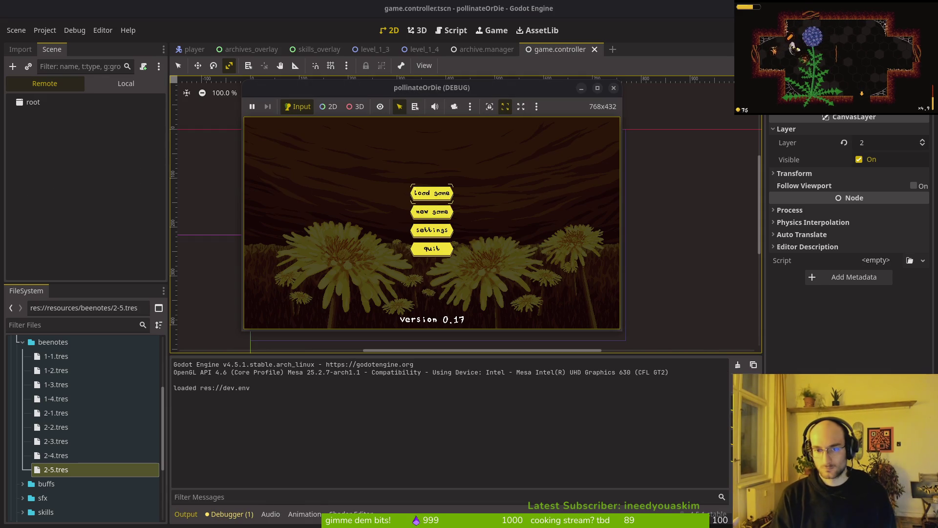
key("Return")
key("Left")
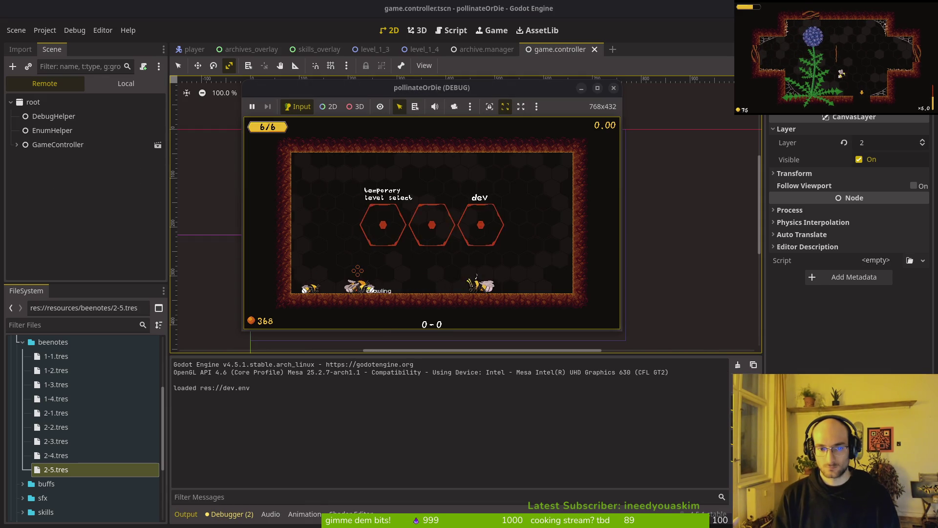
key("Escape")
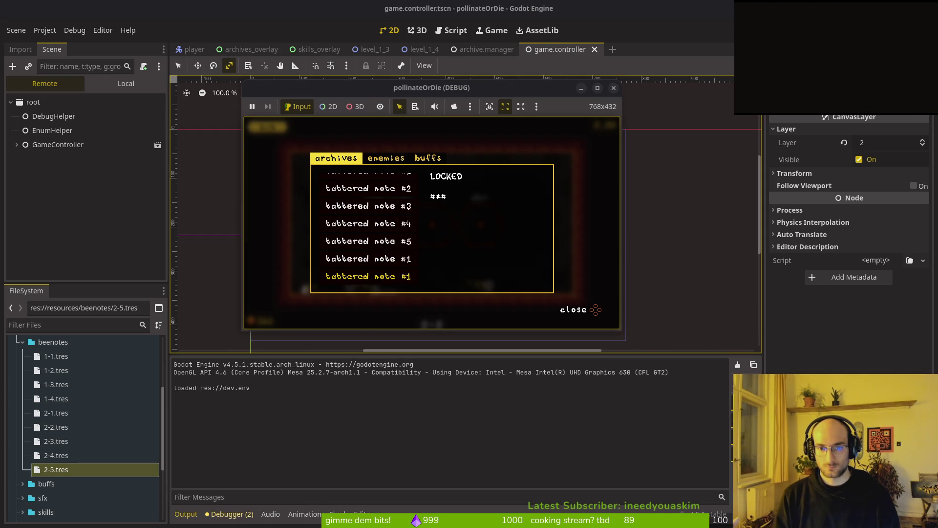
key("Escape")
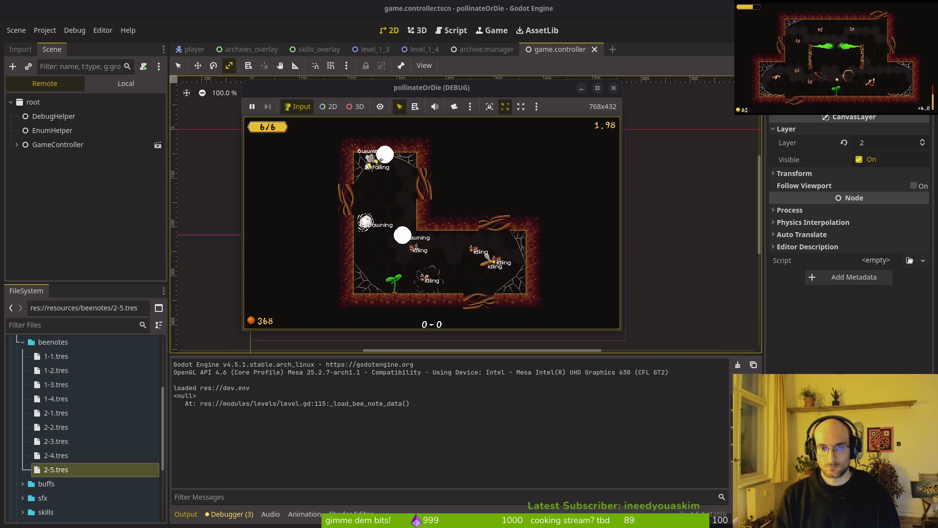
Slash enemies in the lower cave, then read the Output log showing the null bee note
key("Down")
left_click(442, 232)
key("space")
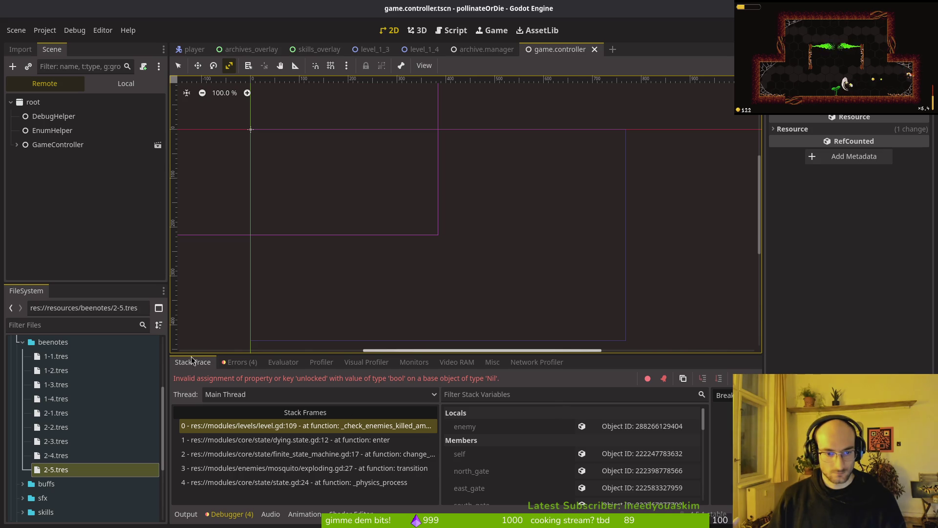
left_click(186, 514)
scroll(231, 464, "up", 5)
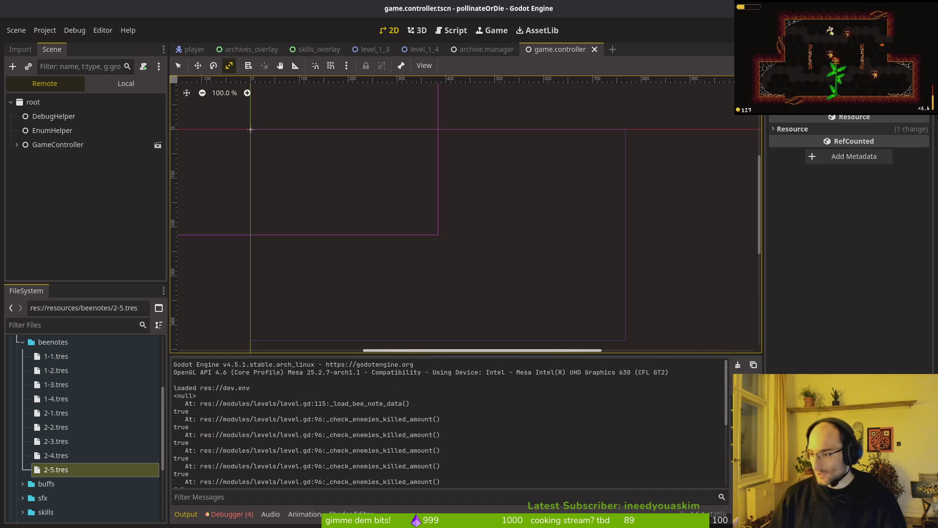
key("super+1")
Launch vim, open archive.manager.gd and search the project for get_note_by_enum uses
type("vim")
key("Return")
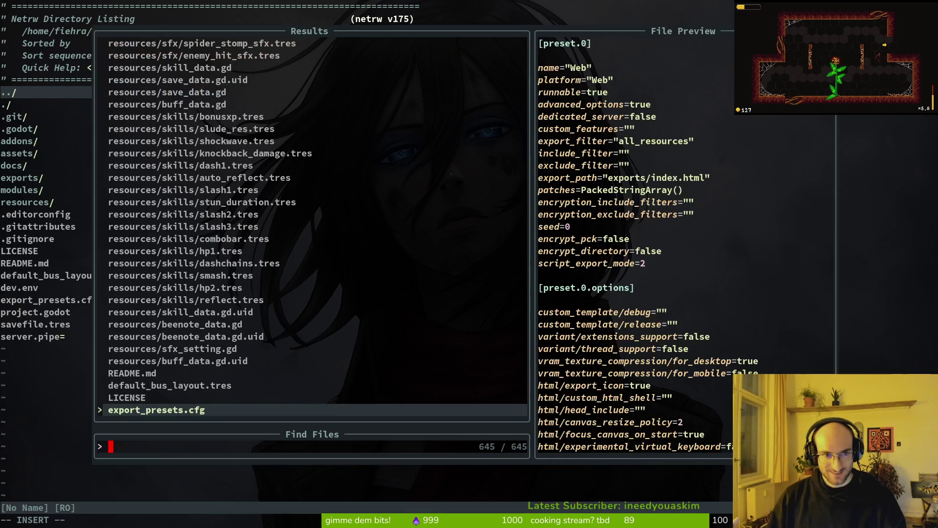
type("archma")
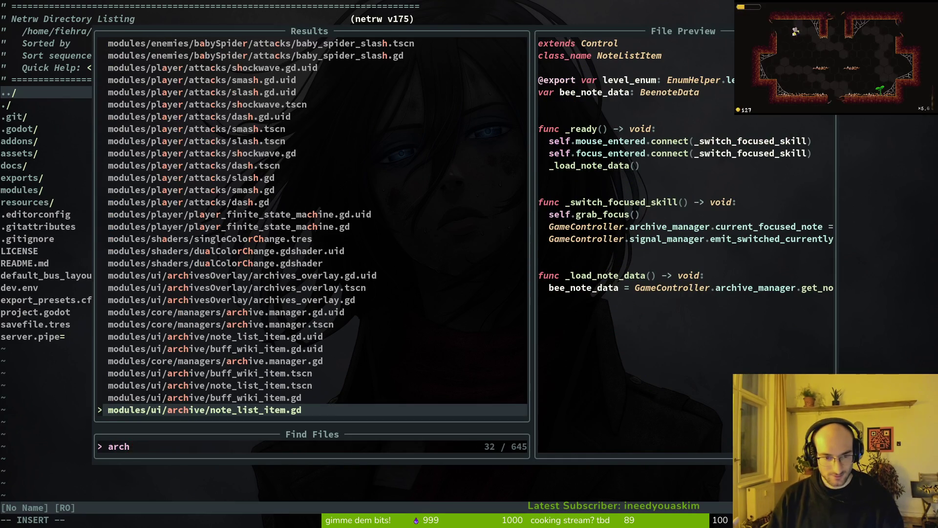
key("Return")
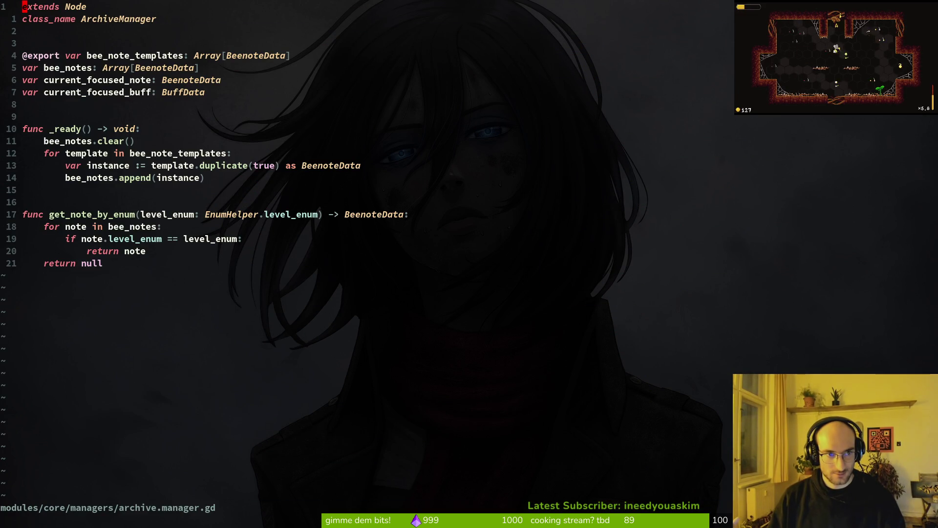
key("j")
key("j")
key("j")
key("j")
key("j")
key("j")
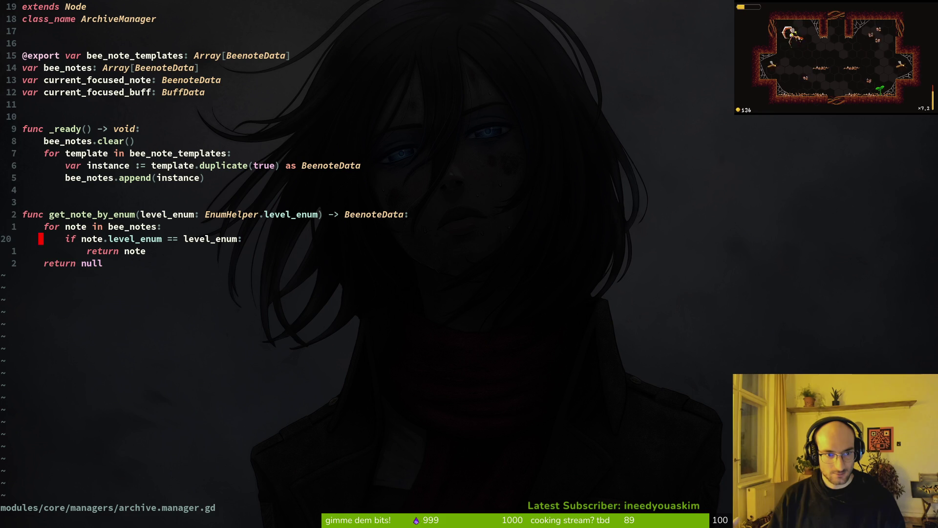
key("k")
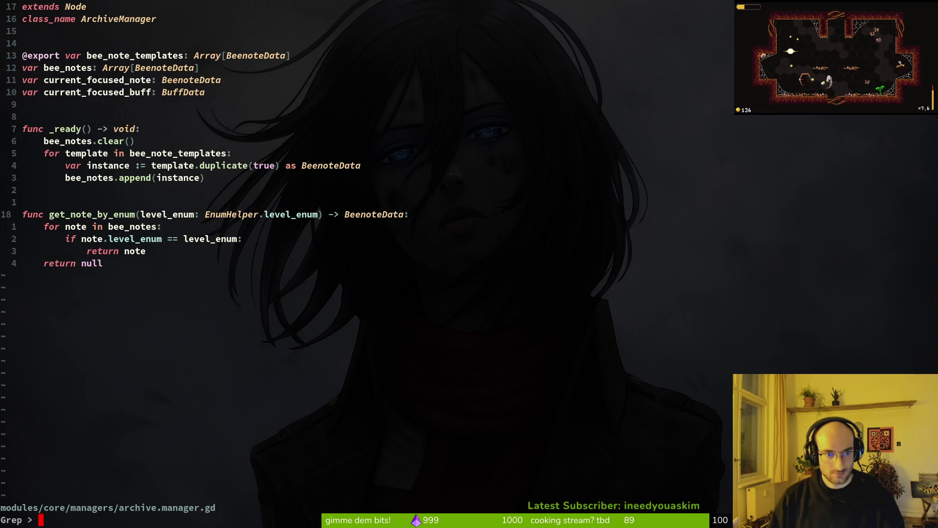
key("Return")
Open level.gd at its get_note_by_enum call and compare it with the function definition
key("ctrl+p")
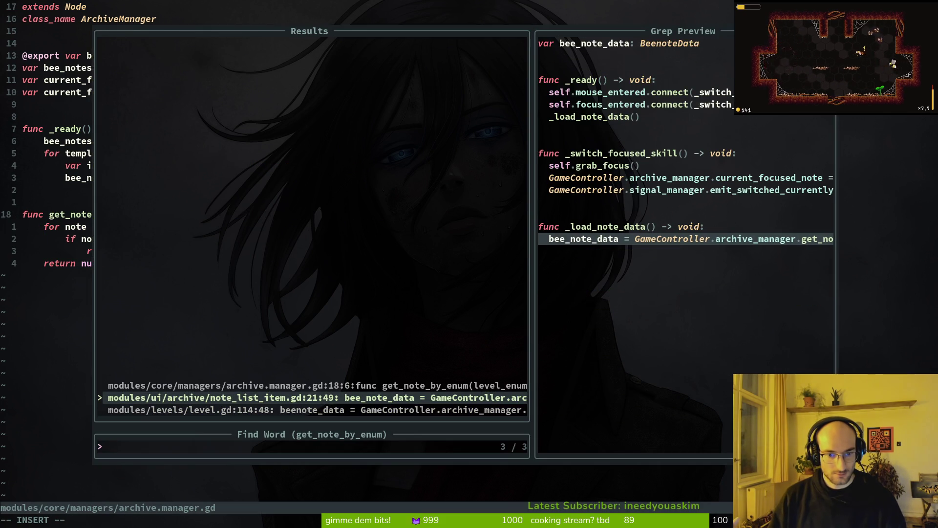
key("ctrl+n")
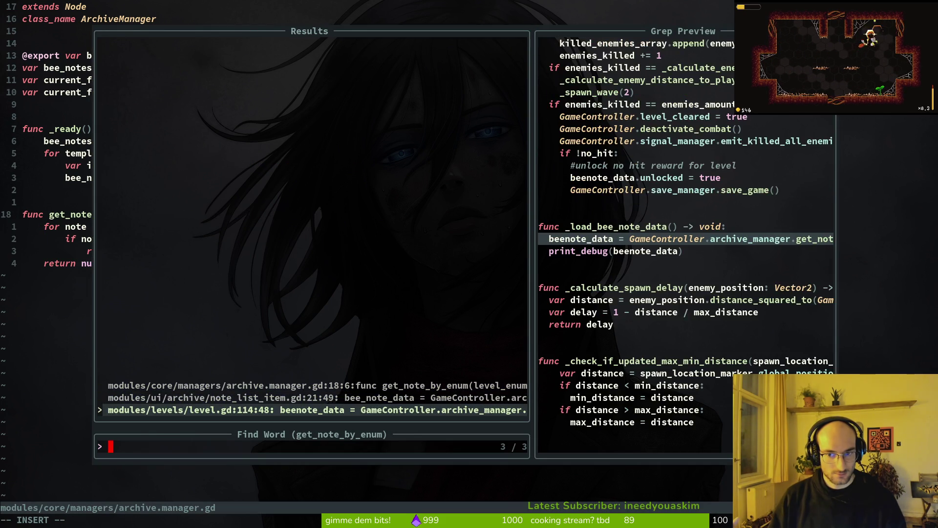
key("Return")
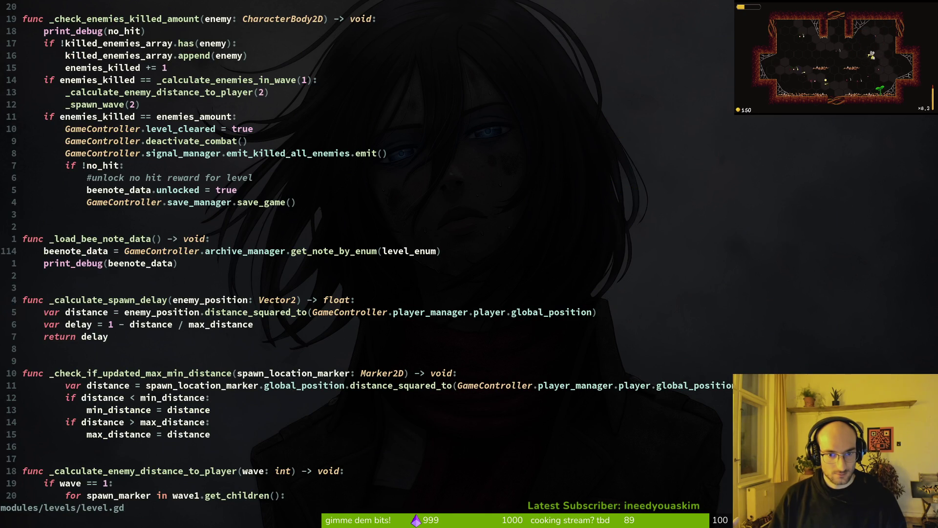
key("g")
key("d")
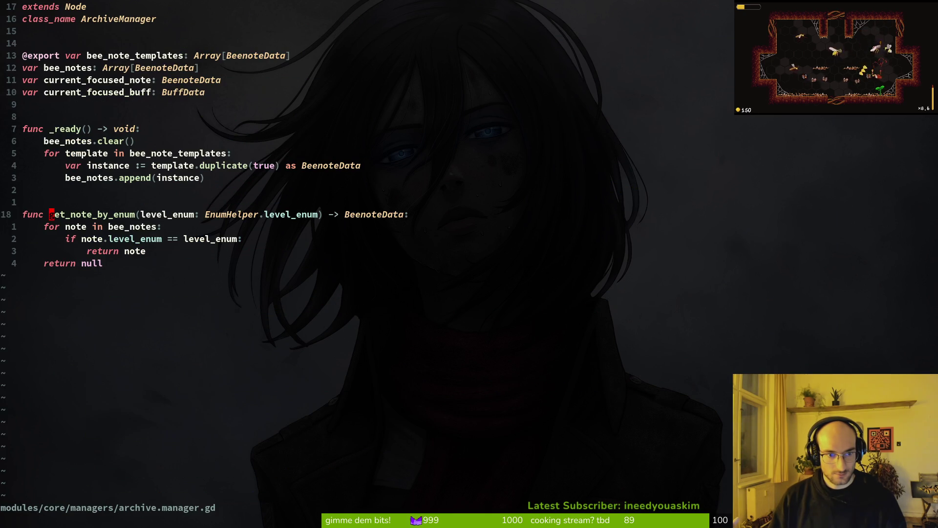
key("ctrl+o")
key("j")
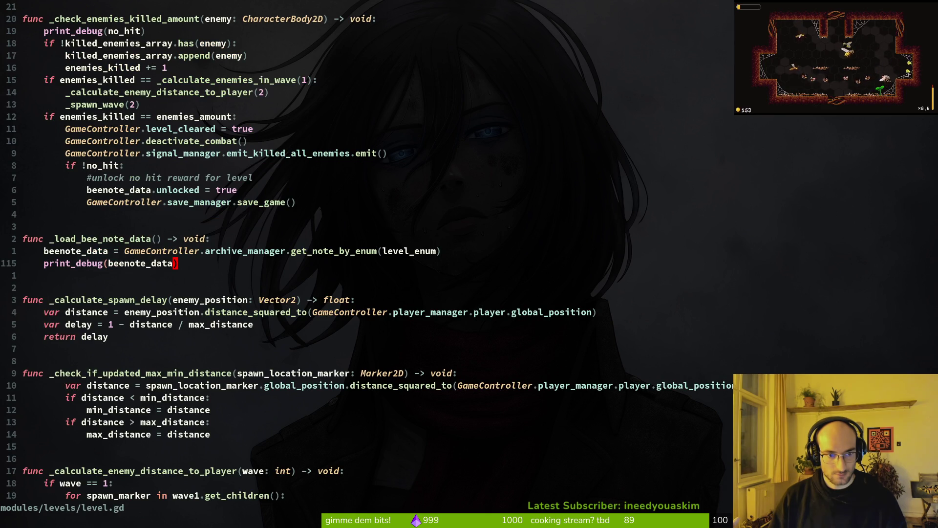
key("k")
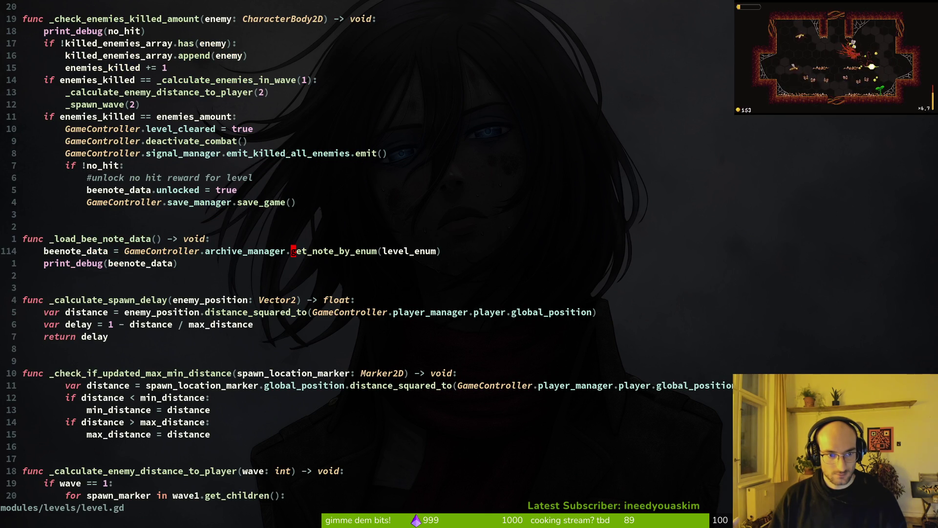
key("g")
key("d")
Check the Godot debugger's error stack trace, then return to the call in level.gd
key("alt+Tab")
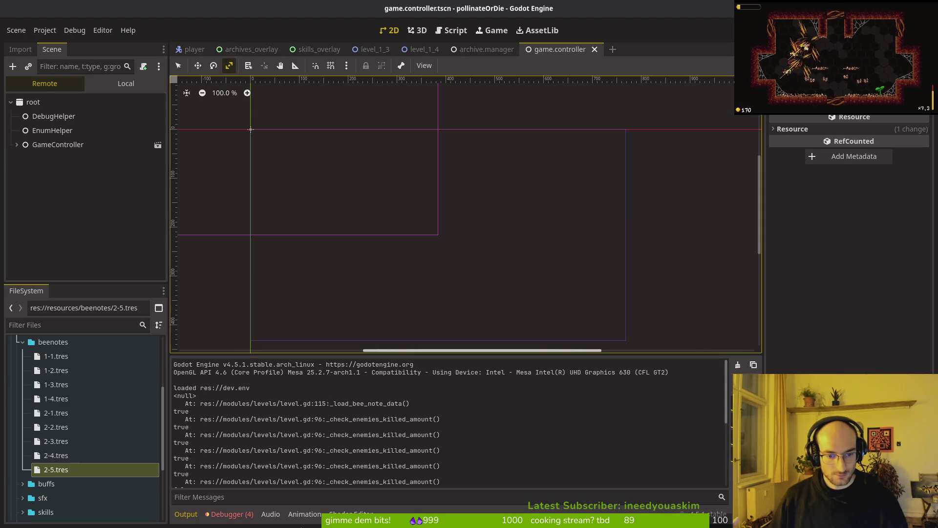
left_click(234, 514)
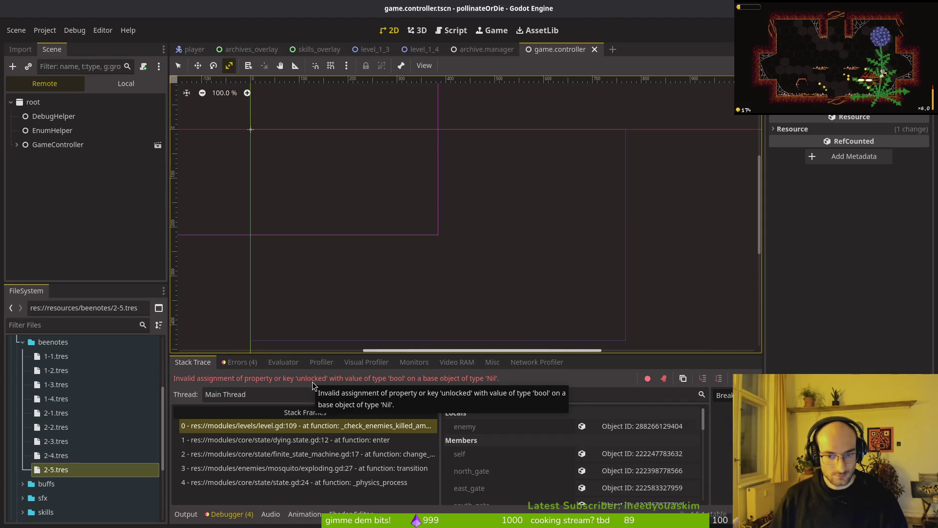
key("alt+Tab")
key("ctrl+o")
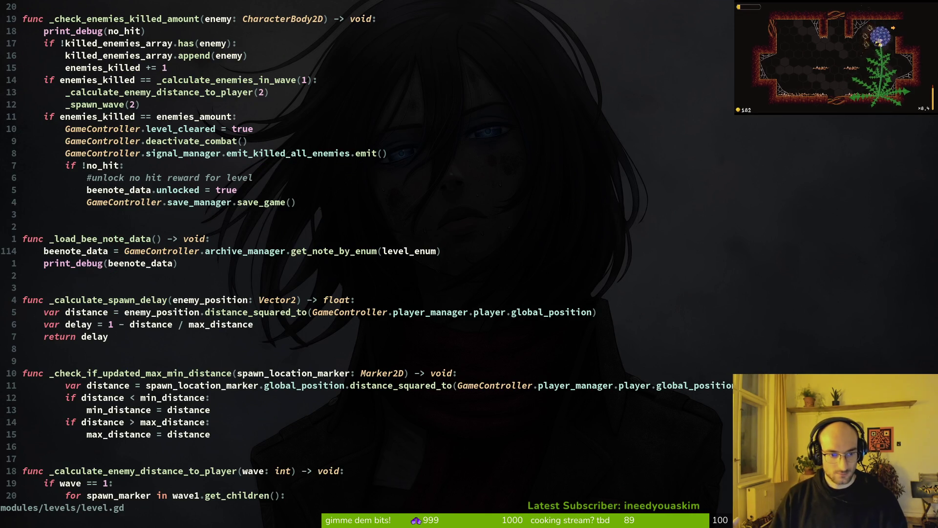
Review the unlocked and no-hit lines in level.gd and yank the bee note loading line
key("k")
key("k")
key("k")
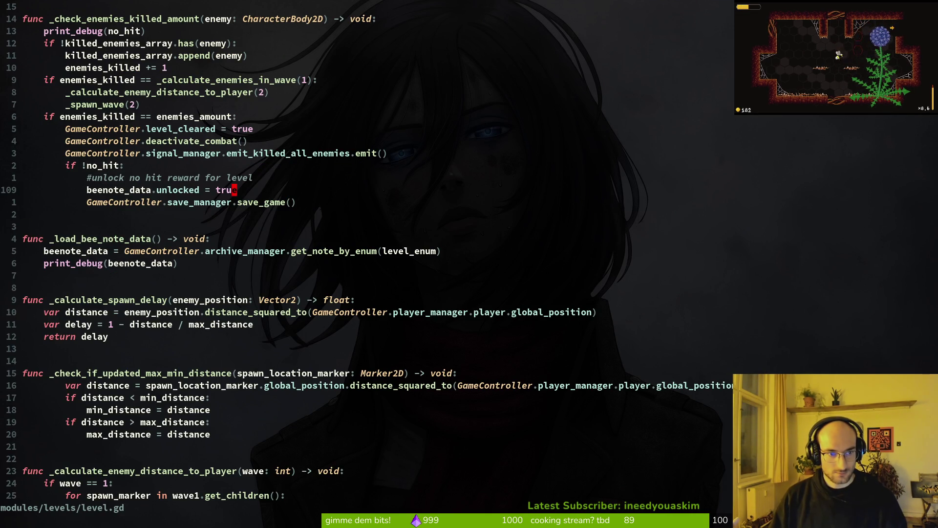
key("V")
key("y")
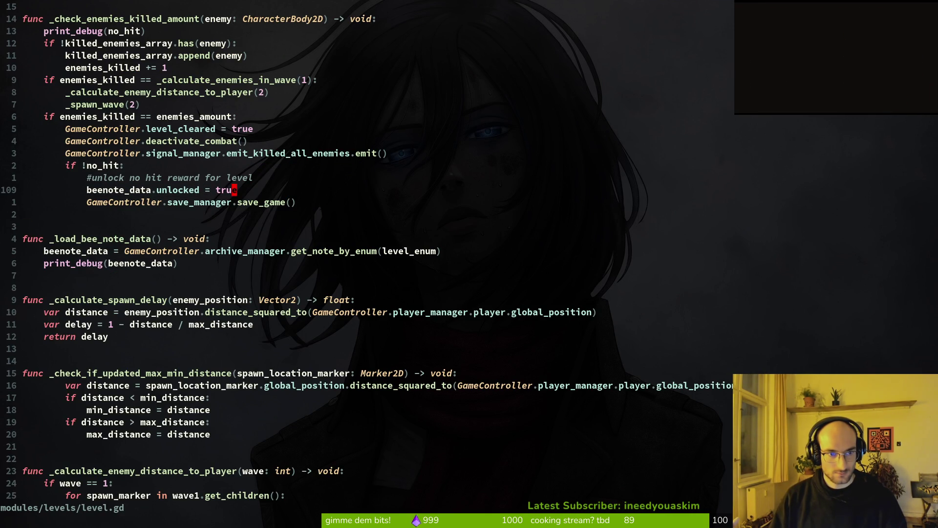
key("k")
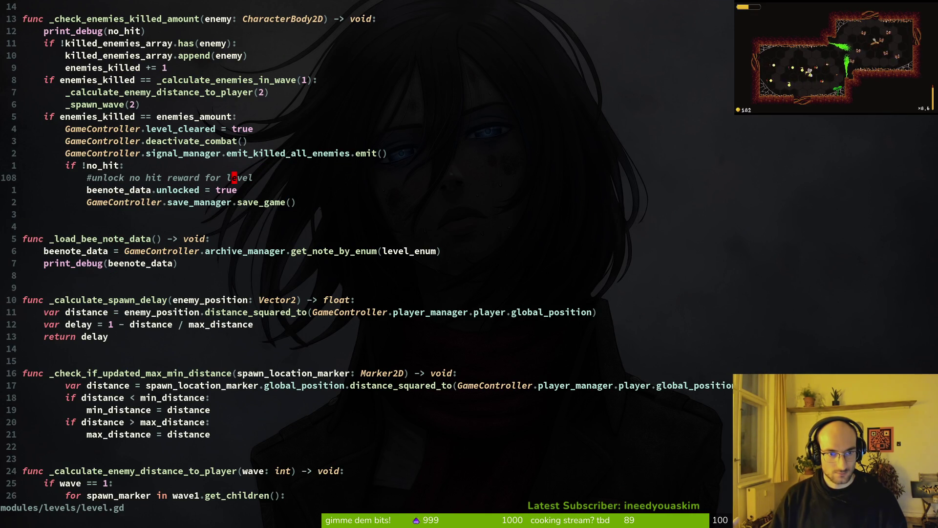
key("j")
key("j")
key("j")
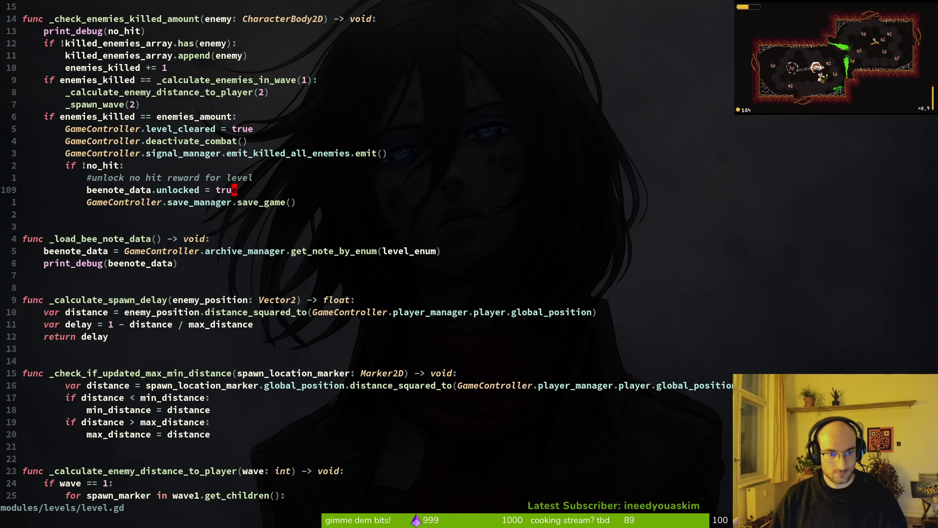
key("y")
key("y")
key("j")
key("shift+v")
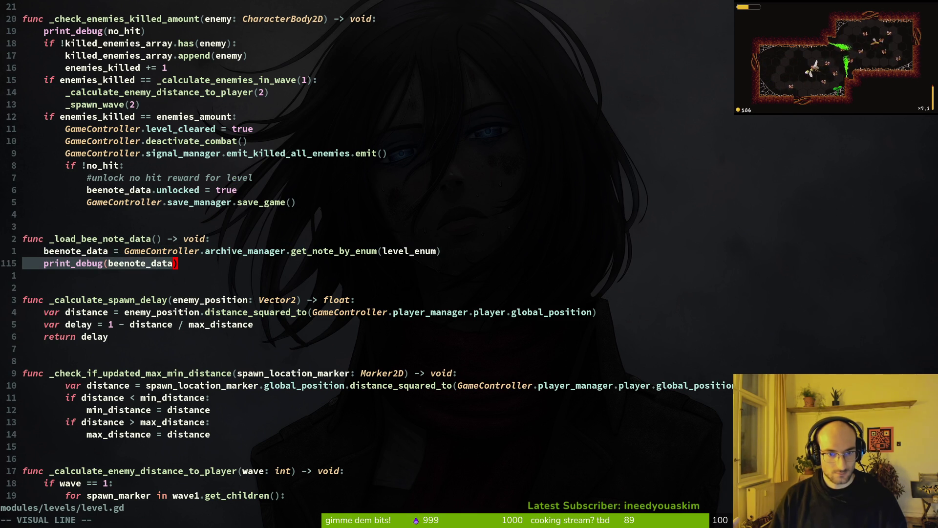
key("Escape")
key("k")
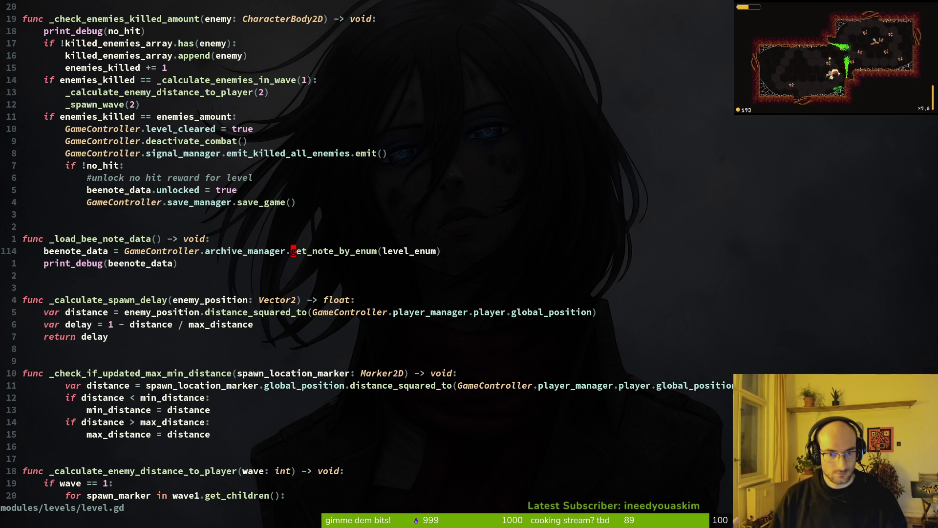
key("space")
Open archive.manager.gd, consult skill.manager.gd for reference, and switch back
key("f")
key("f")
type("rhcmana")
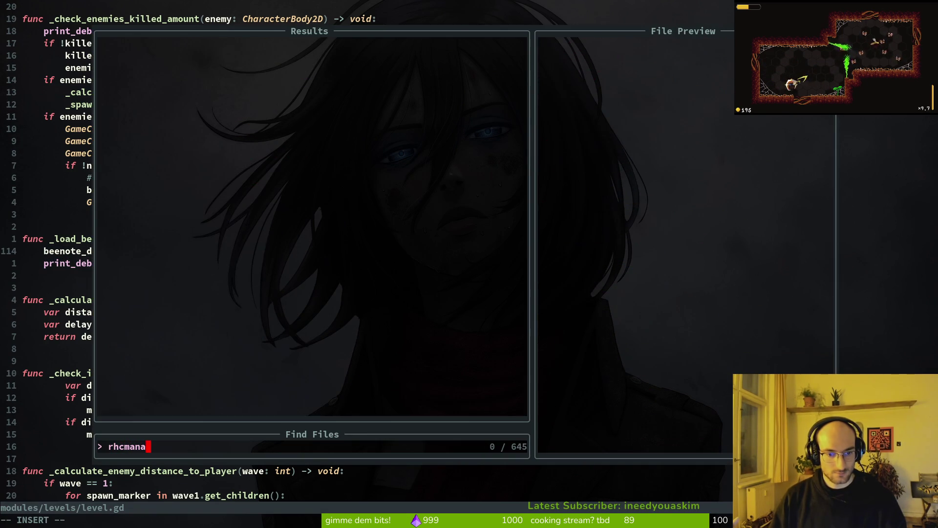
key("BackSpace")
key("BackSpace")
key("BackSpace")
type("archmana")
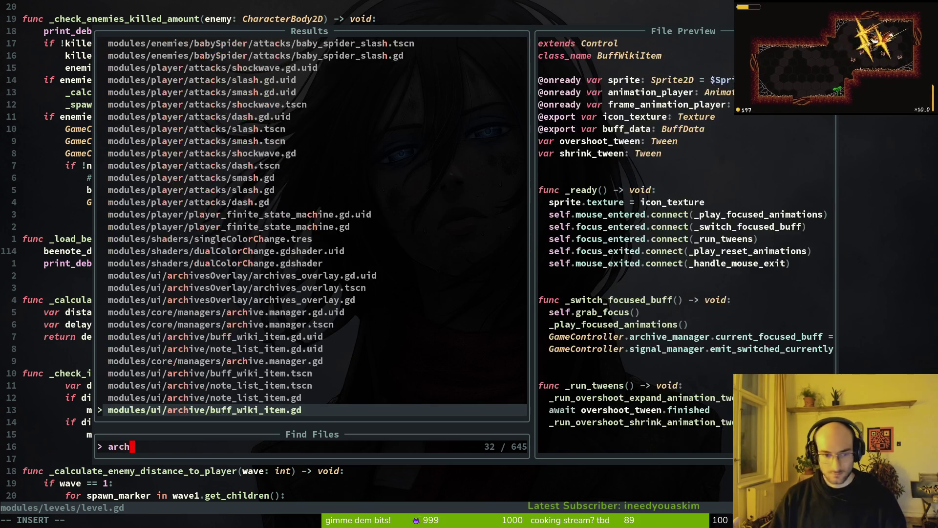
key("Return")
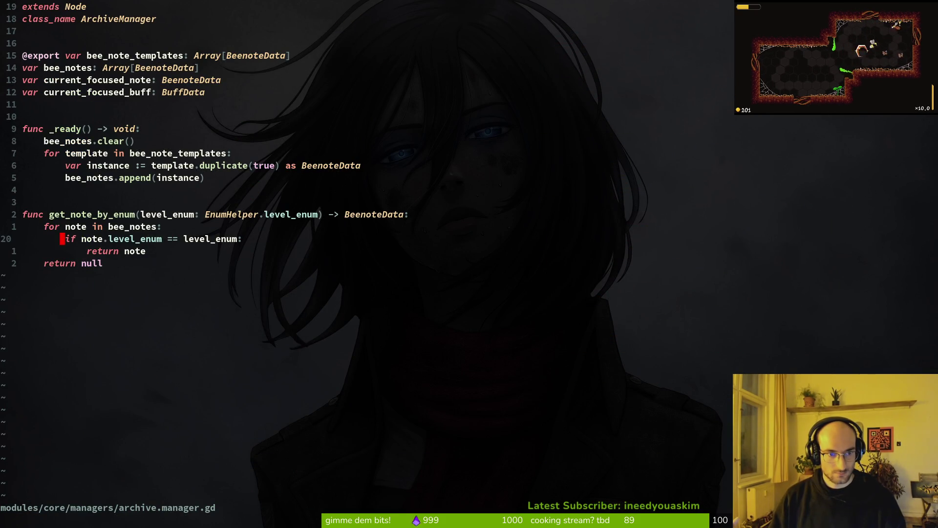
key("k")
key("j")
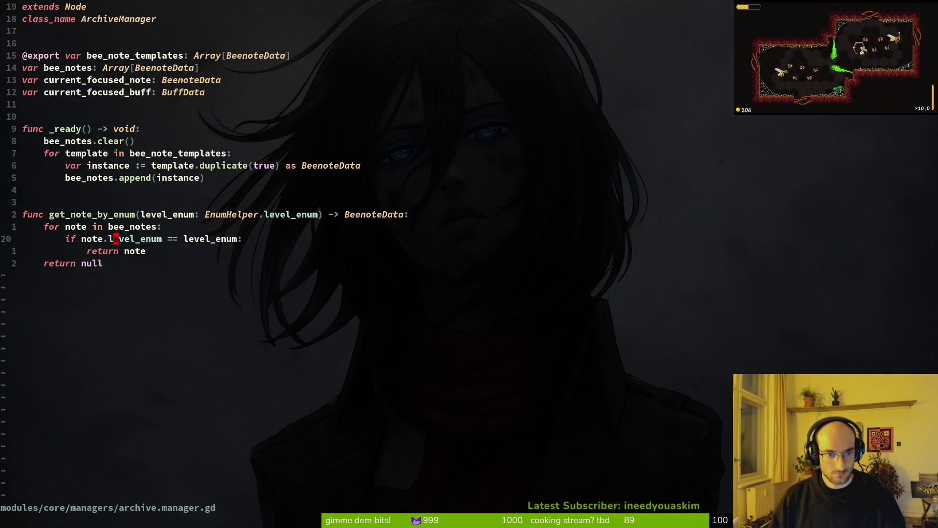
key("ctrl+p")
type("skilmana")
key("Return")
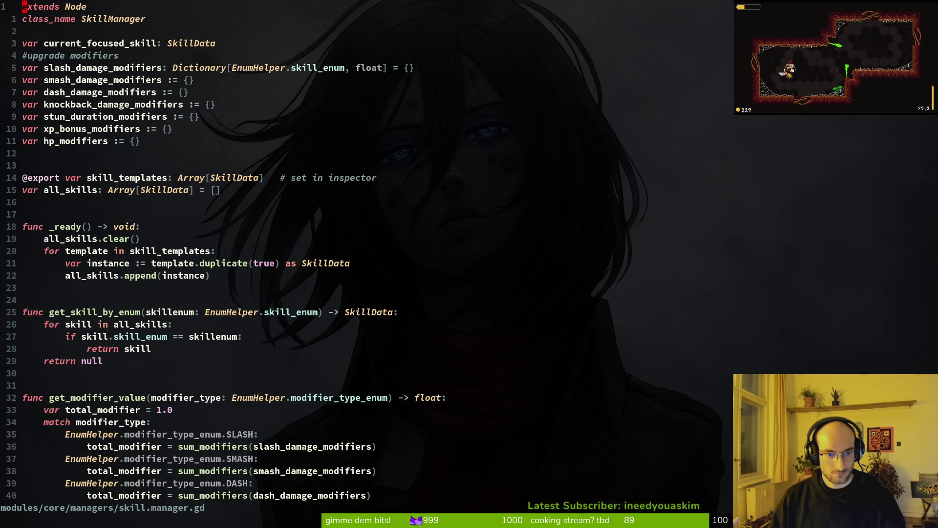
key("ctrl+6")
Rename get_note_by_enum's parameter and its comparison to levelenum, and save
key("k")
key("w")
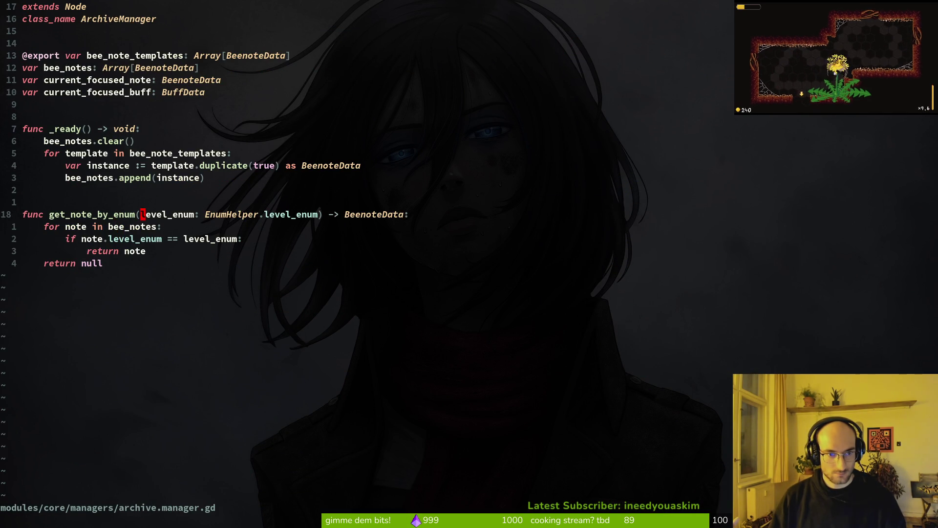
type("ciw")
type("levelenum")
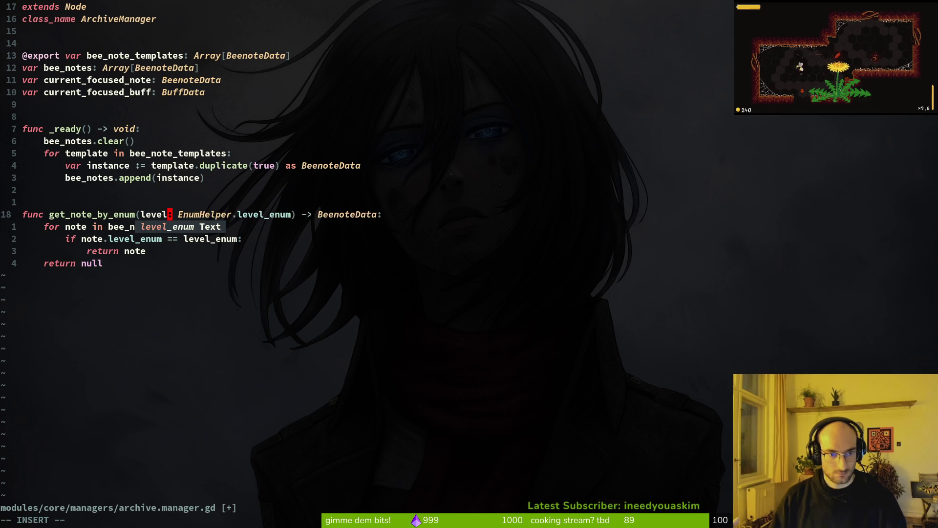
key("Escape")
type("jj")
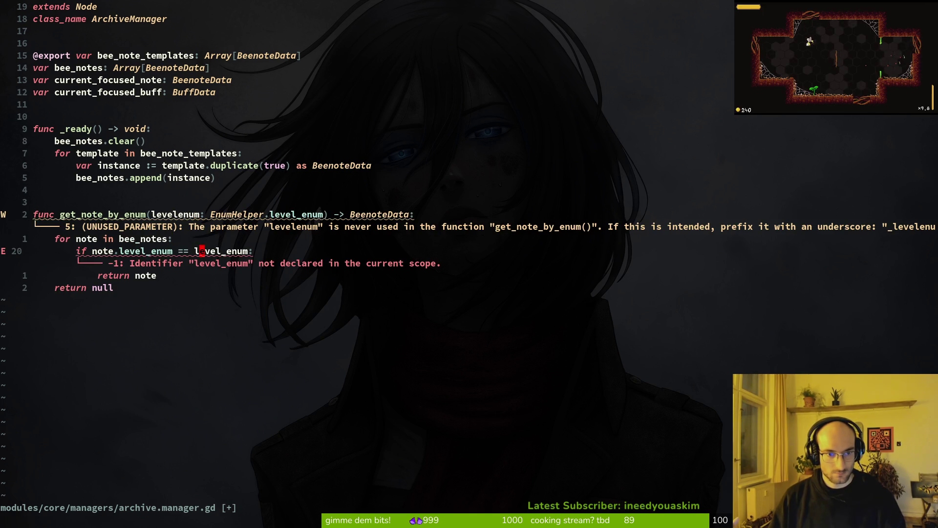
type("ciwlevel")
type("enum")
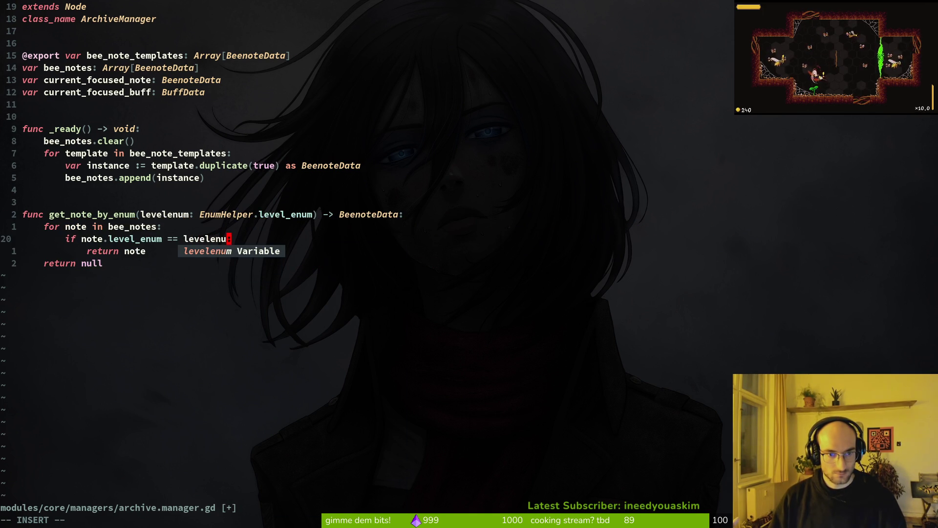
key("Escape")
type(":w")
key("Return")
key("j")
key("j")
Add print_debug(note) above return note, save archive.manager.gd, and run the game
key("k")
key("k")
key("j")
key("k")
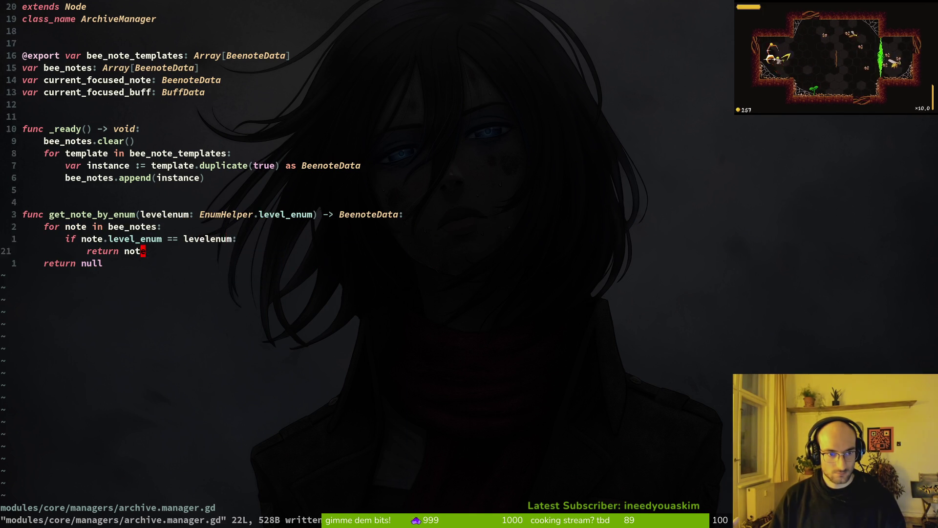
type("j")
type("Oprint_debug(")
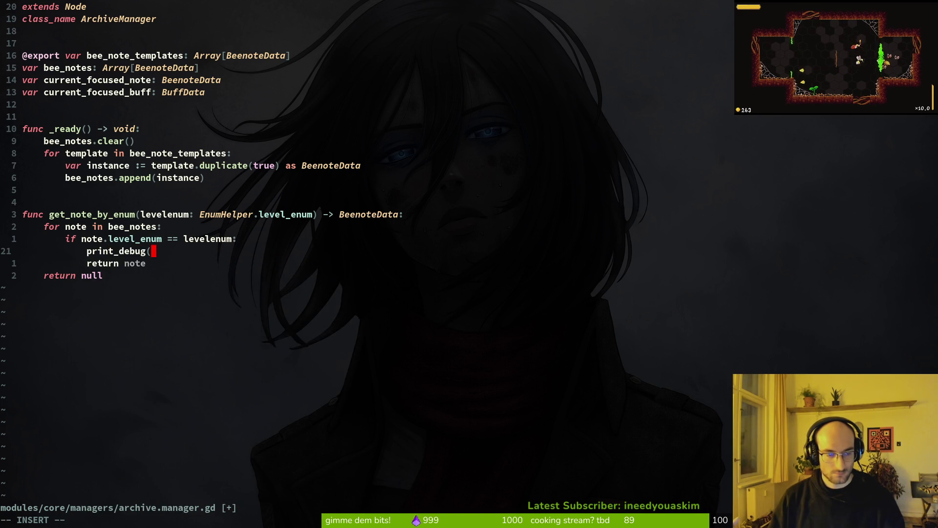
type("note")
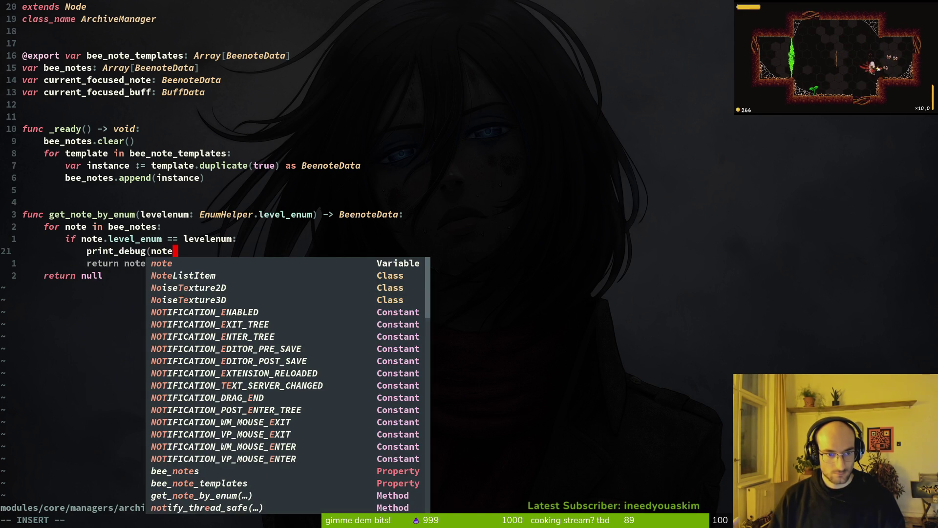
type(")")
key("Escape")
type(":w")
key("Return")
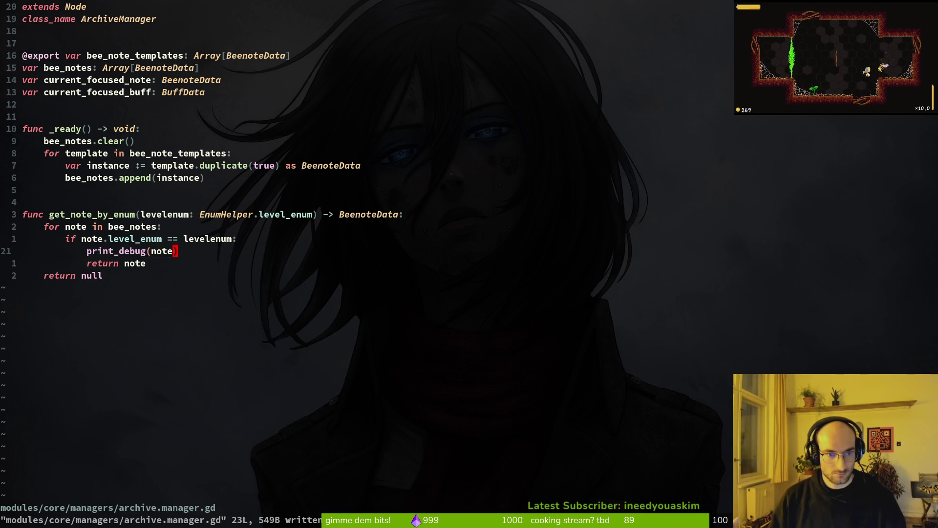
key("alt+Tab")
key("F5")
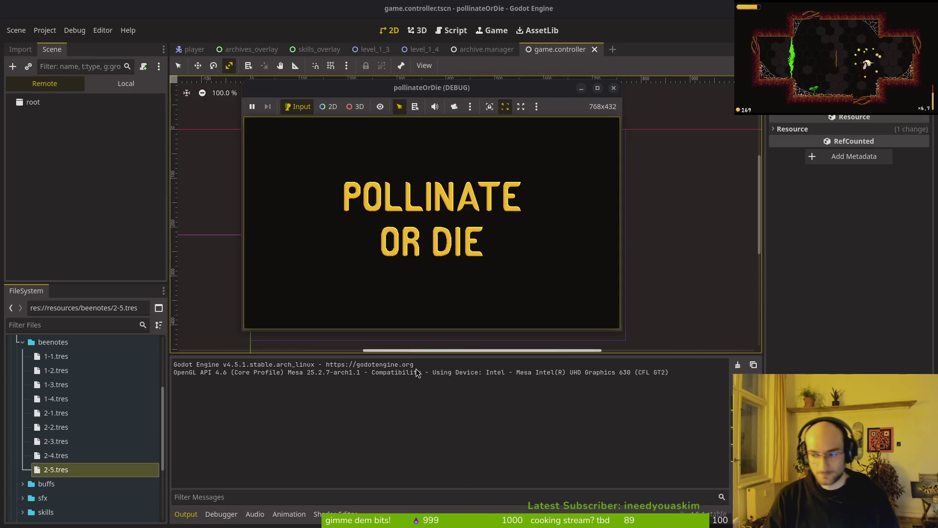
Play past the main menu, check the <null> in Output, clear the log, and close game.controller.tscn
key("Return")
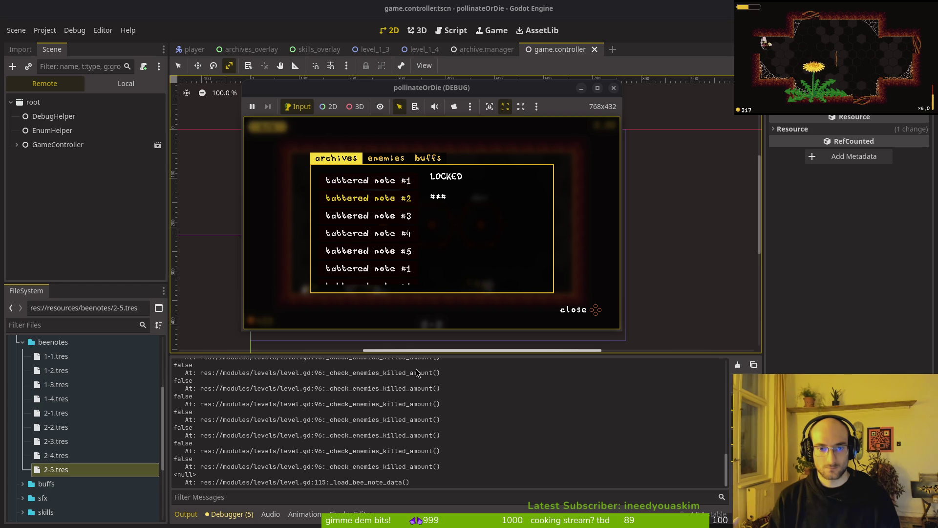
left_click(402, 393)
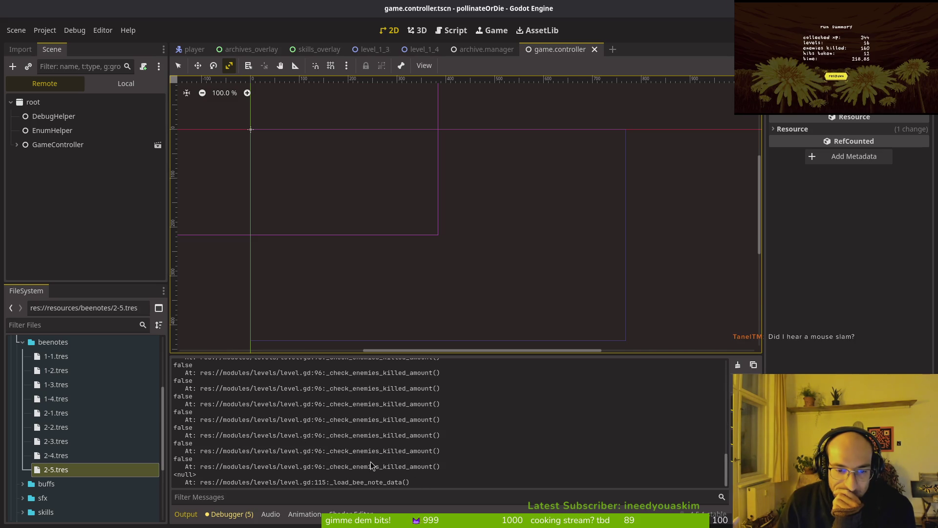
left_click(738, 365)
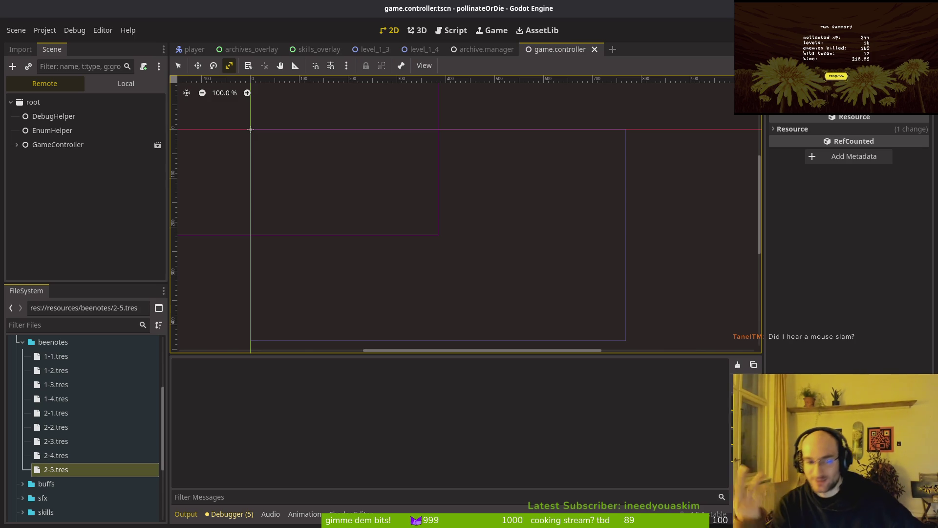
middle_click(570, 45)
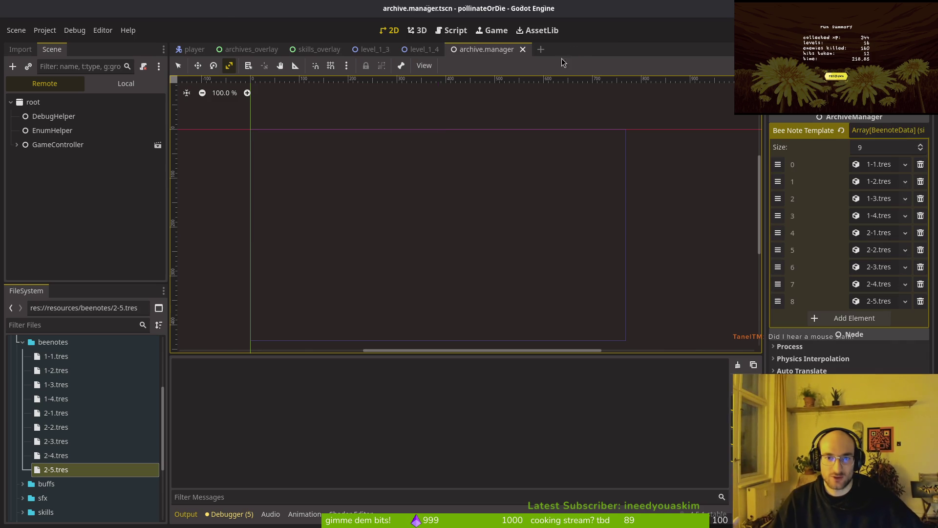
Close the level_1_3 and level_1_4 scenes and spend points on health and knockback damage
middle_click(388, 50)
middle_click(390, 51)
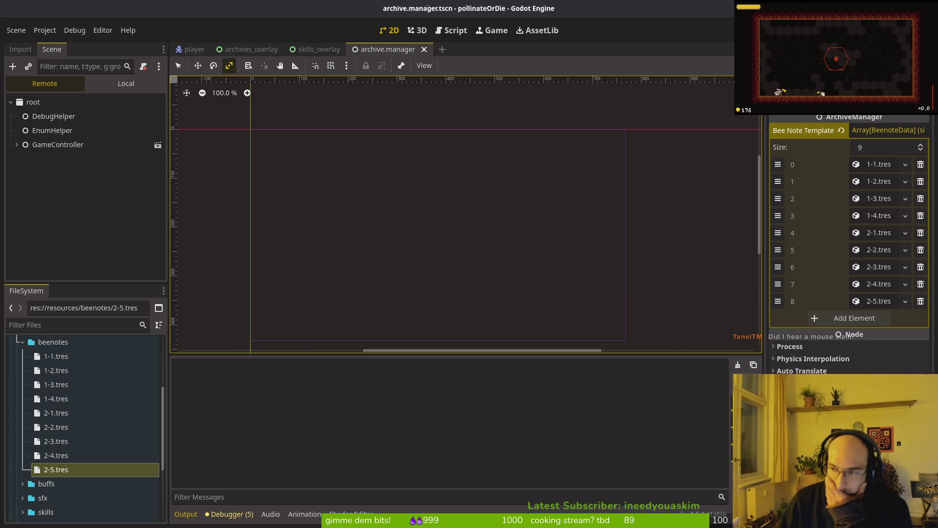
left_click(836, 59)
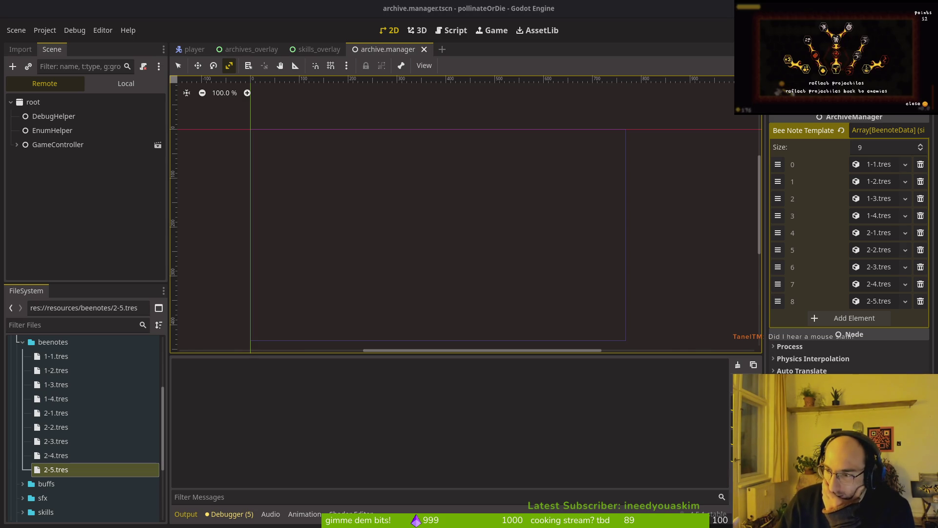
left_click(837, 52)
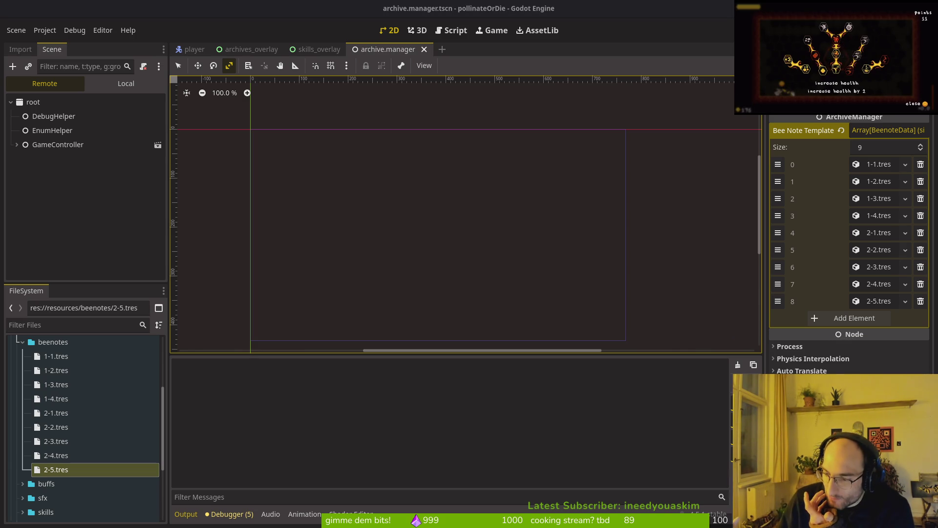
left_click(836, 39)
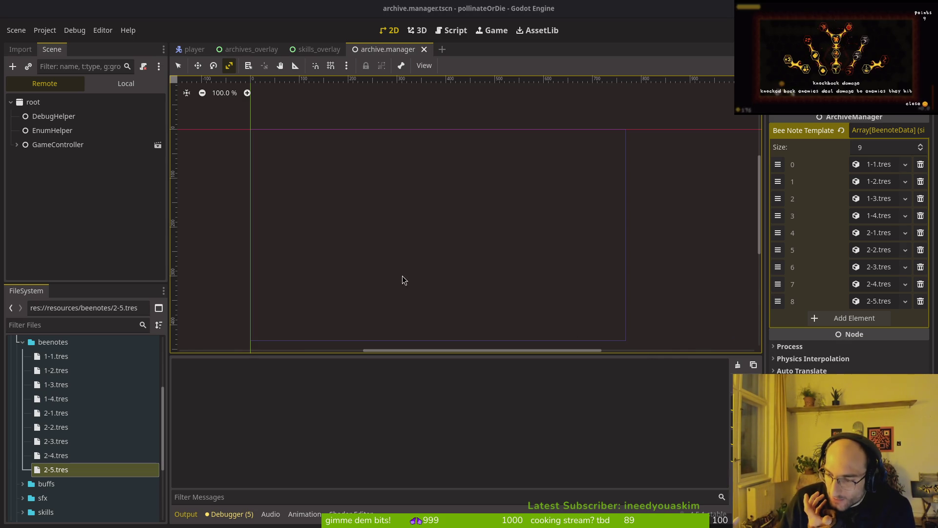
Compare local and remote scene trees, then inspect the combobar and reflect skill nodes in skills_overlay
left_click(126, 83)
left_click(66, 87)
left_click(118, 84)
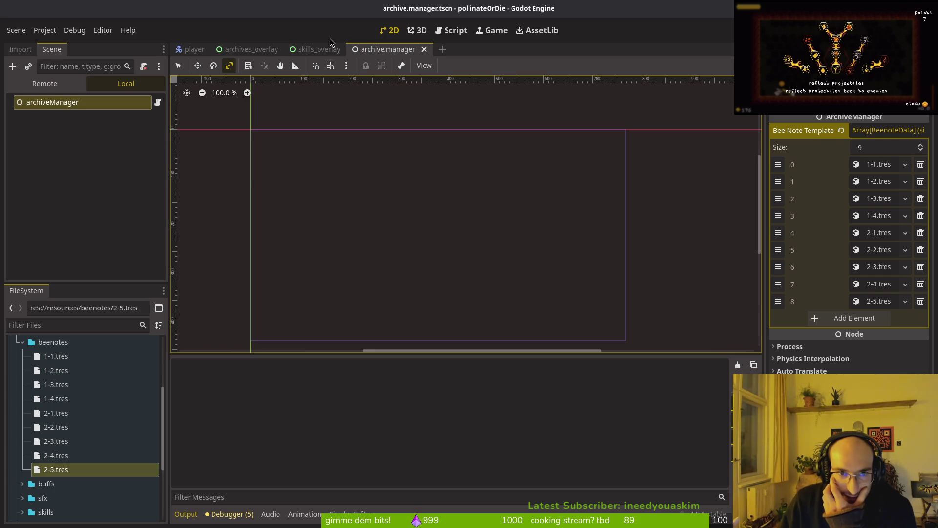
left_click(272, 49)
left_click(287, 49)
left_click(259, 49)
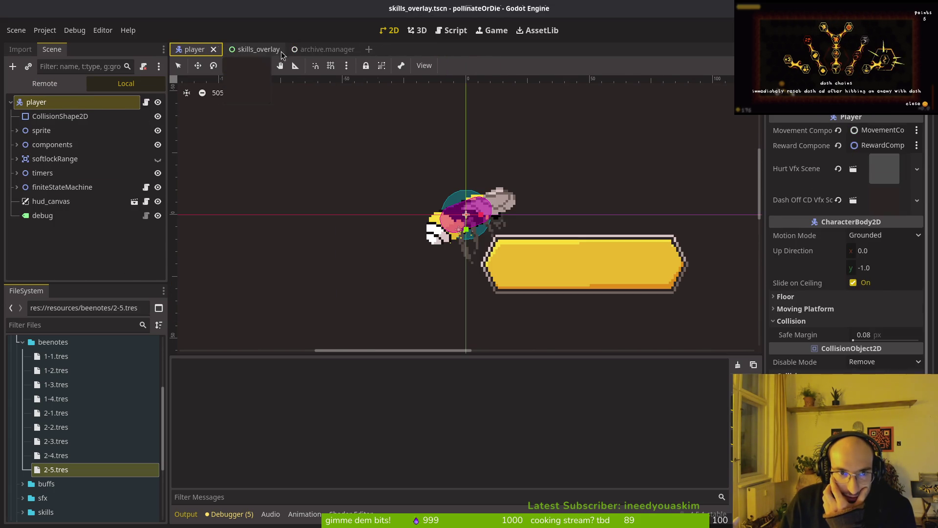
left_click(54, 173)
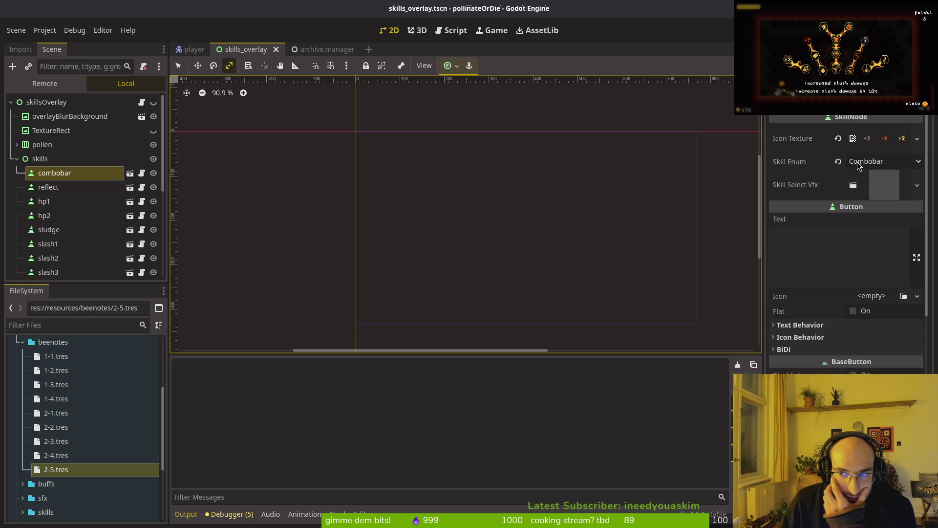
left_click(72, 192)
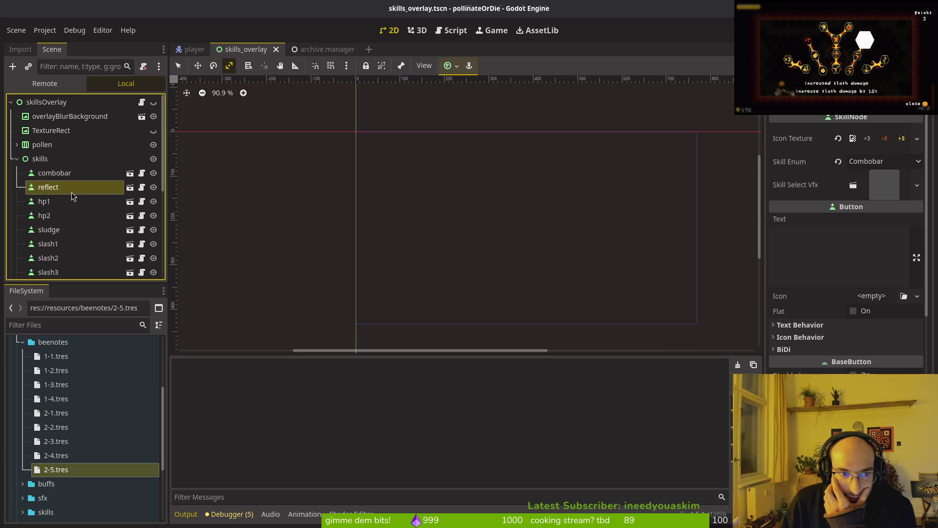
left_click(17, 159)
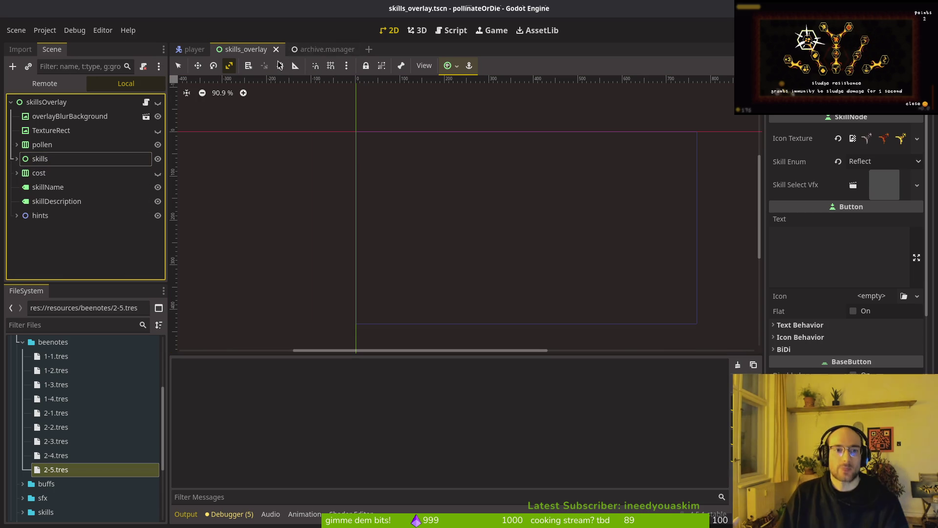
Quick-open game.controller.tscn and select archiveManager to view its Bee Note Templates
key("alt+shift+o")
type("game.controller.tscn")
key("Return")
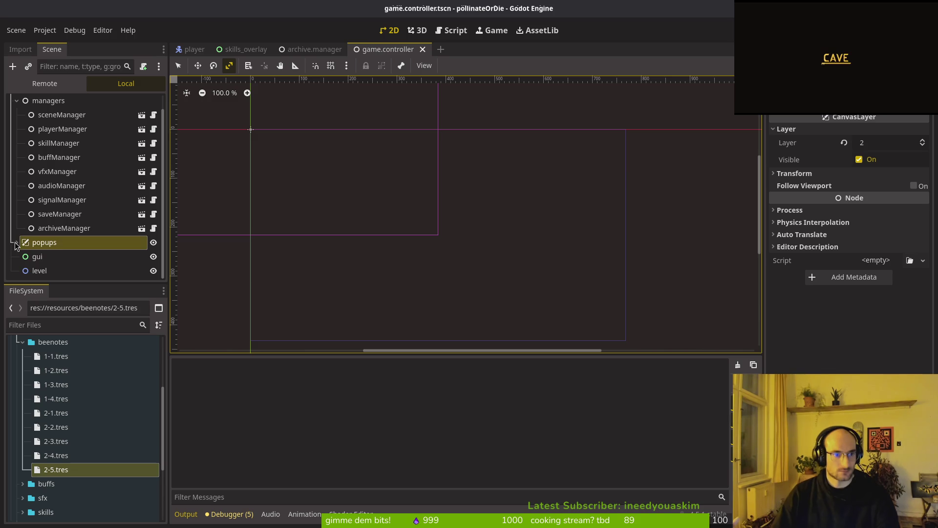
scroll(42, 215, "down", 1)
left_click(41, 230)
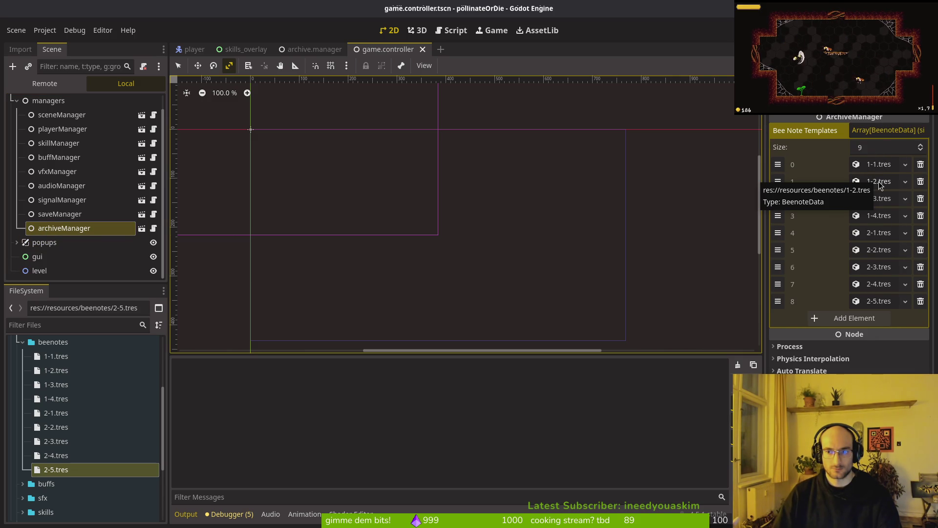
Check the level enums of note templates 1-1 through 1-4.tres, then save the scene
left_click(879, 184)
left_click(881, 184)
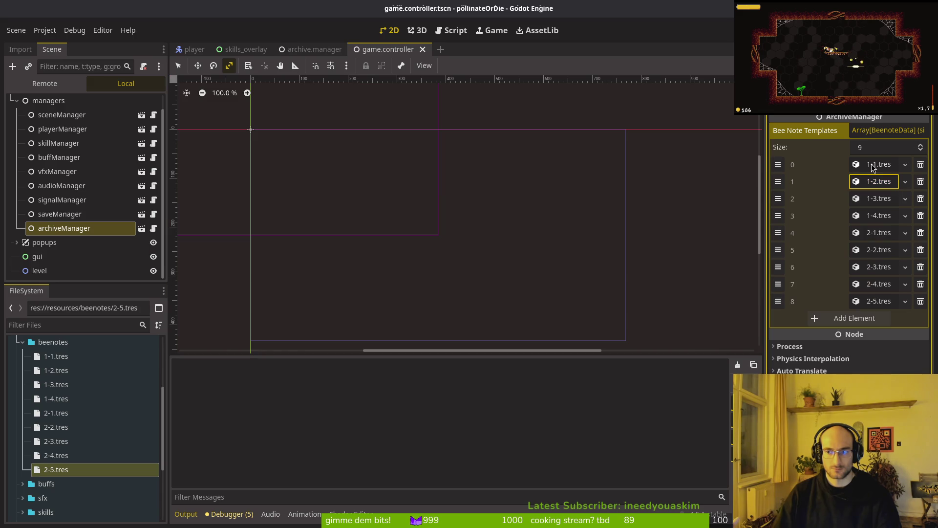
left_click(873, 167)
left_click(875, 166)
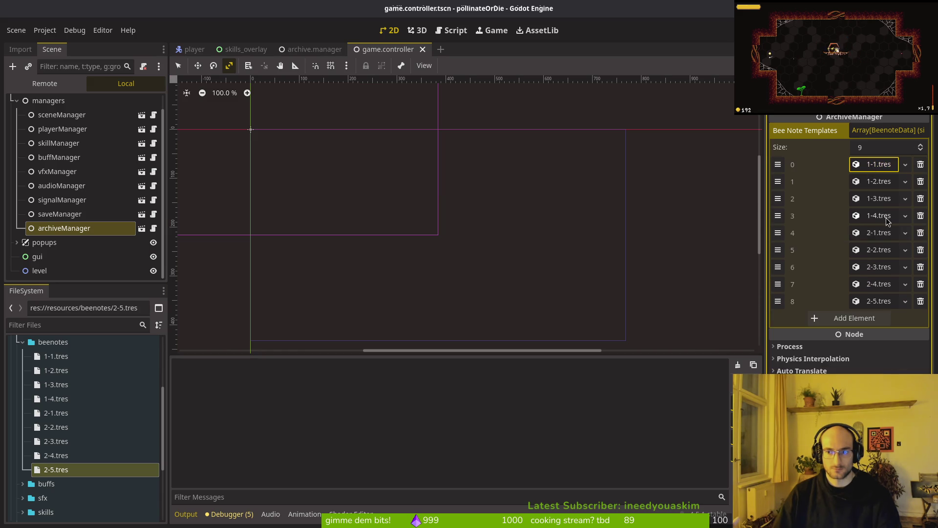
left_click(878, 216)
left_click(878, 217)
left_click(879, 199)
left_click(881, 199)
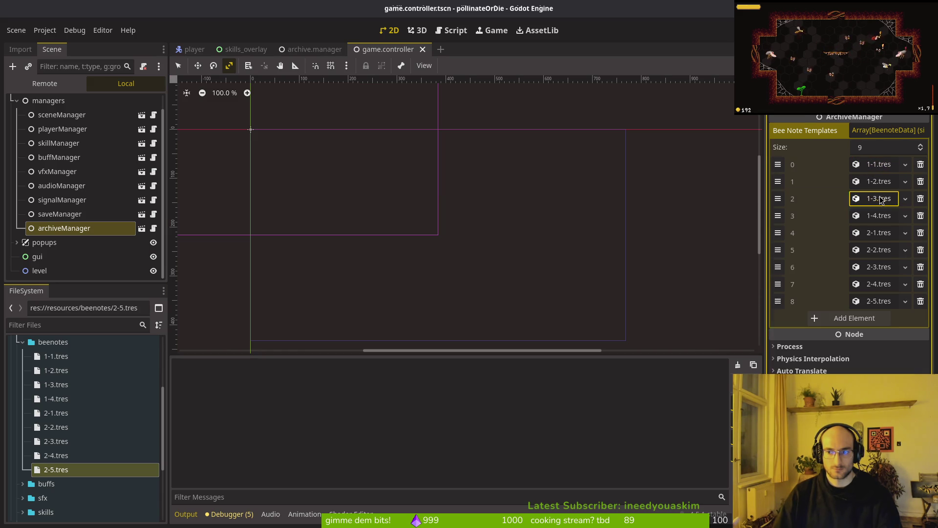
key("ctrl+s")
key("ctrl+shift+o")
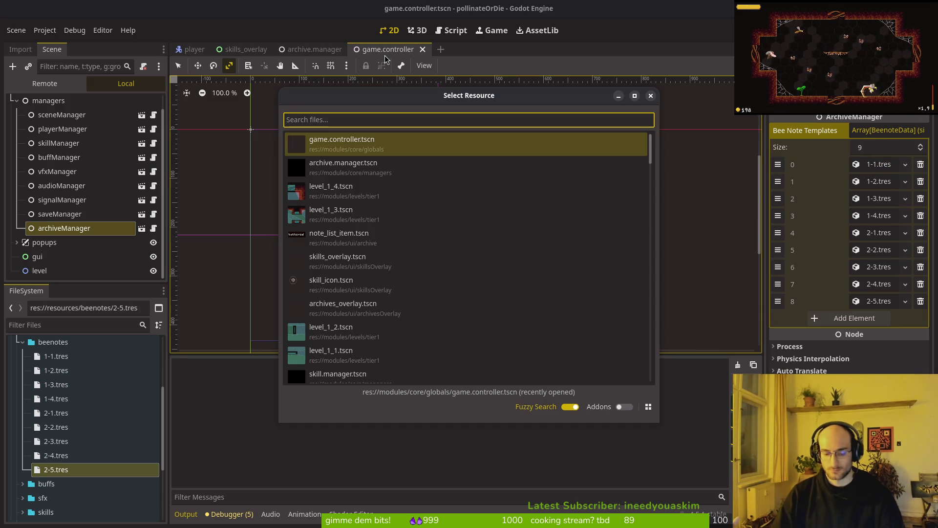
Quick-open the note_list_item.tscn scene
type("note_listts")
key("Return")
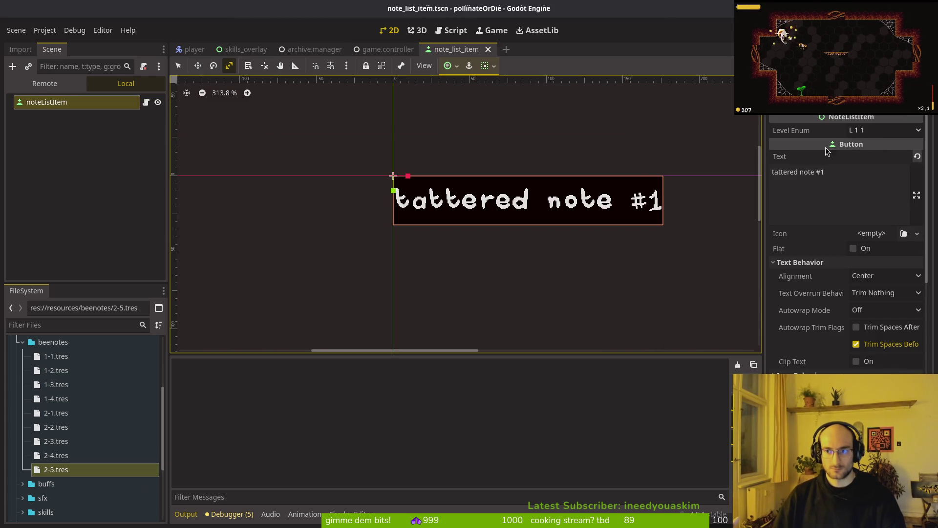
key("alt+Tab")
Open note_list_item.gd in Neovim, then return to Godot's Project menu
key("ctrl+p")
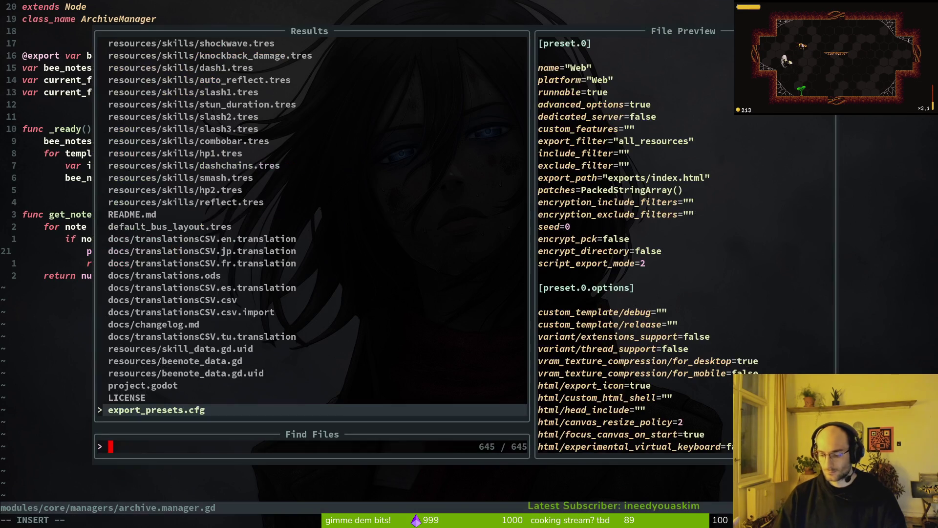
type("notilstit")
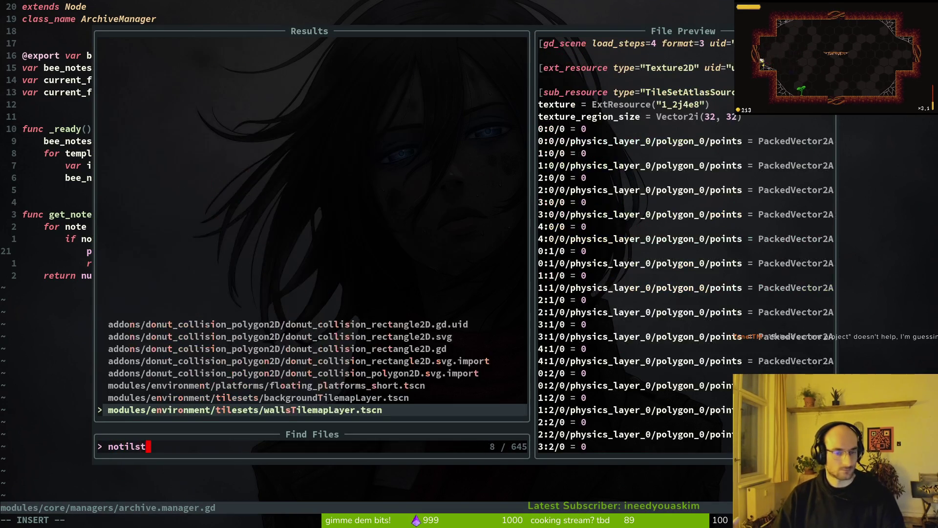
key("BackSpace")
key("BackSpace")
key("BackSpace")
type("notelist")
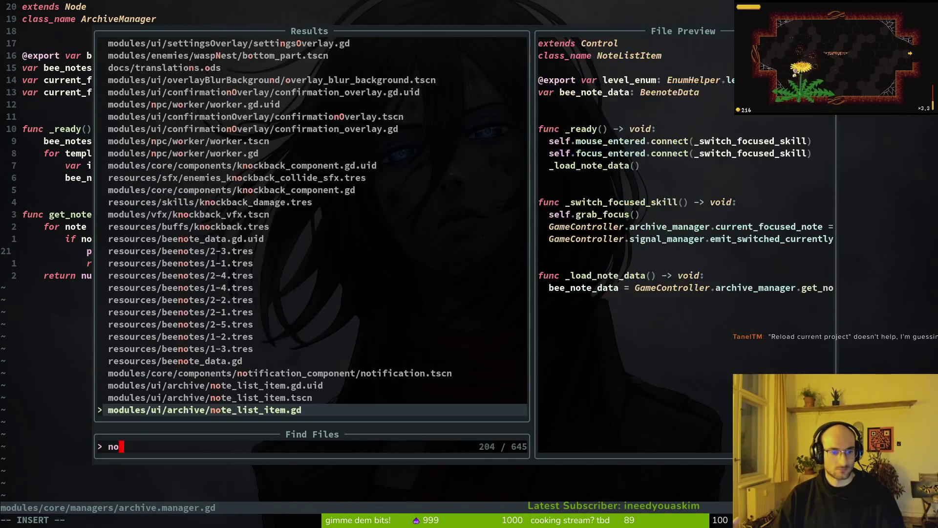
key("Return")
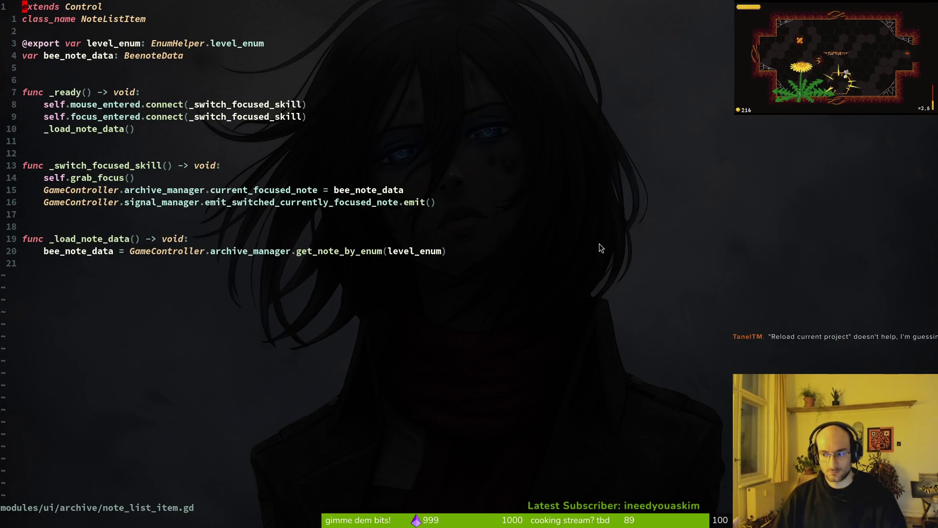
key("alt+Tab")
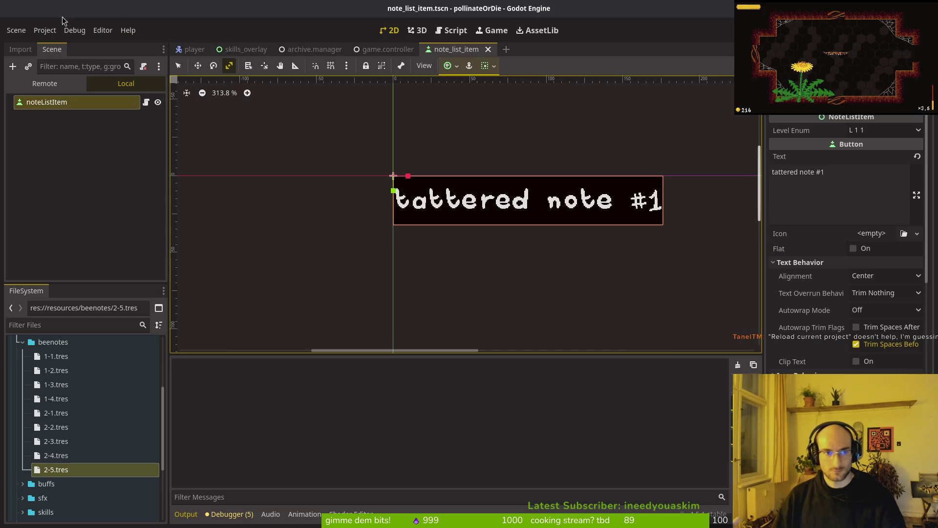
left_click(44, 30)
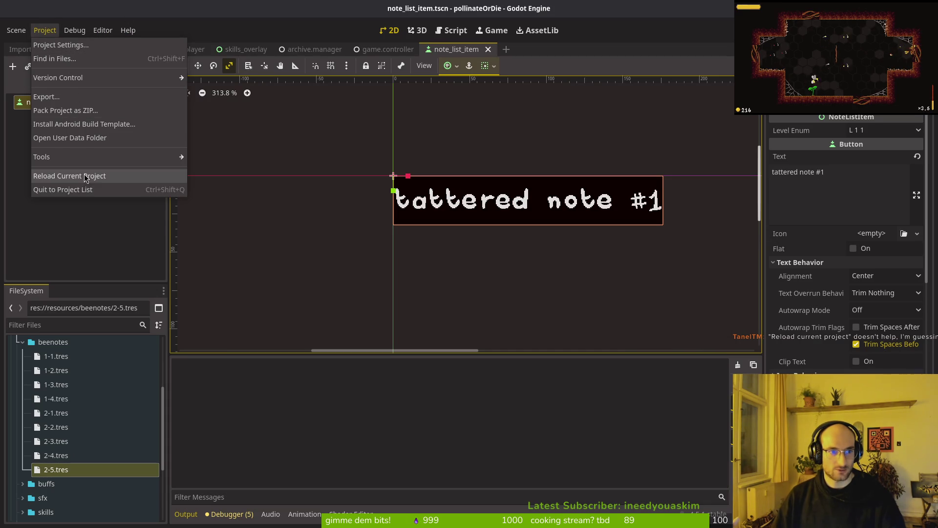
Reload the current project, play and pause the game, and read the printed bee notes including <null>
left_click(73, 176)
left_click(507, 274)
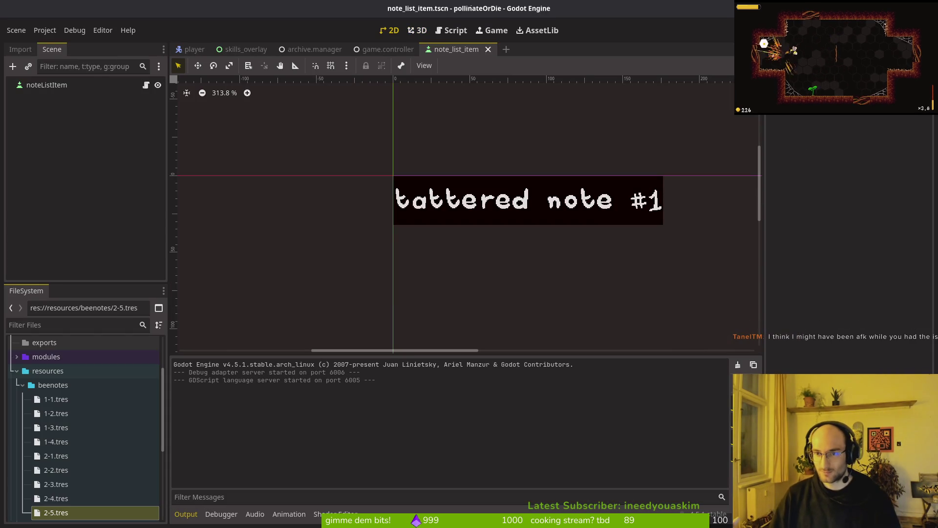
key("F5")
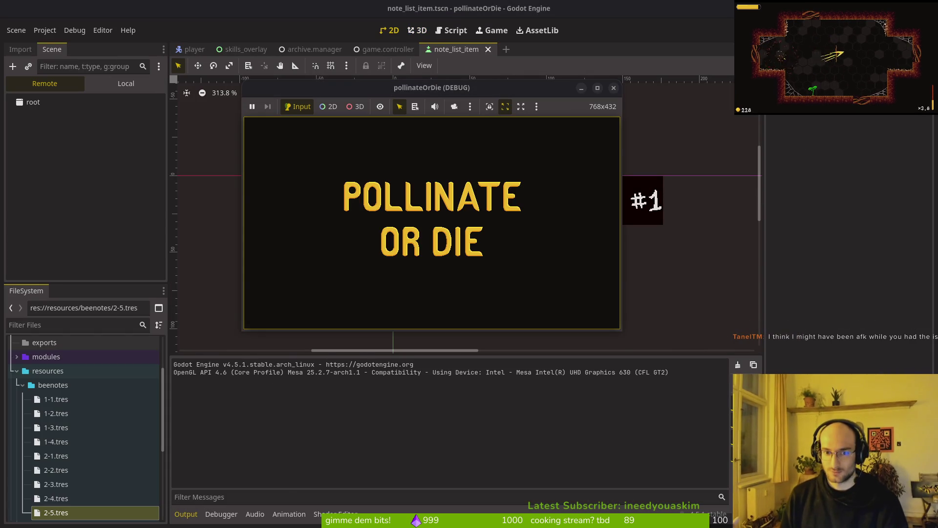
key("Return")
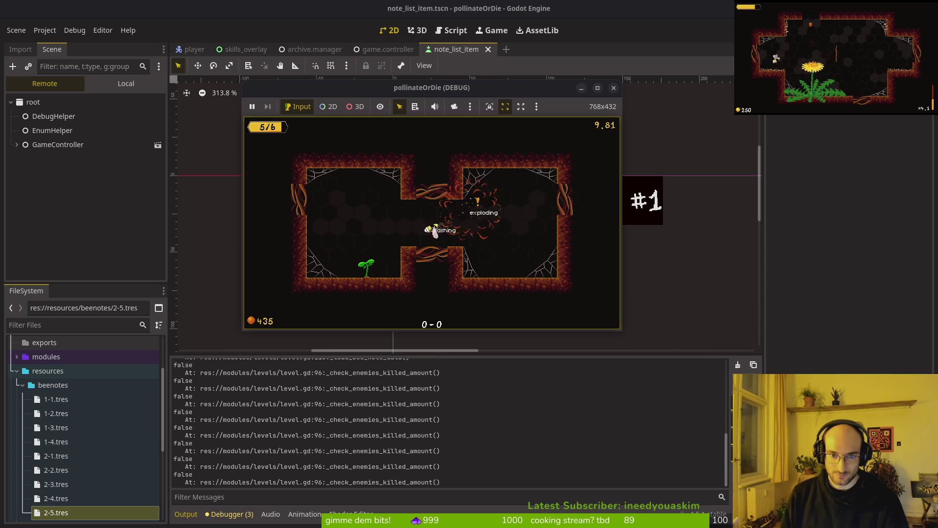
key("Escape")
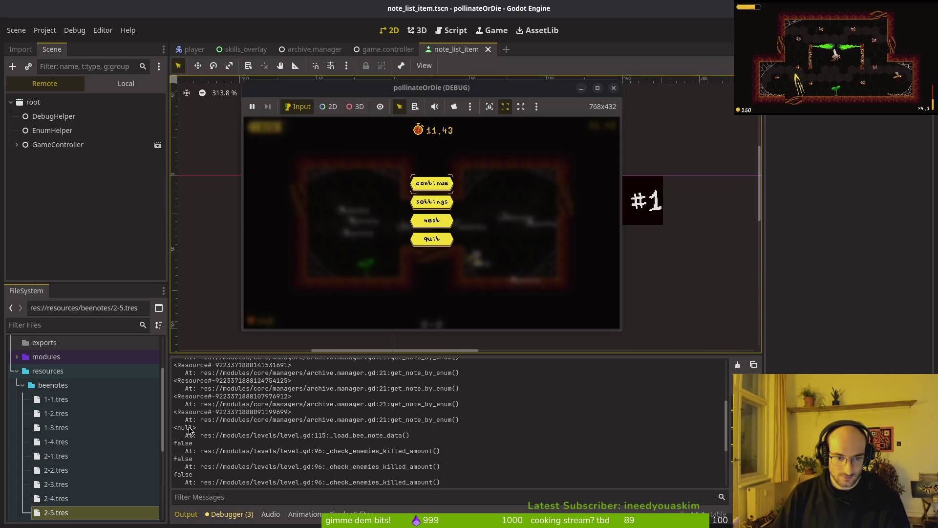
left_click(206, 430)
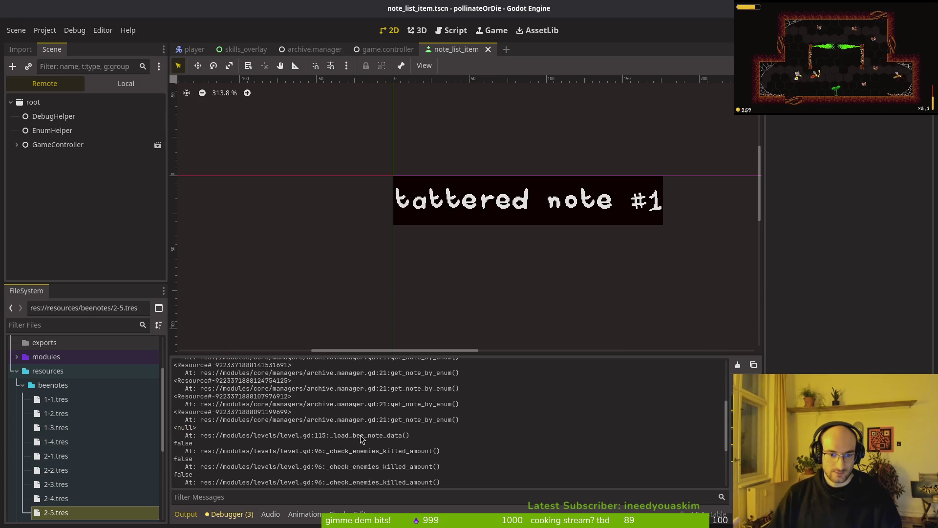
key("alt+Tab")
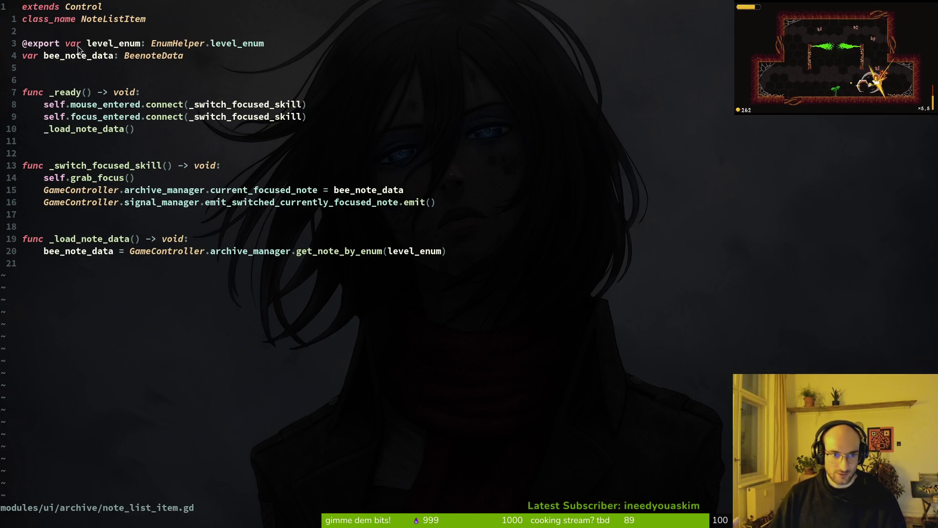
Undo the accidental edit in note_list_item.gd, delete the stray line, and save
type("o")
type("de")
key("Escape")
key("u")
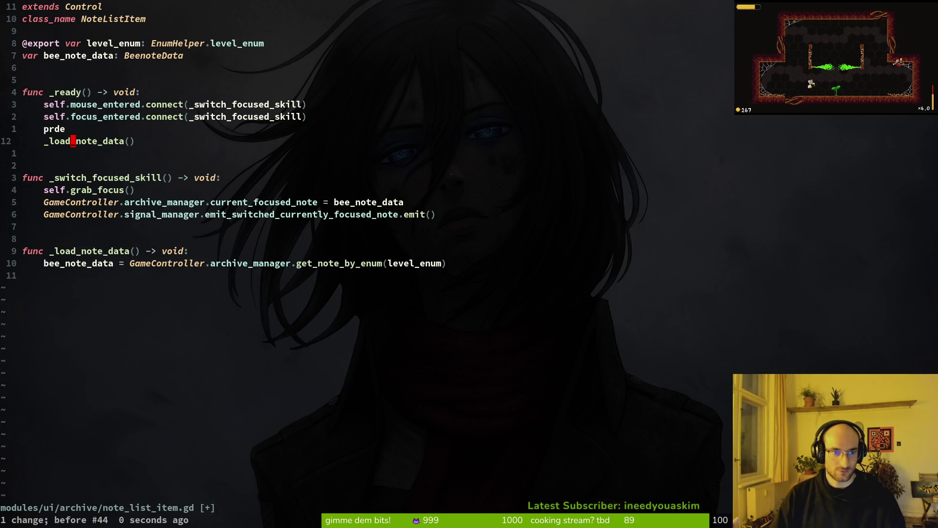
key("A")
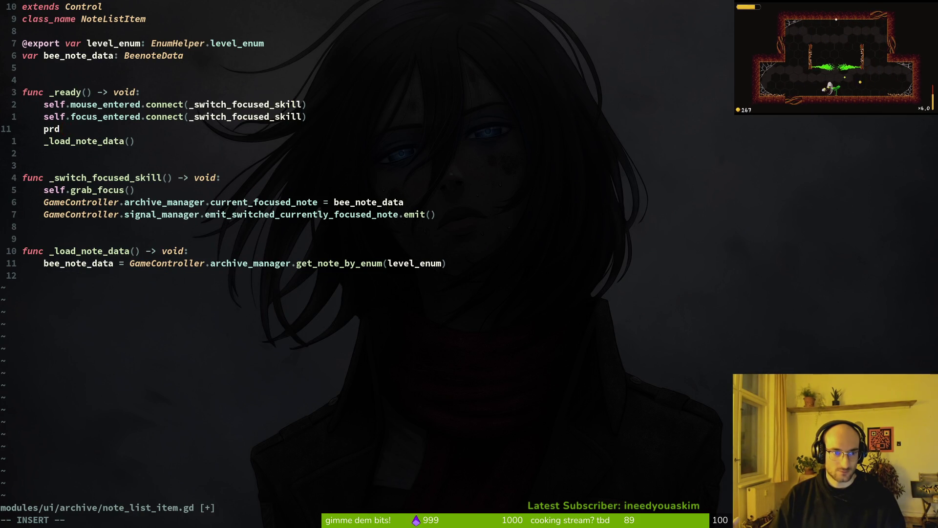
key("Escape")
key("d")
key("d")
type(":w")
key("Return")
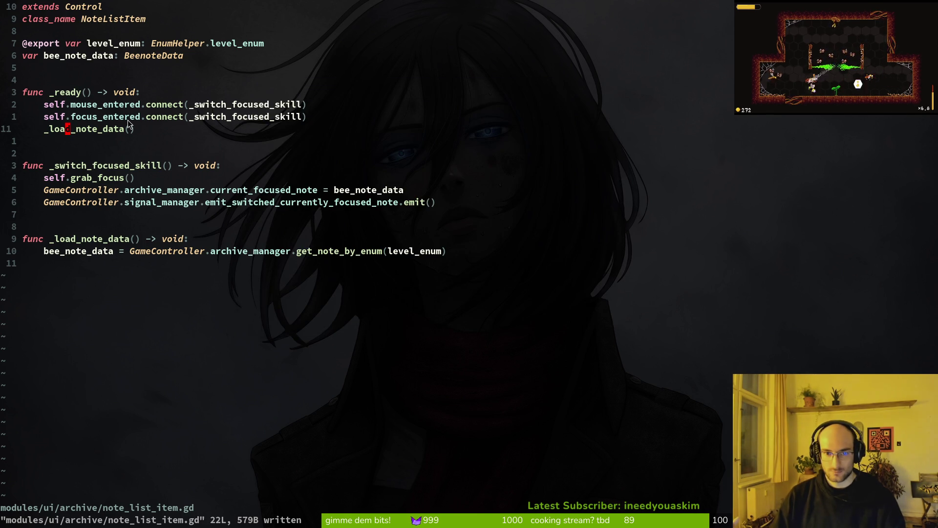
Quit Neovim, relaunch it, and reopen note_list_item.gd
type(":q")
key("Return")
type("vim")
key("Return")
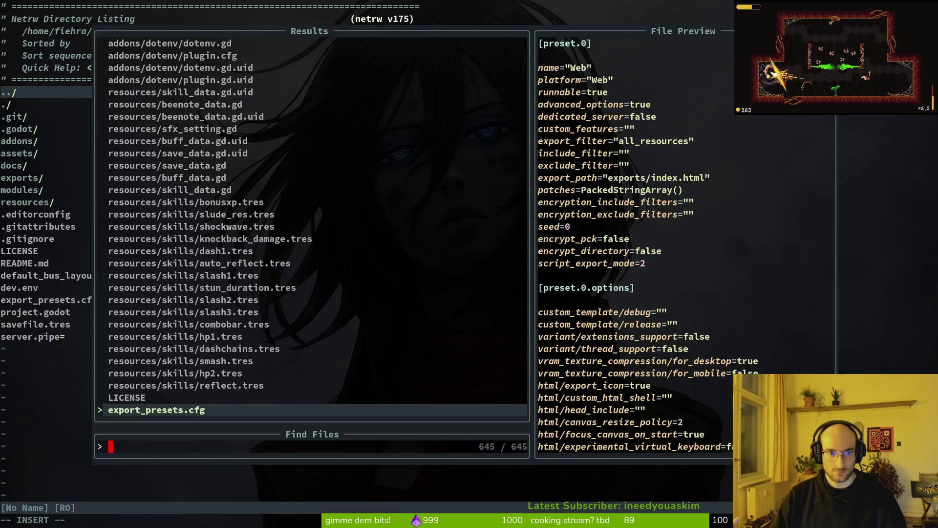
type("notlist")
key("Return")
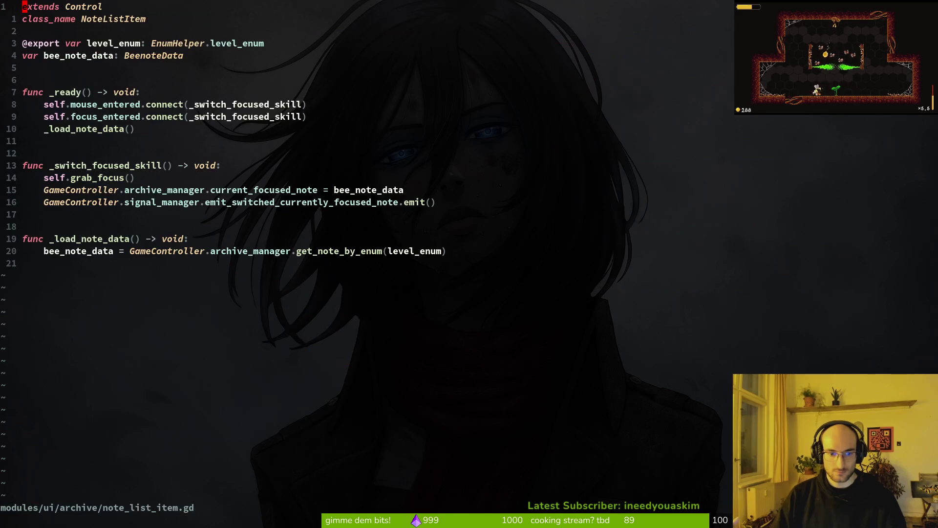
Add a line under _load_note_data, remove the stray prde text, and save
key("j")
key("j")
type("oprde")
key("Escape")
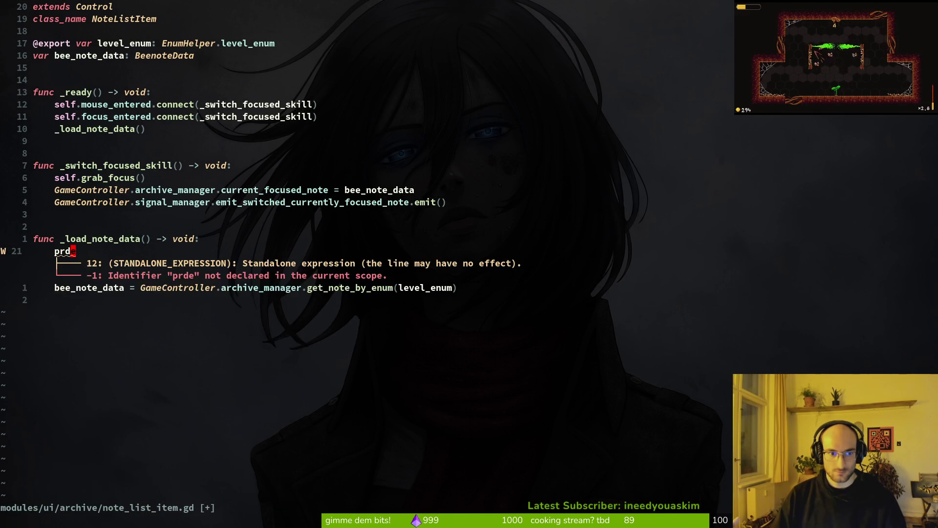
key("d")
key("d")
type(":w")
key("Return")
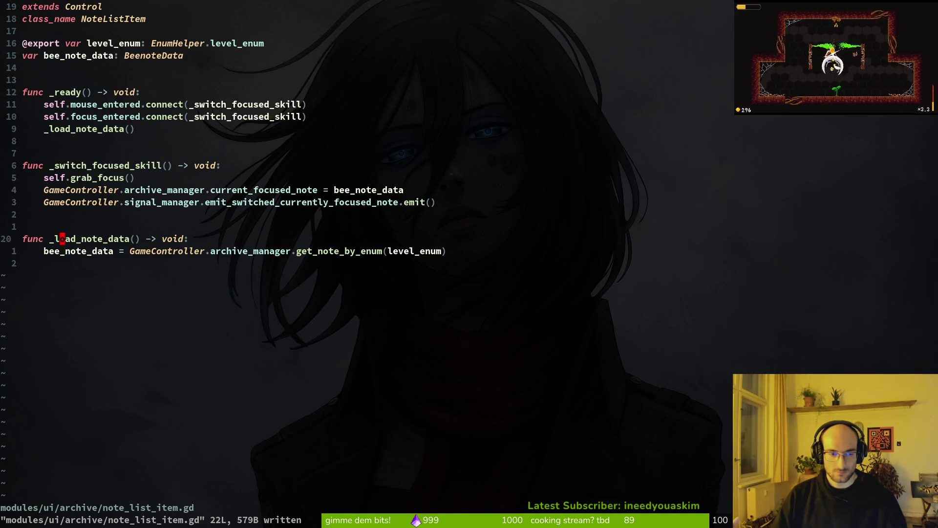
Start a print_debug call on GameController under func _load_note_data
type("oprde")
key("Return")
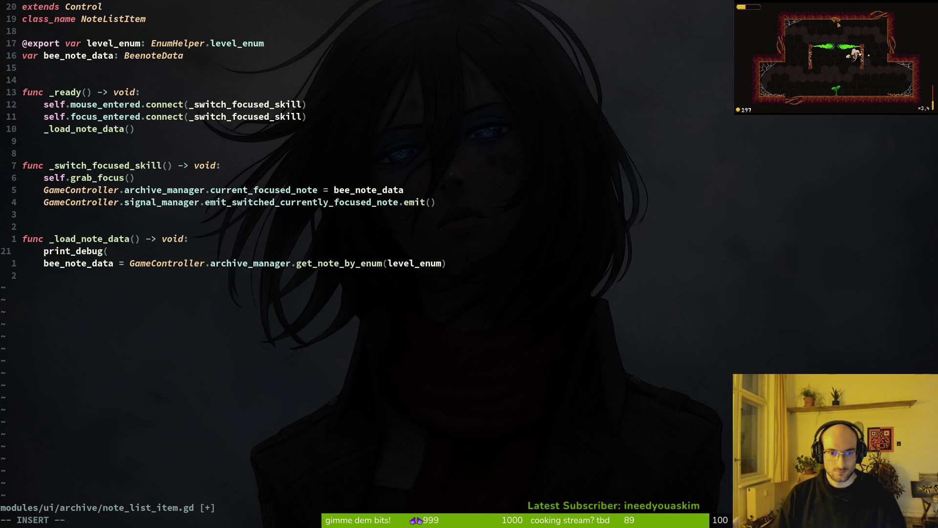
type("Gme")
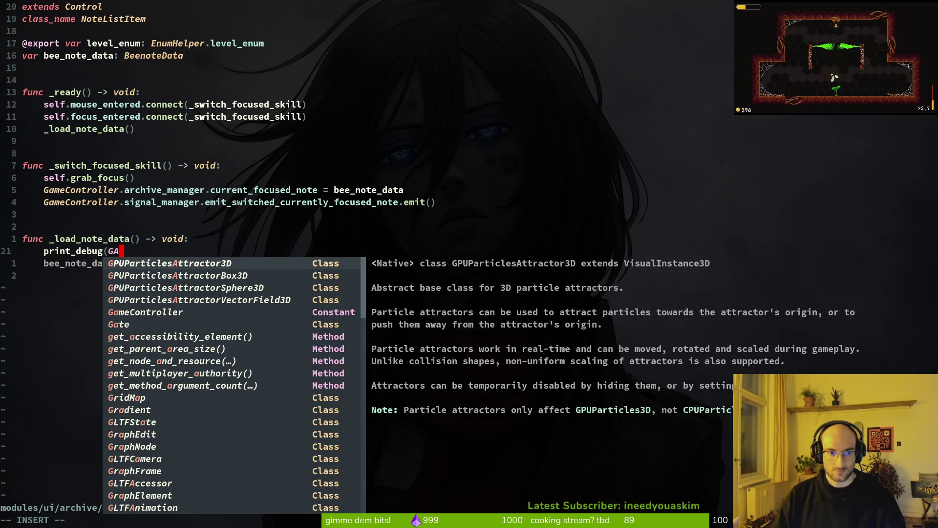
key("BackSpace")
key("BackSpace")
type("a")
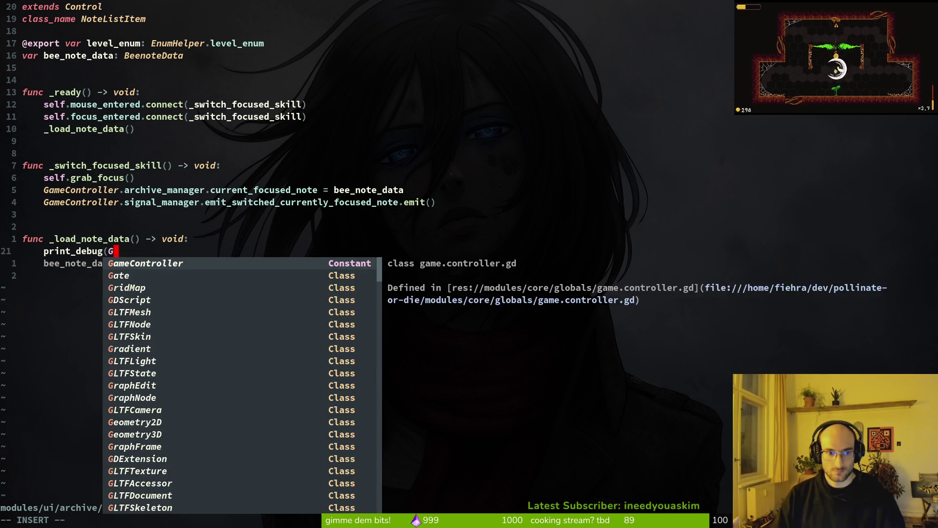
key("Return")
Finish the call as print_debug(GameController.archive_manager.bee_notes), save, and run the game
type(".a")
key("Return")
type(".")
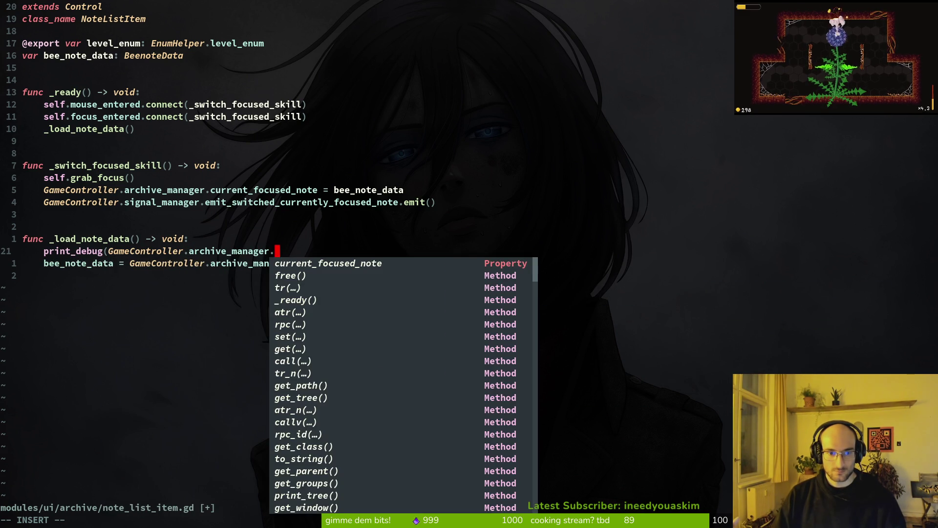
type("be")
key("Return")
key("Escape")
type(":w")
key("Return")
key("F5")
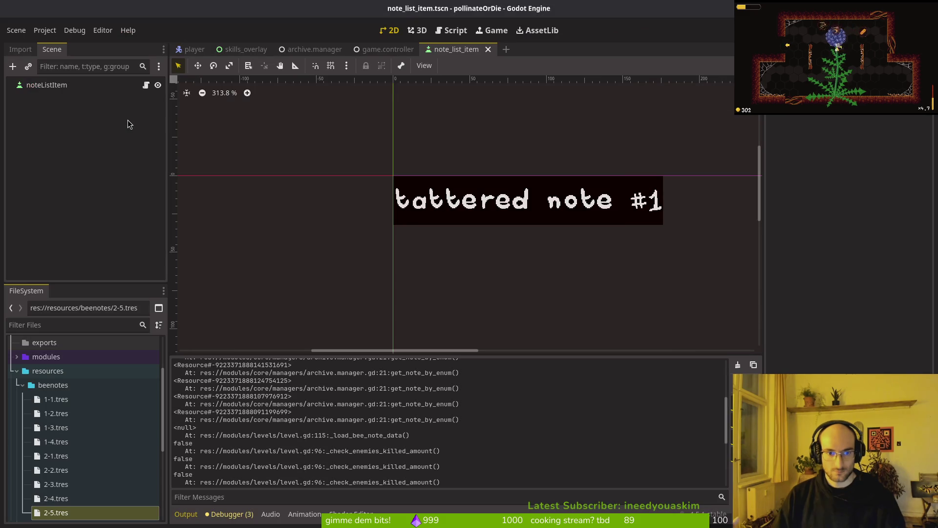